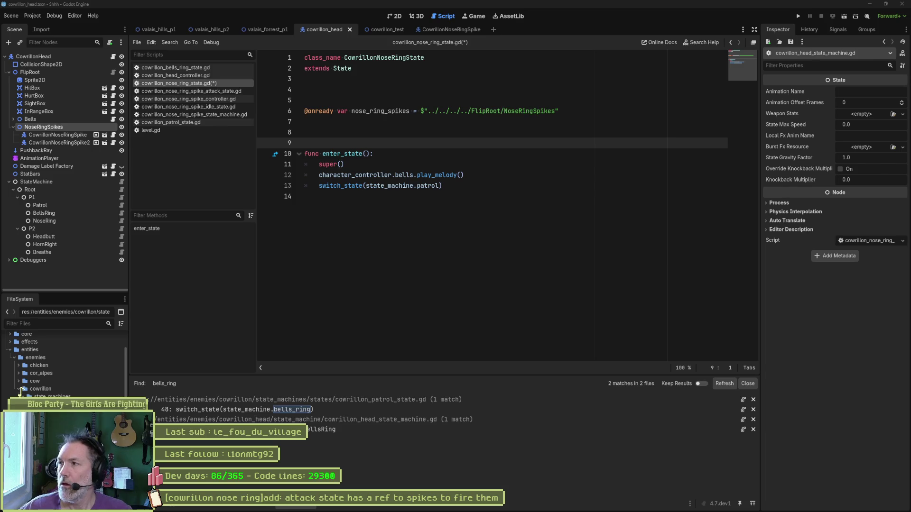
Shorten nose_ring_spikes to nose_ring, save the script, and add a blank line below line 6
key(alt+Tab)
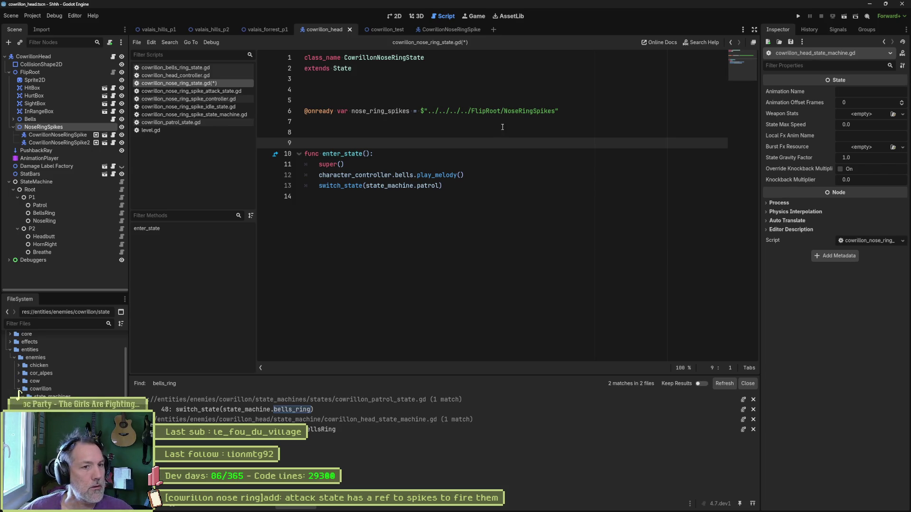
drag(428, 111, 550, 111)
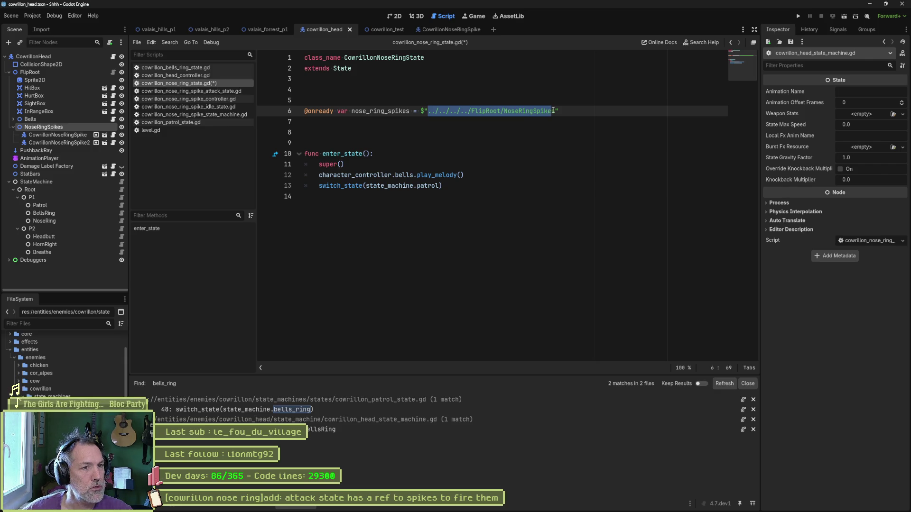
click(489, 122)
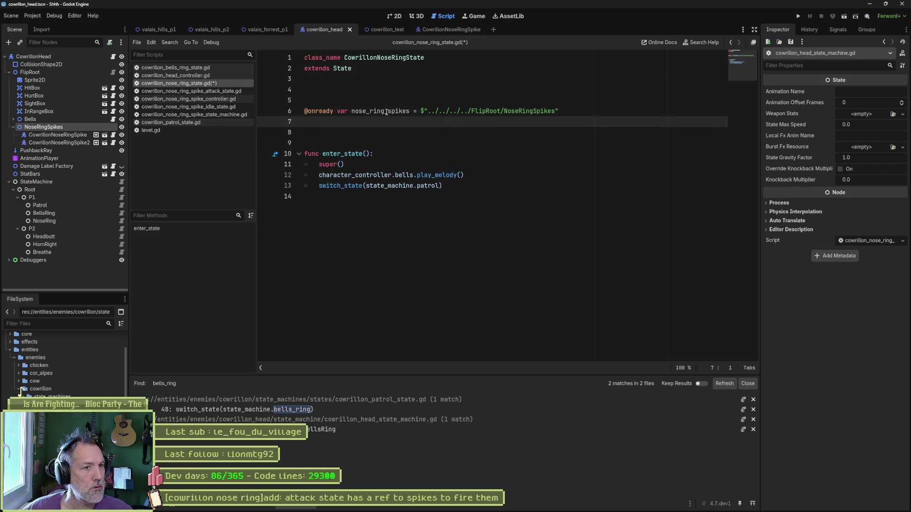
drag(384, 111, 408, 111)
key(Delete)
key(Delete)
key(ctrl+s)
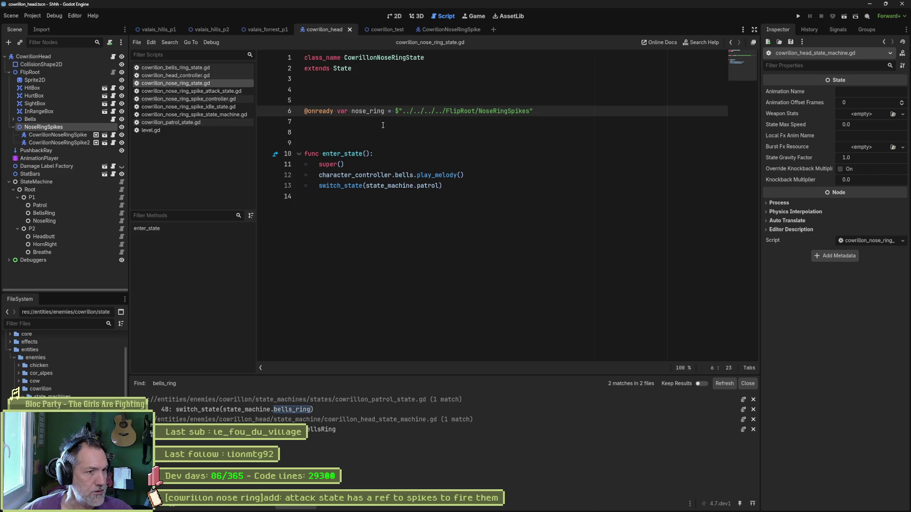
click(382, 124)
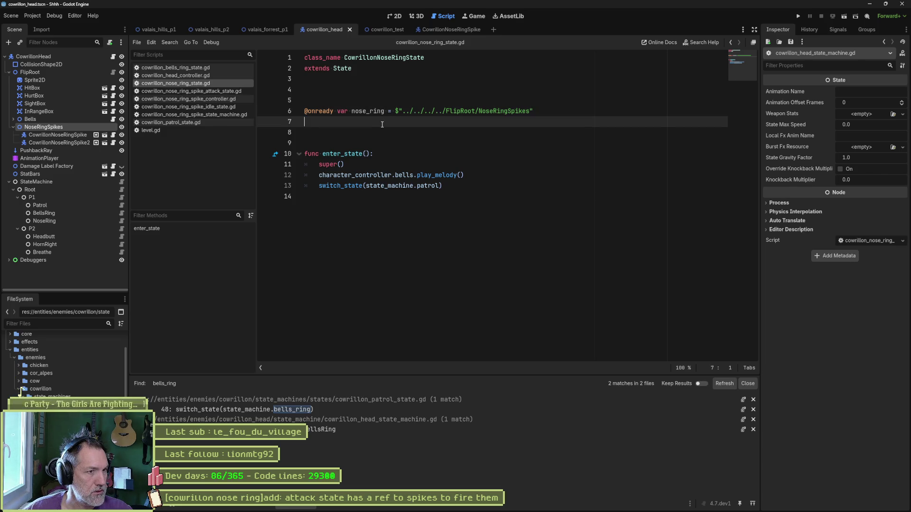
key(Return)
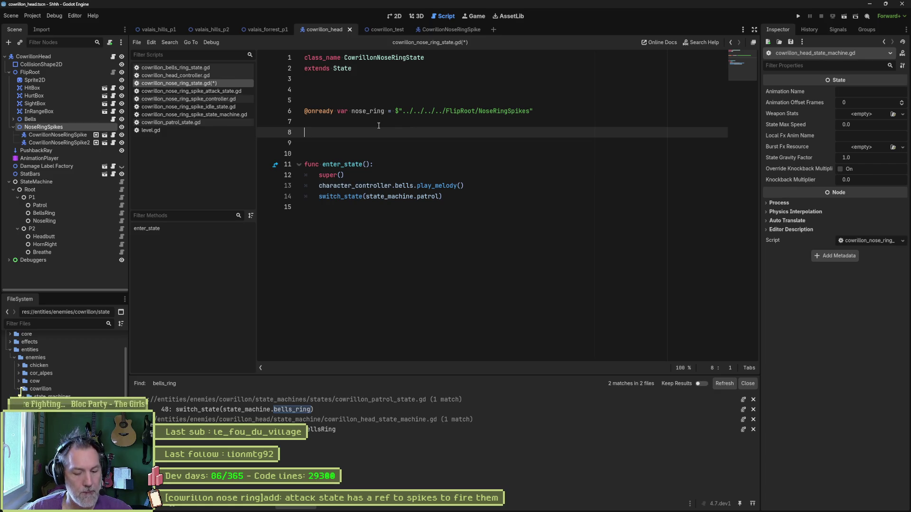
Declare var spikes as Array<CowrillonNoseRingSpikeController>[] on line 8, dropping the equals sign
text(var spikes)
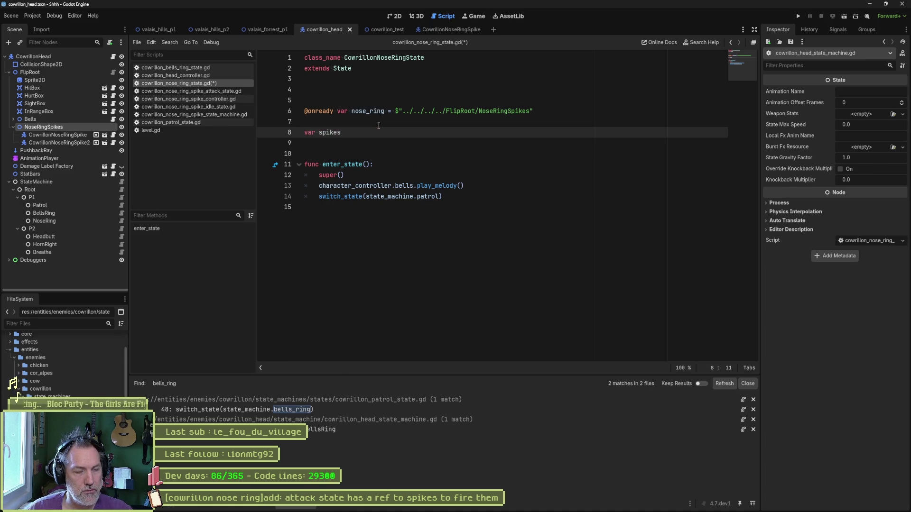
text( :=)
text( A)
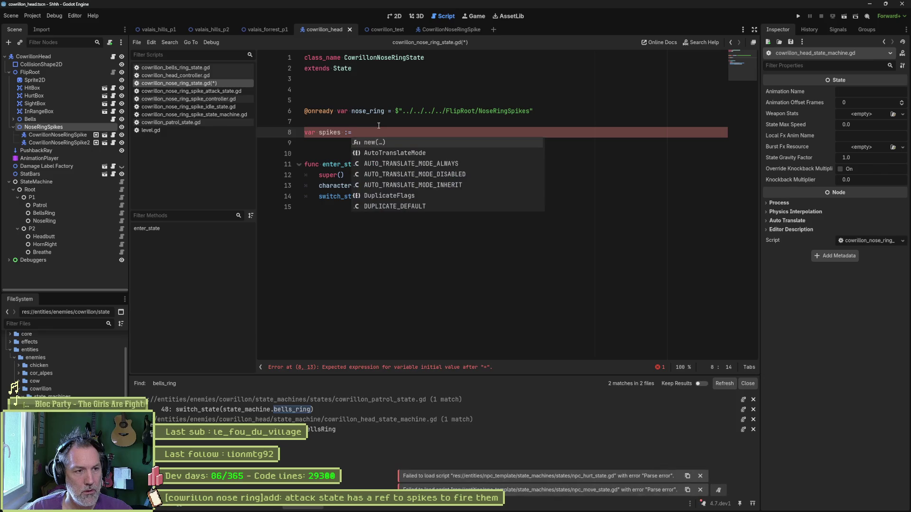
text(rraz)
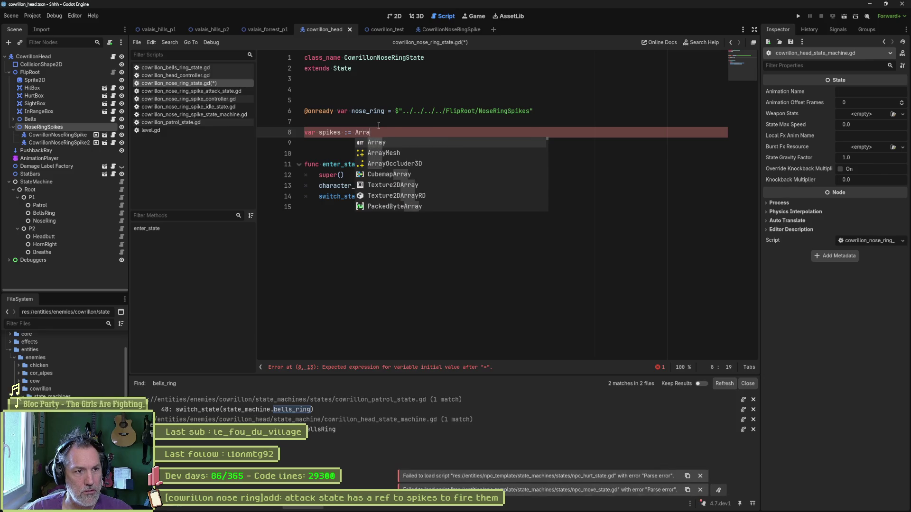
key(BackSpace)
text(y)
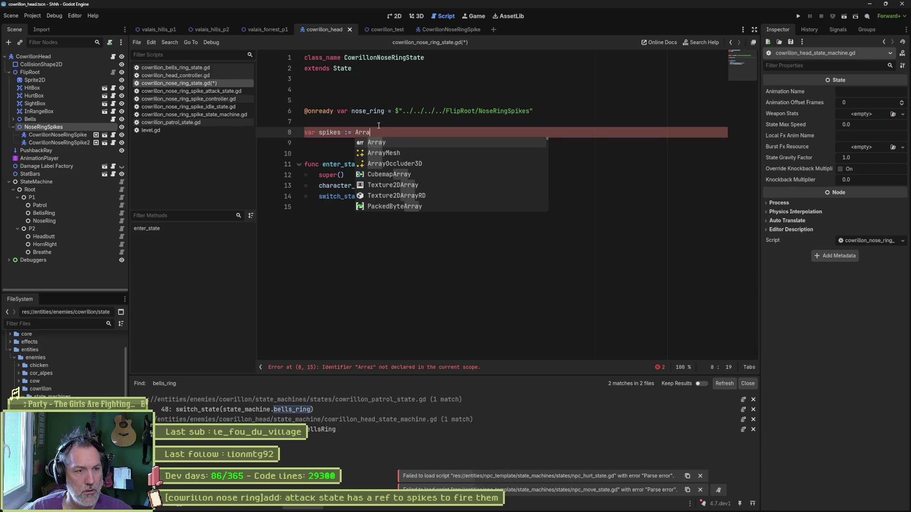
text(<)
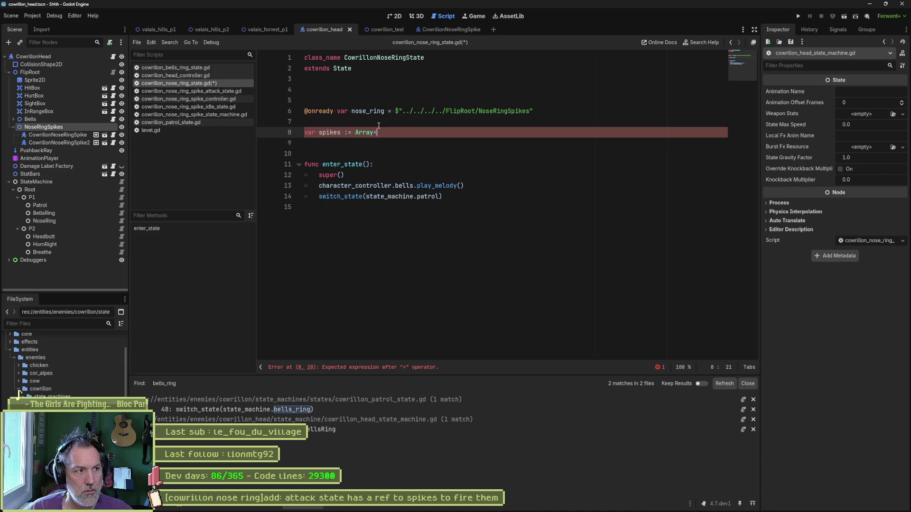
text(Cowrillon)
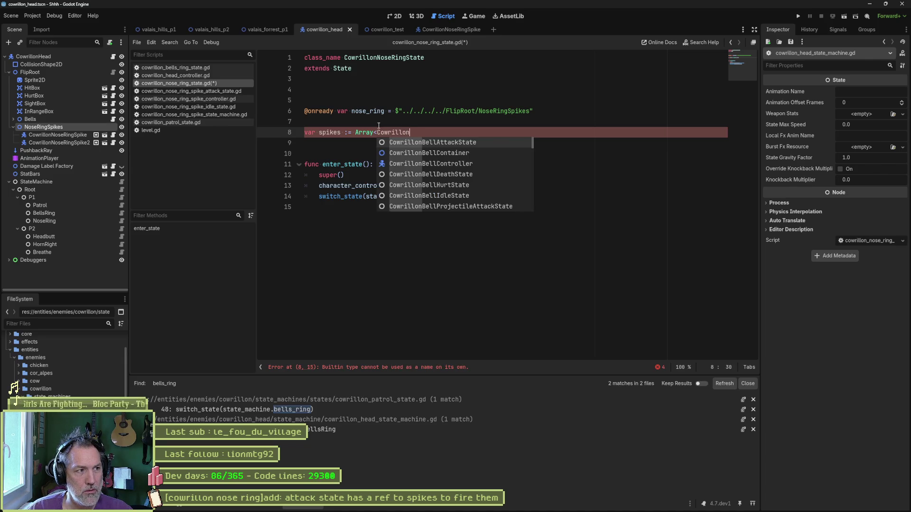
text(NoseRin)
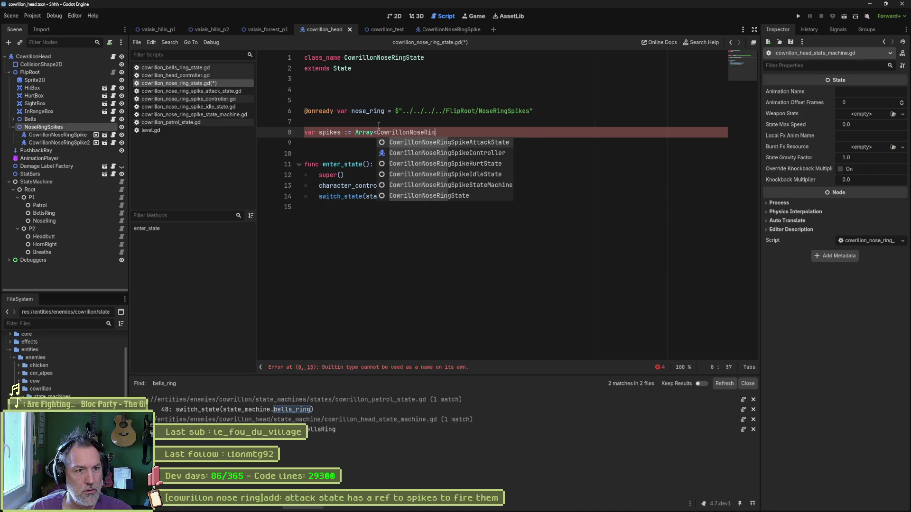
key(Down)
key(Return)
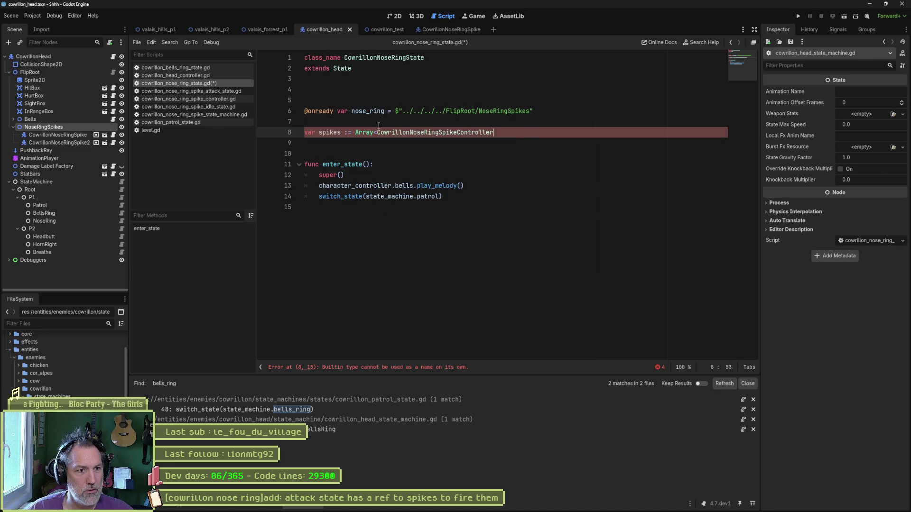
text(>[])
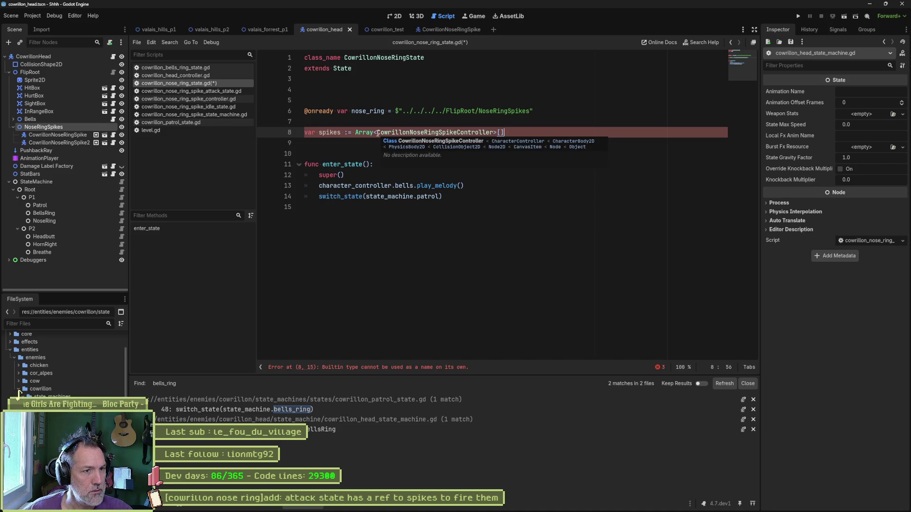
click(347, 133)
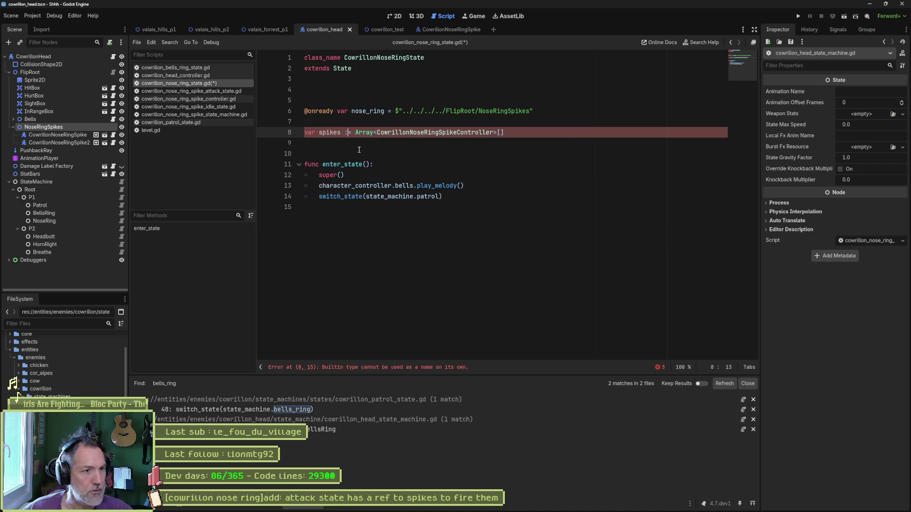
key(Delete)
key(Delete)
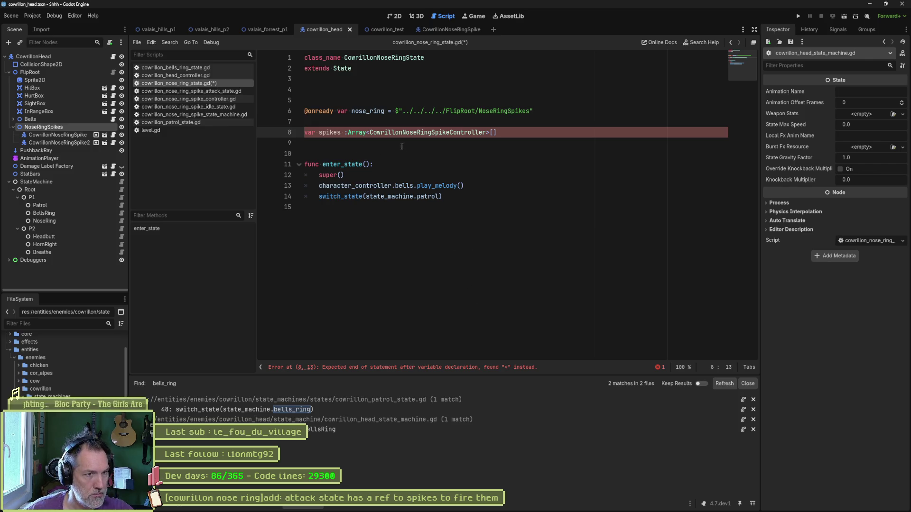
mouse_move(369, 132)
mouse_down()
mouse_move(488, 133)
mouse_move(305, 121)
mouse_up()
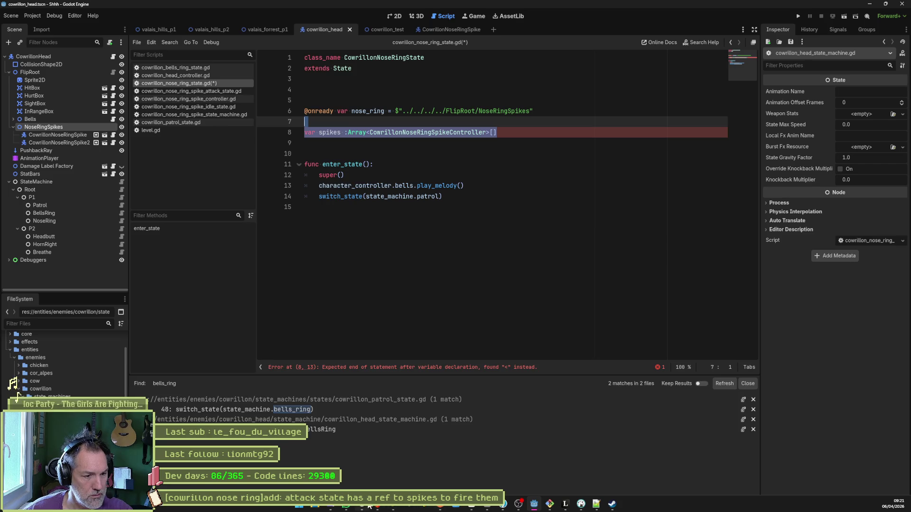
click(377, 504)
Search 'godot typed array' and check the Array[int] example on the Godot Docs Array page
key(ctrl+t)
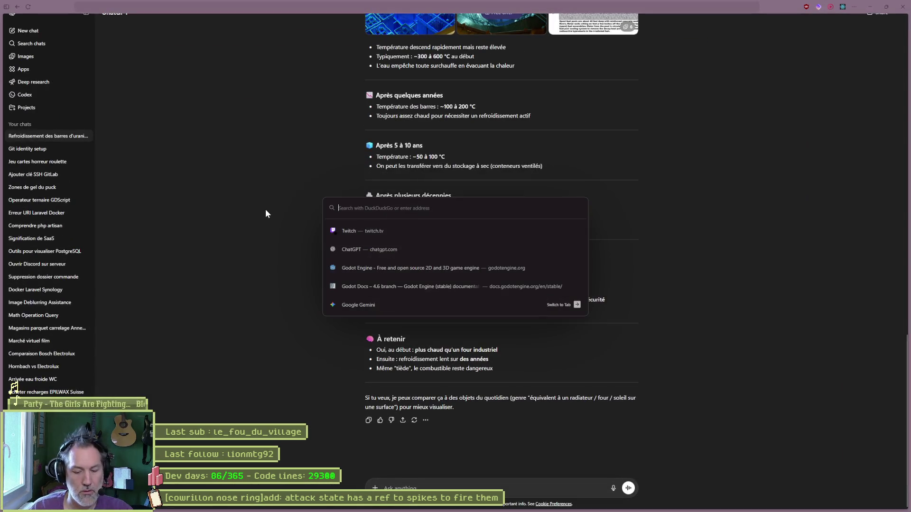
text(godot ype)
key(BackSpace)
key(BackSpace)
key(BackSpace)
text(typed array)
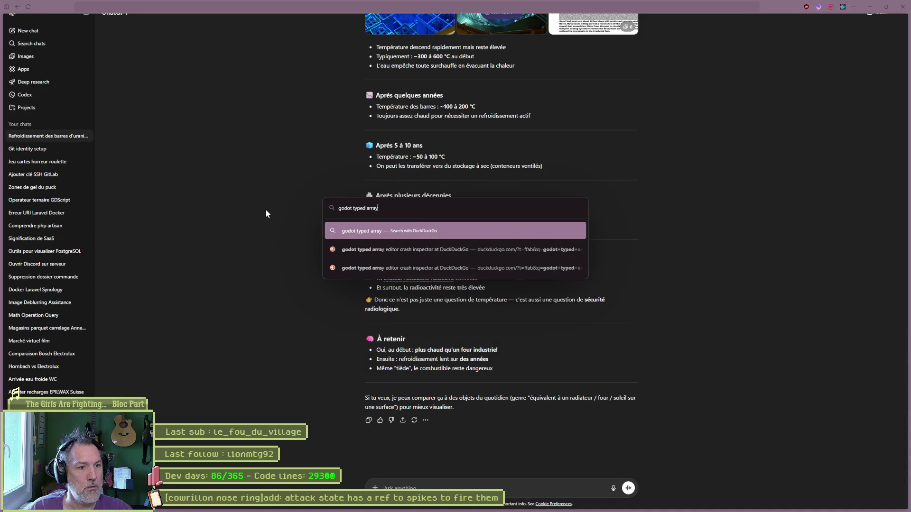
key(Return)
click(101, 187)
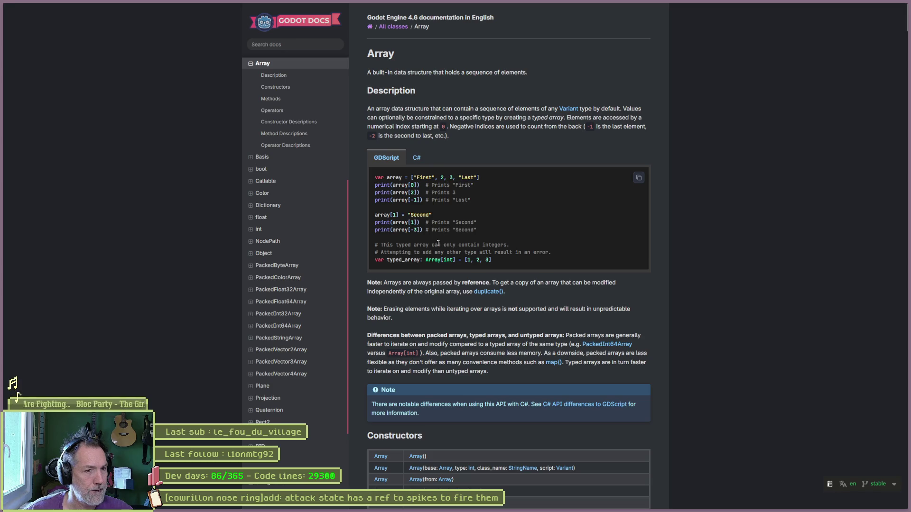
drag(425, 260, 458, 258)
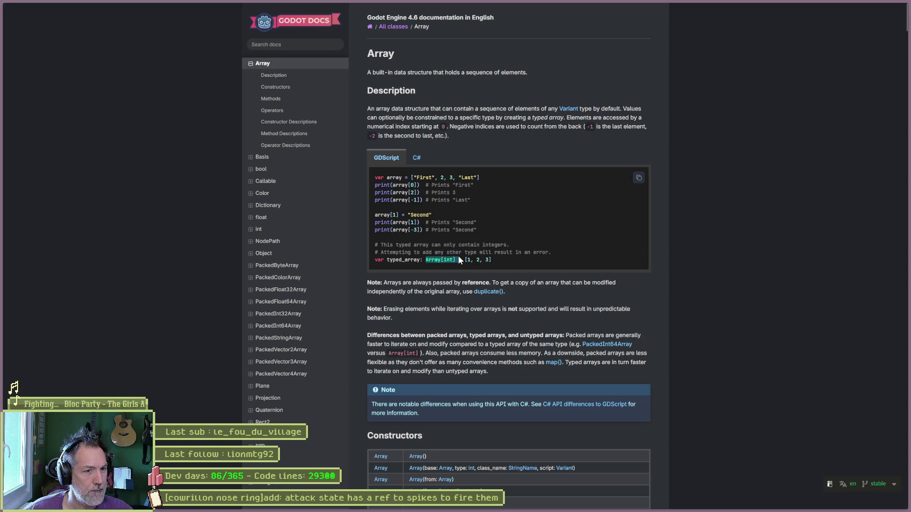
click(867, 7)
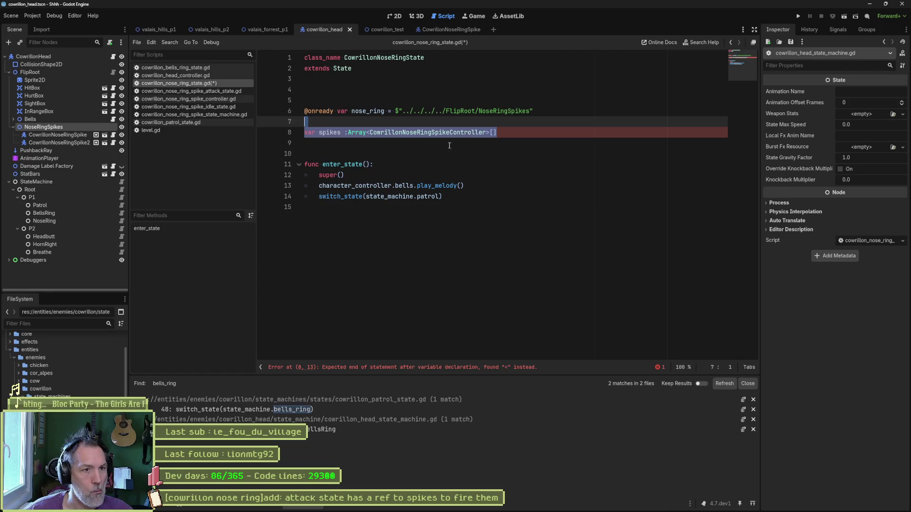
Correct the spikes type to Array[CowrillonNoseRingSpikeController] using square brackets
click(369, 132)
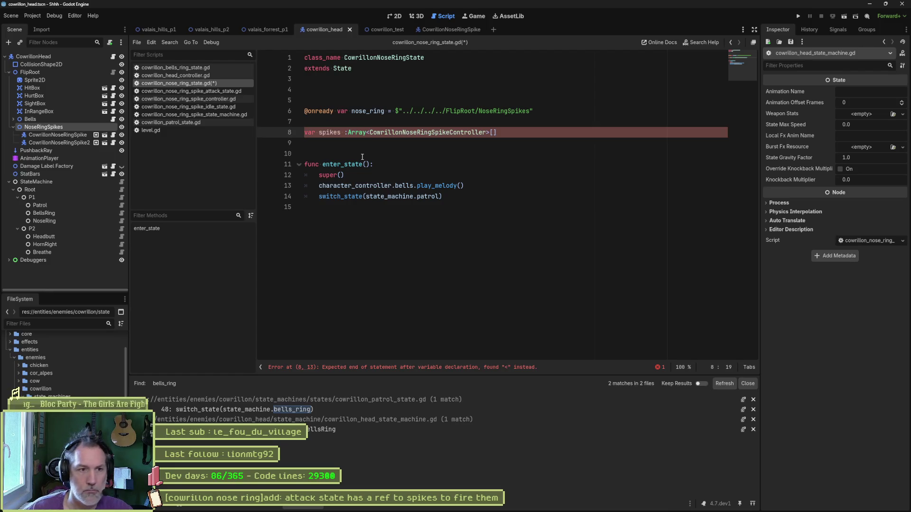
key(ctrl+shift+Right)
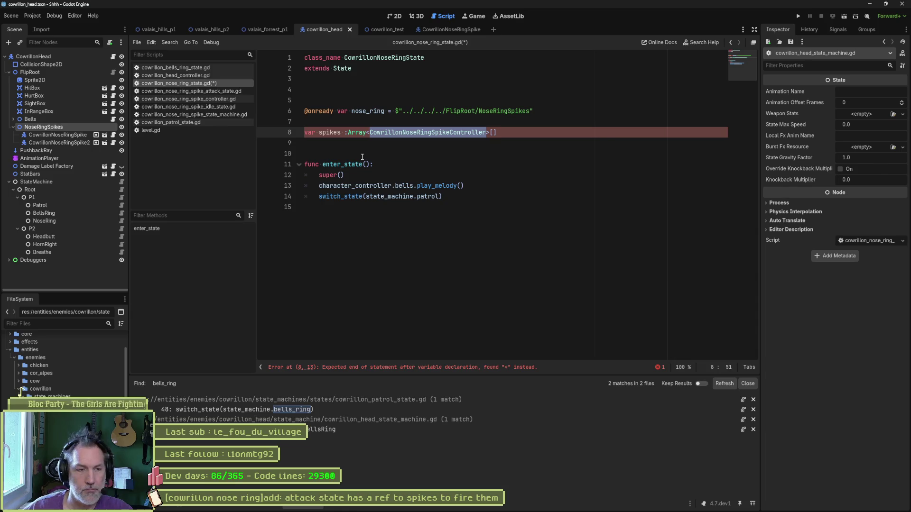
text({)
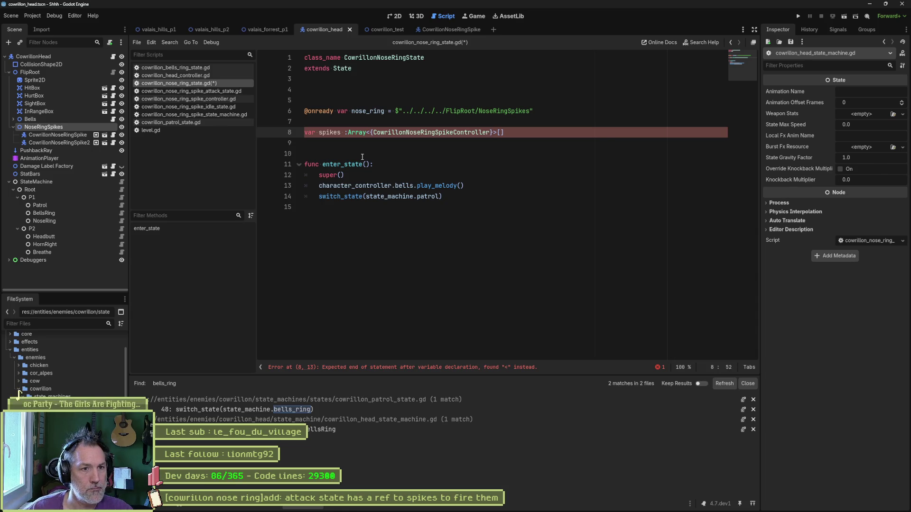
key(ctrl+z)
text([)
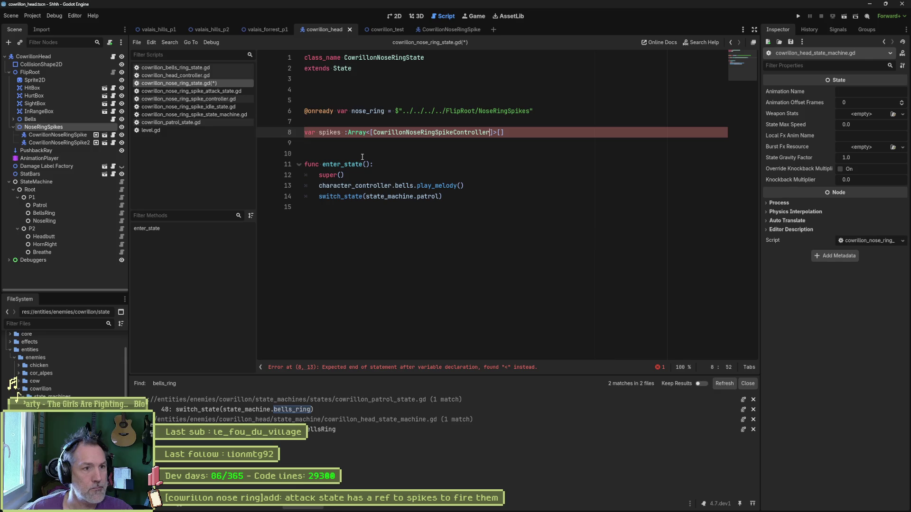
key(Left)
key(BackSpace)
key(BackSpace)
key(BackSpace)
key(BackSpace)
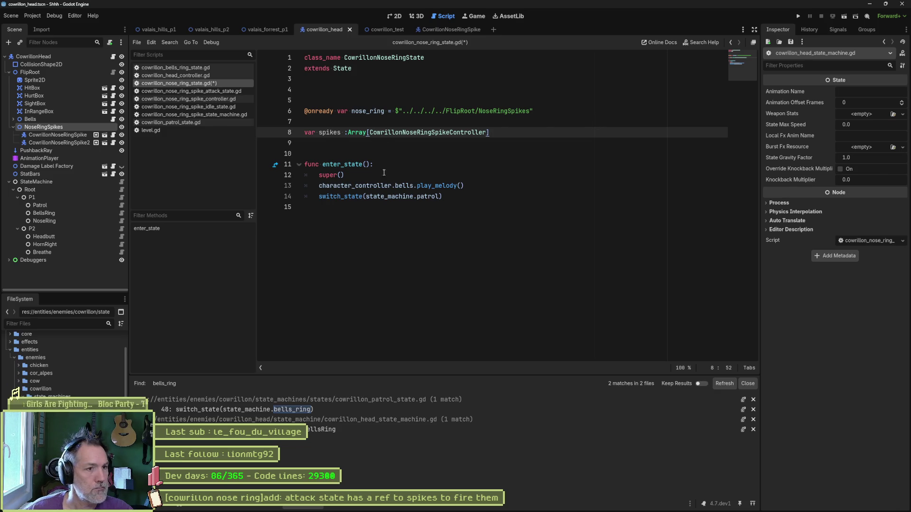
Add an 'if not spikes:' check after super() in enter_state
click(382, 152)
key(Return)
key(Down)
key(Down)
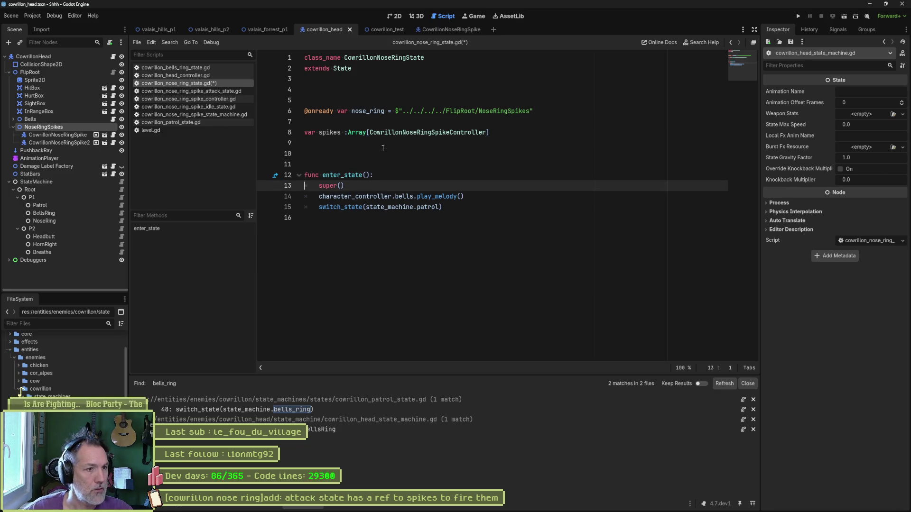
key(End)
key(Return)
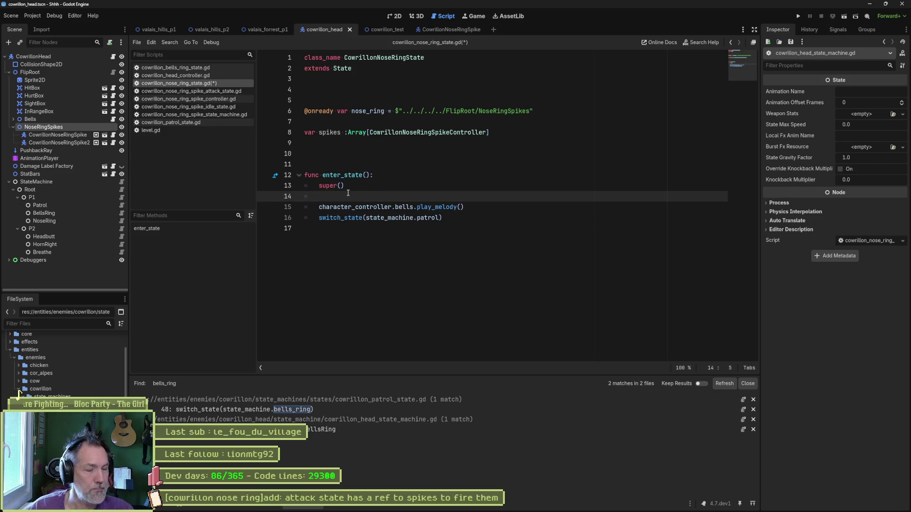
text(if psike)
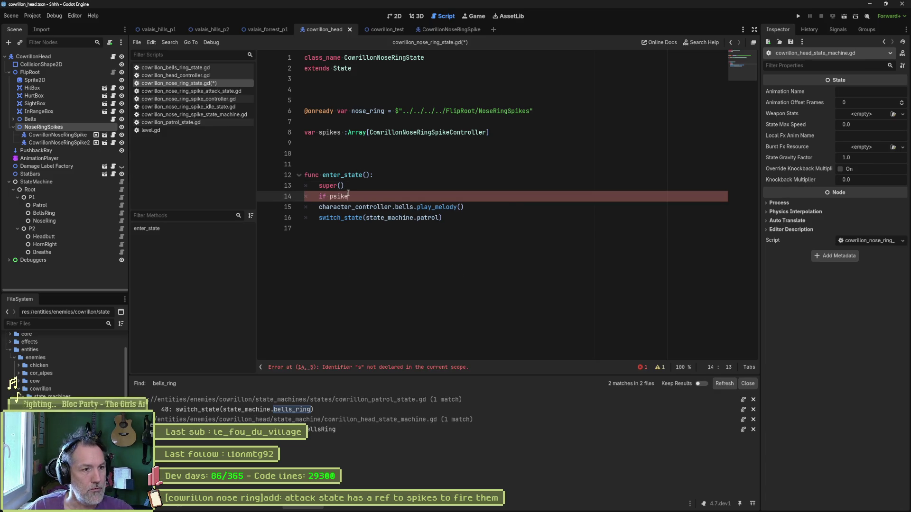
key(BackSpace)
key(BackSpace)
key(BackSpace)
text(not spike)
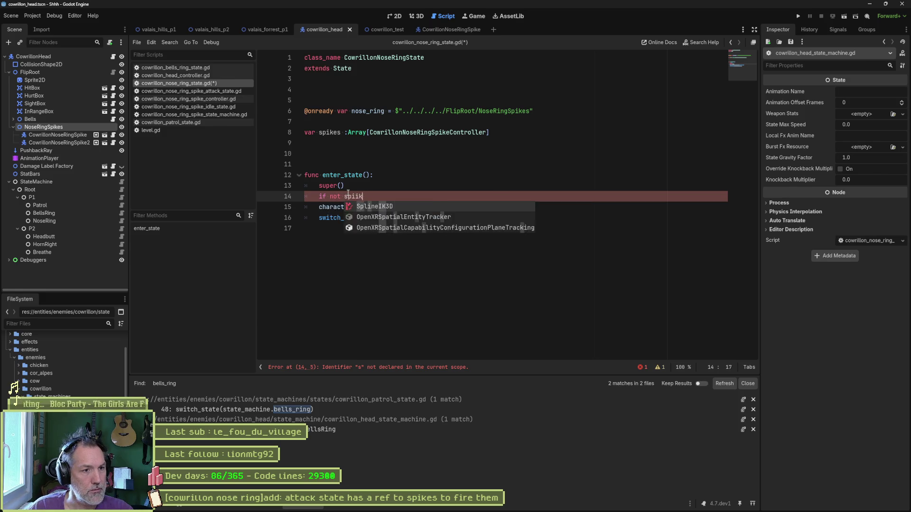
key(Return)
text(:)
Call _get_spikes() inside the if block and leave blank lines below enter_state
key(Return)
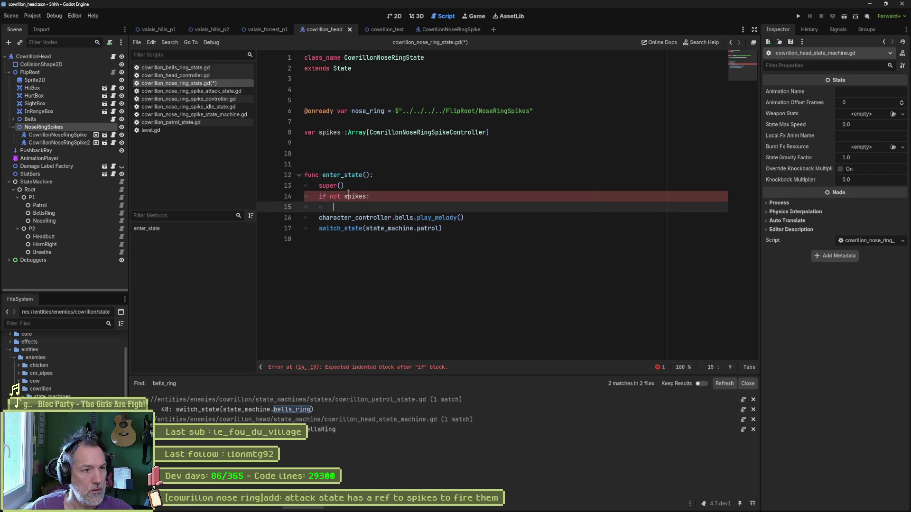
text(get_spi)
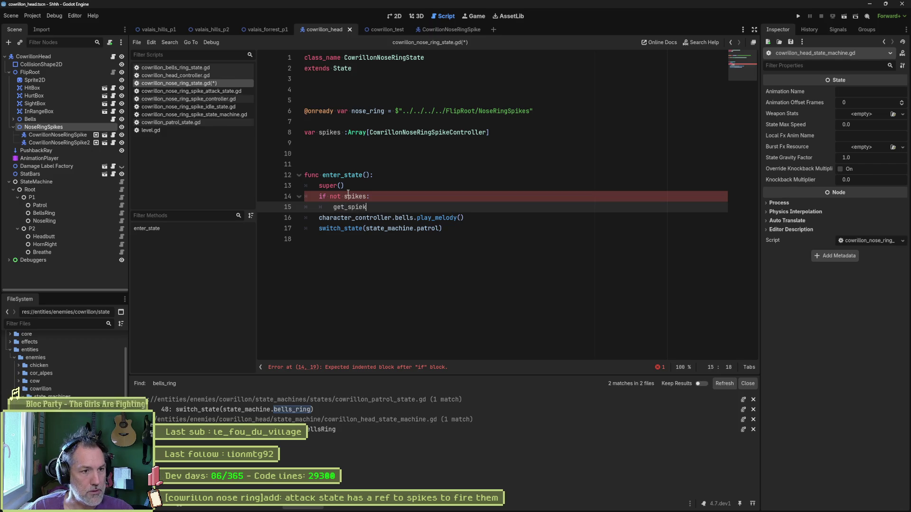
key(ctrl+BackSpace)
text(_get_spi)
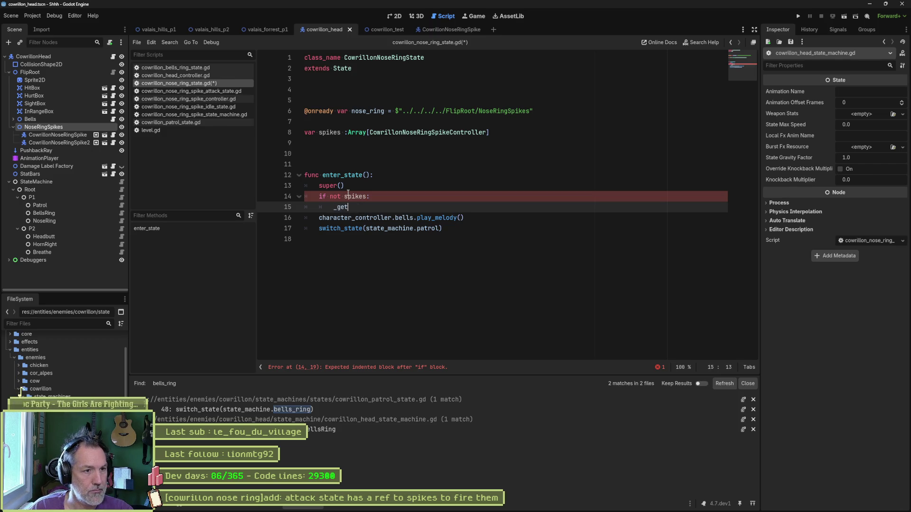
text(kes())
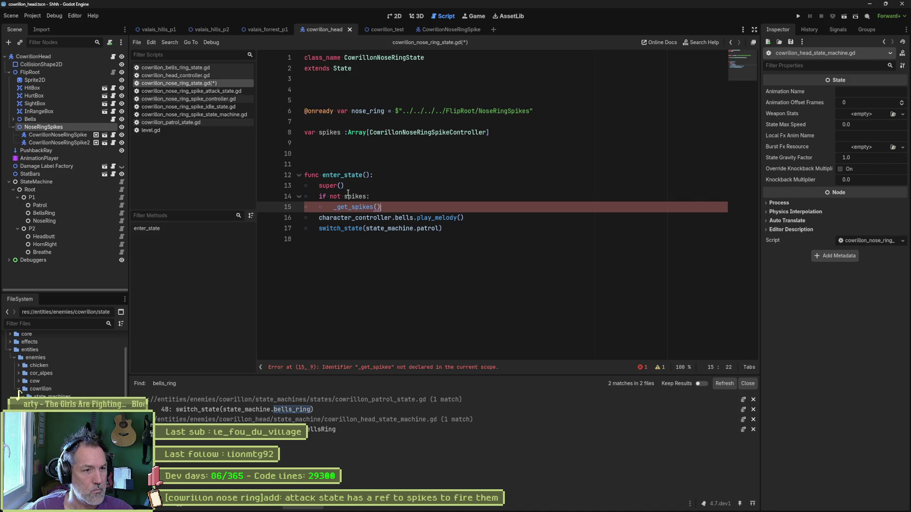
key(Down)
key(Down)
key(Down)
key(Return)
key(Return)
Declare func _get_spikes() -> void: and remove the leftover empty lines
text(func _get_spik)
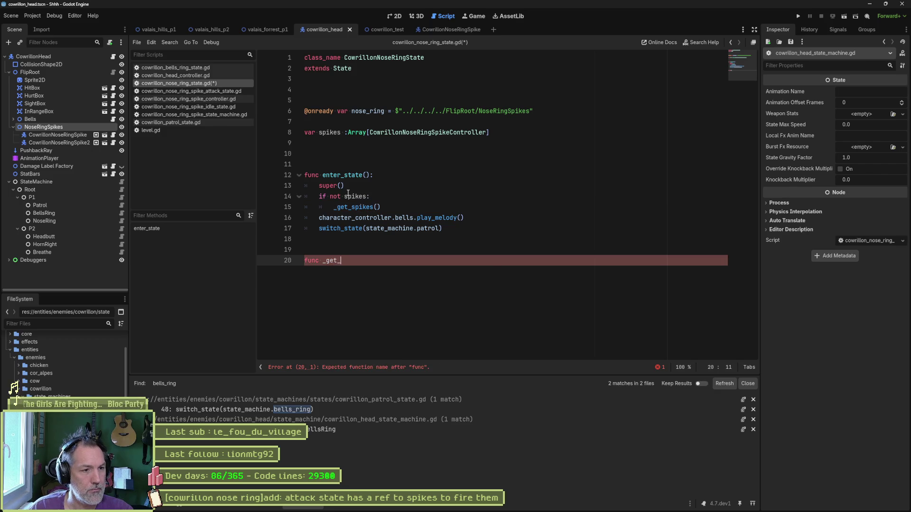
text(es() -> )
text(void:)
text(s)
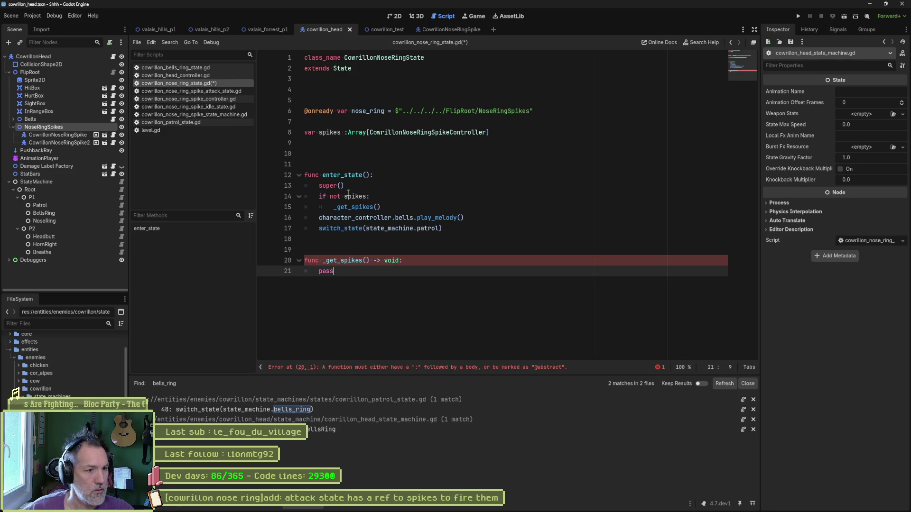
drag(455, 223, 453, 207)
key(BackSpace)
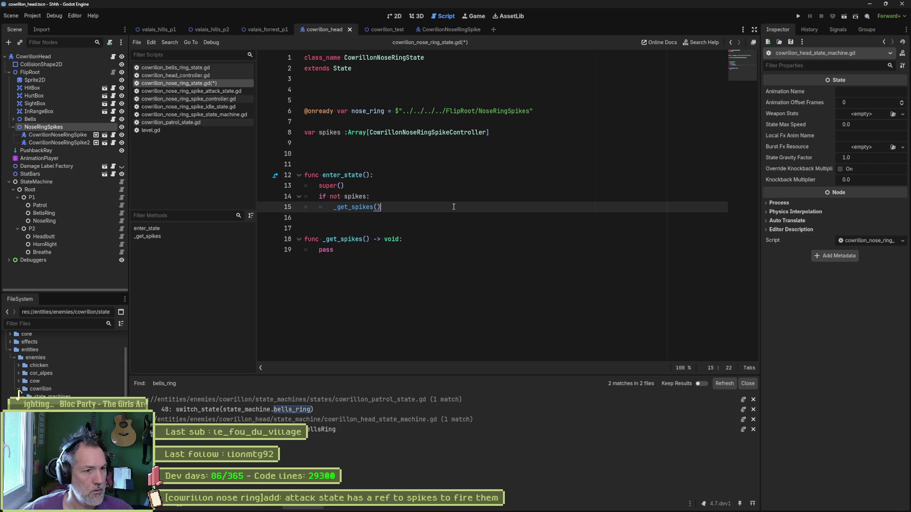
Call _fire_spikes() in enter_state right after _get_spikes()
key(Return)
key(Return)
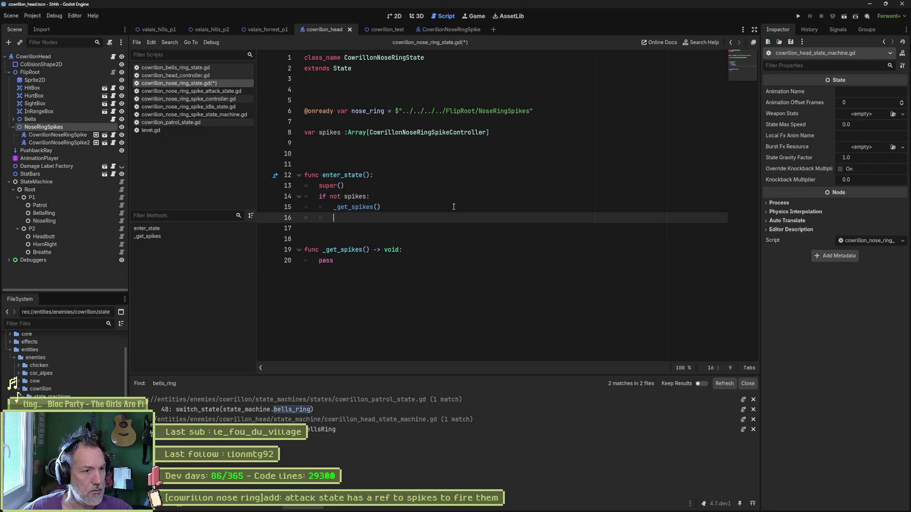
key(BackSpace)
text(_fire_spikes)
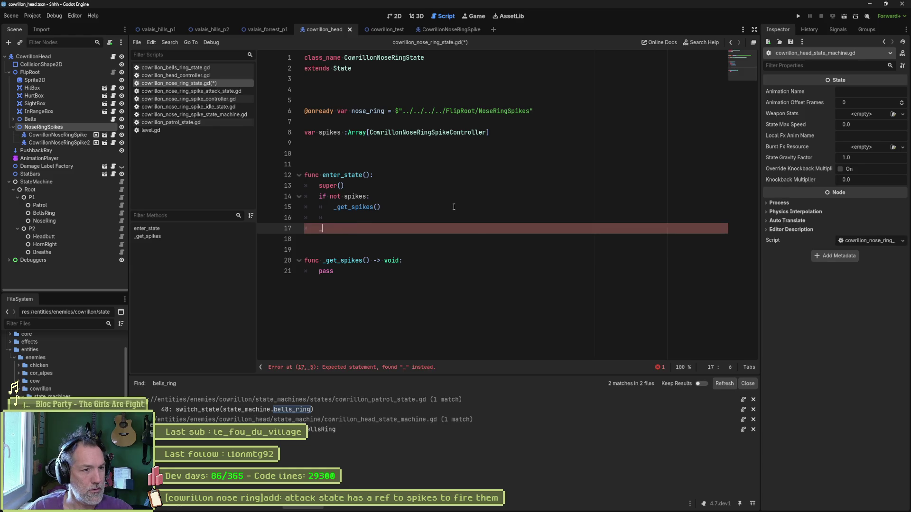
text(())
key(Down)
key(Down)
key(Down)
Add a _fire_spikes() -> void: function stubbed with pass
key(Return)
key(Return)
key(Return)
key(BackSpace)
key(BackSpace)
key(BackSpace)
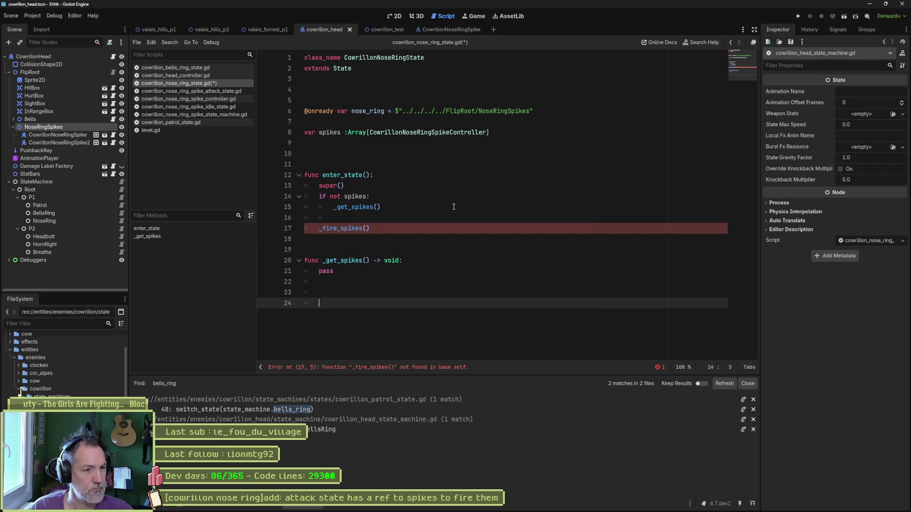
text(c _fire_spikes)
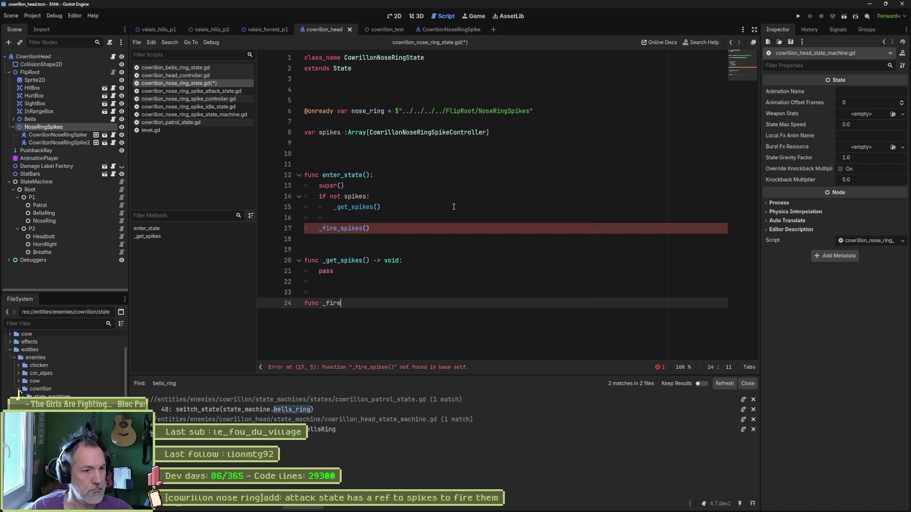
text(() )
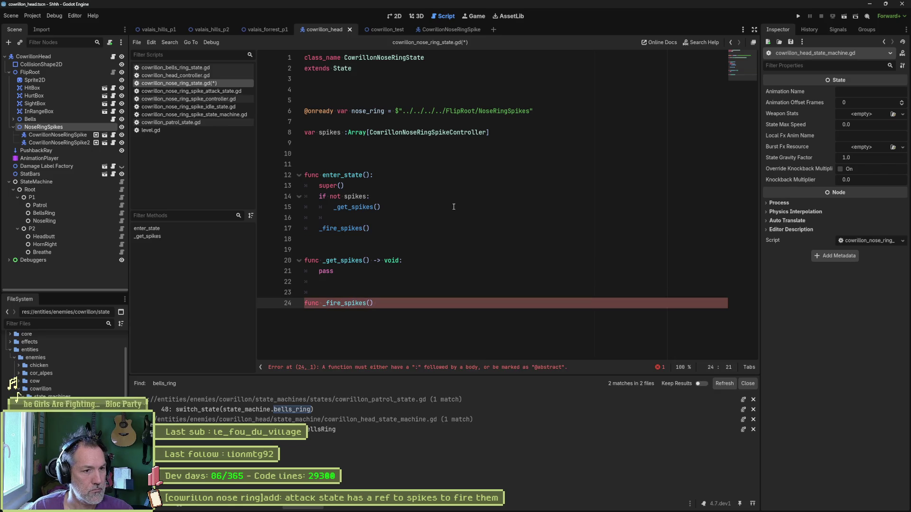
text(-> void:)
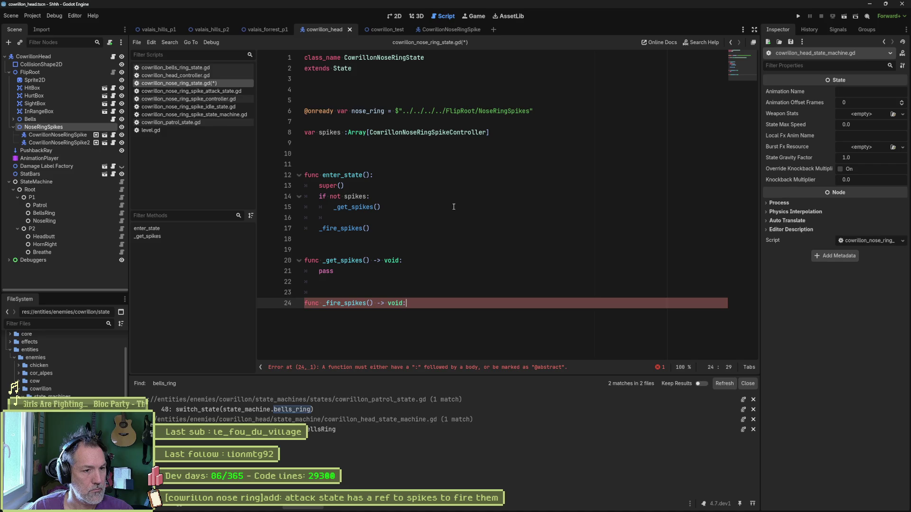
key(Return)
text(pass)
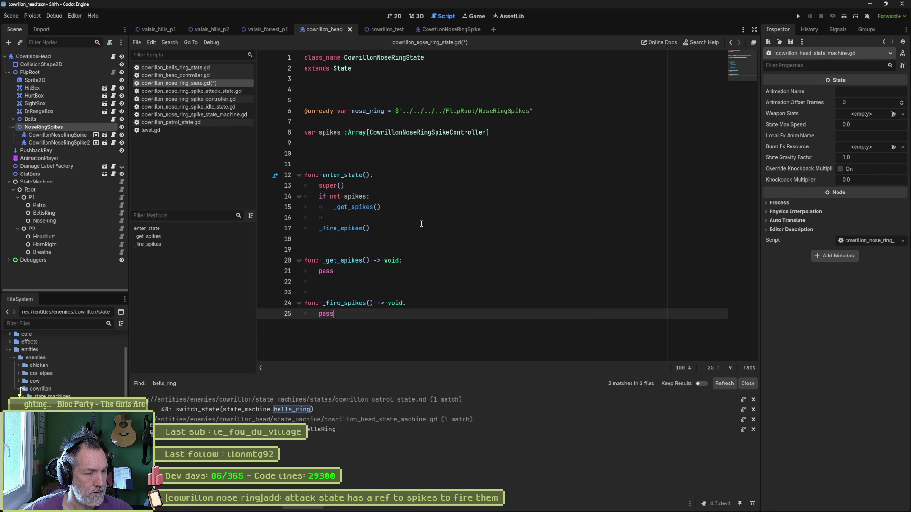
Replace pass in _get_spikes with a 'for spike in spikes:' loop
double_click(337, 271)
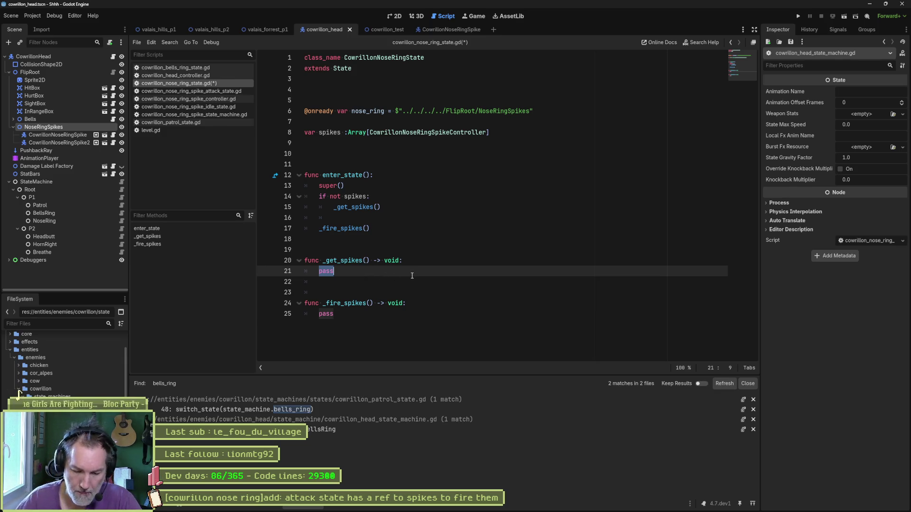
text(for c)
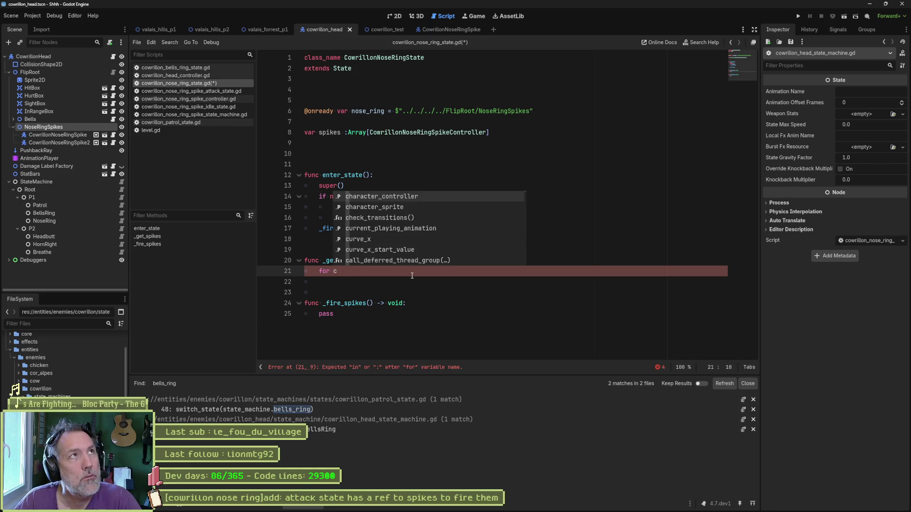
key(BackSpace)
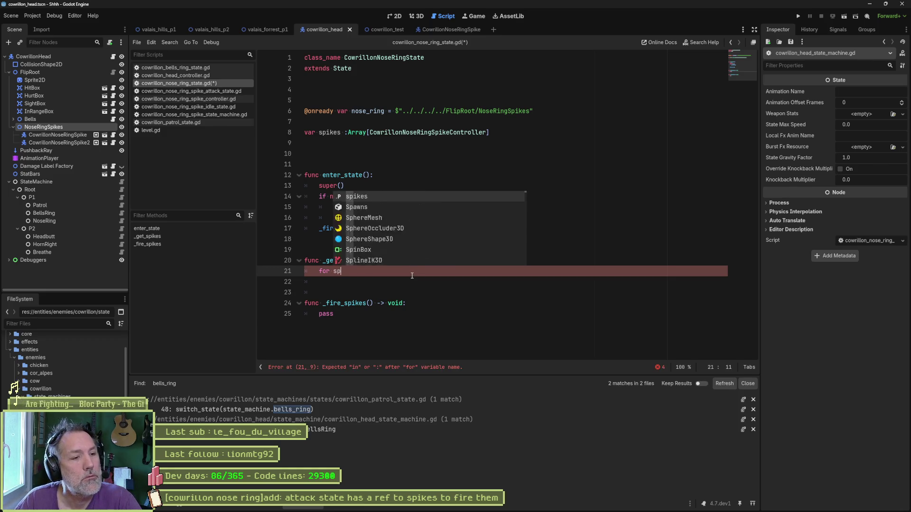
text(spike in spikes:)
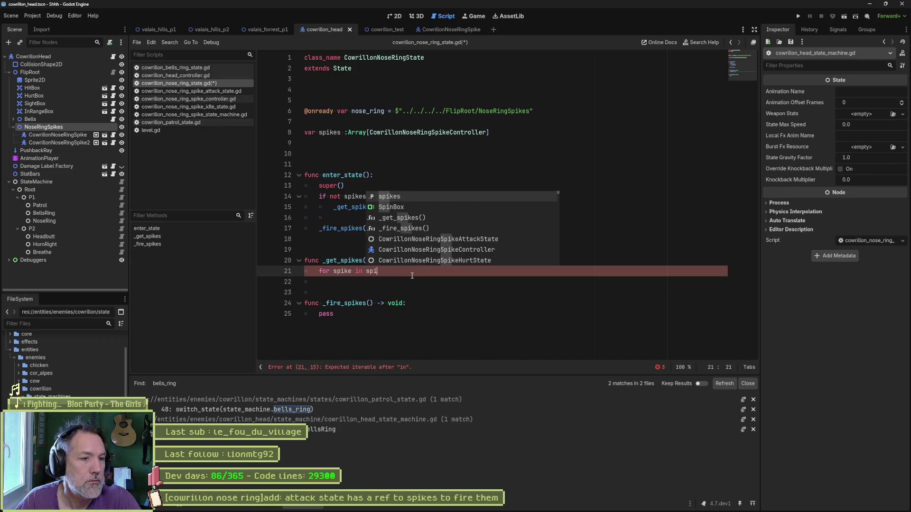
key(Return)
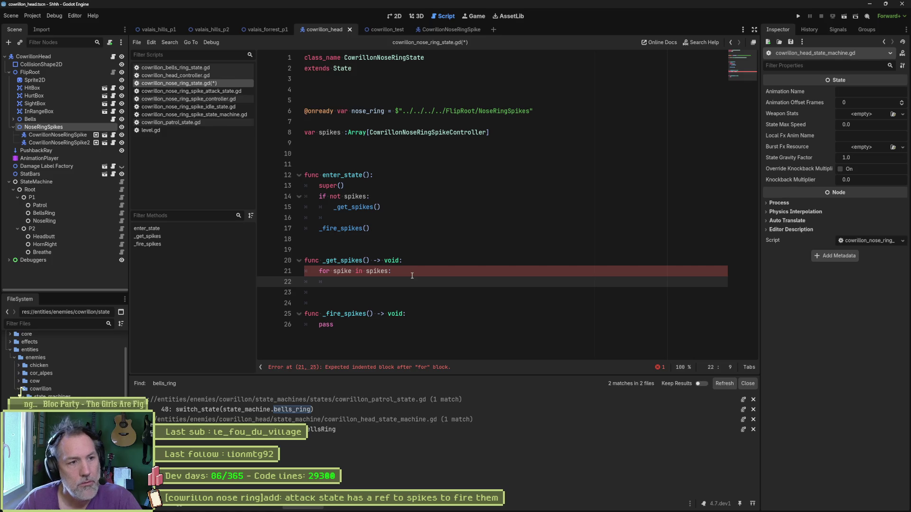
Make the loop iterate over nose_ring.get_children() instead of spikes
double_click(370, 112)
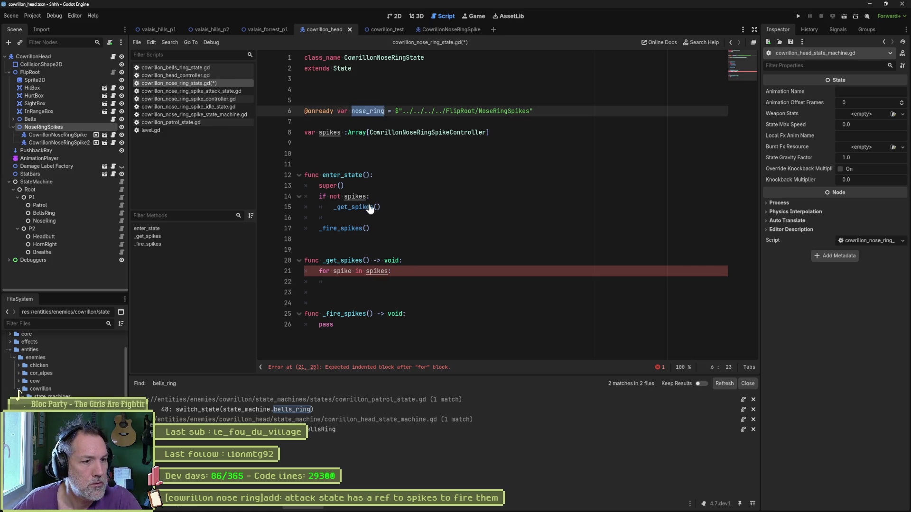
key(ctrl+c)
double_click(378, 271)
key(ctrl+v)
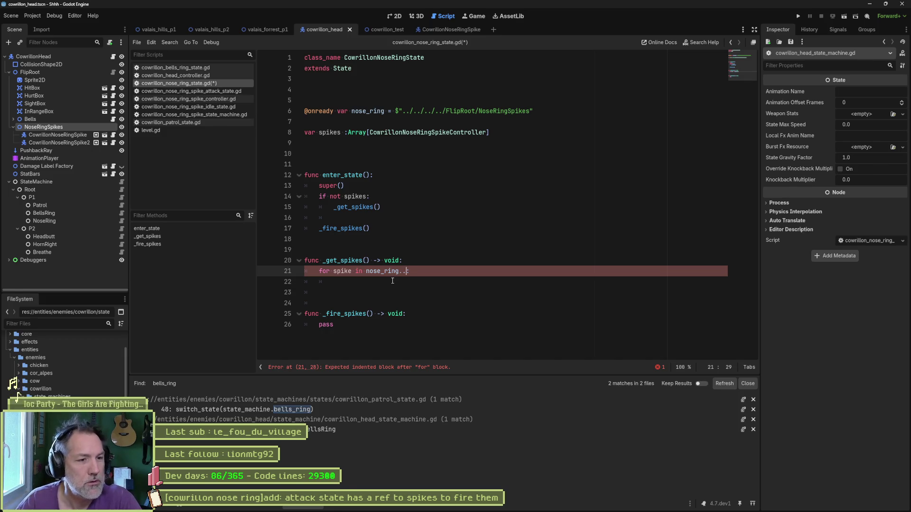
key(BackSpace)
text(childr)
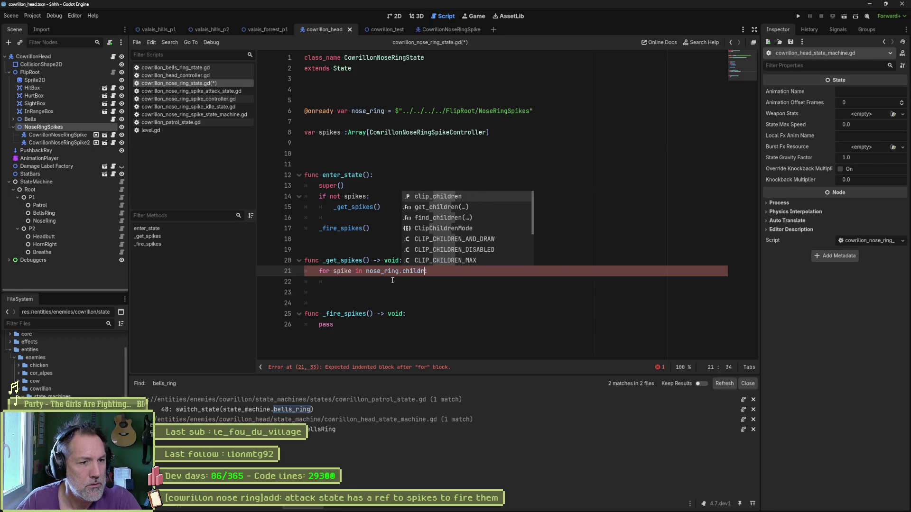
key(Down)
key(Return)
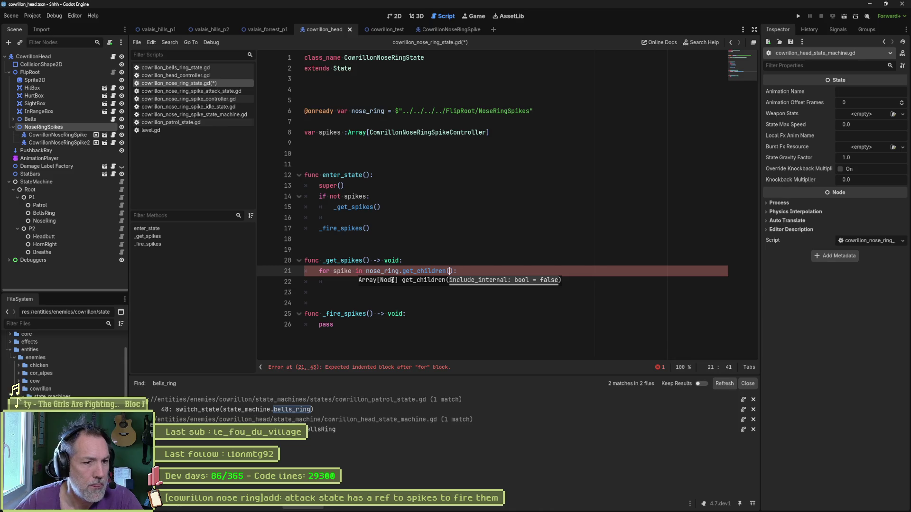
key(Escape)
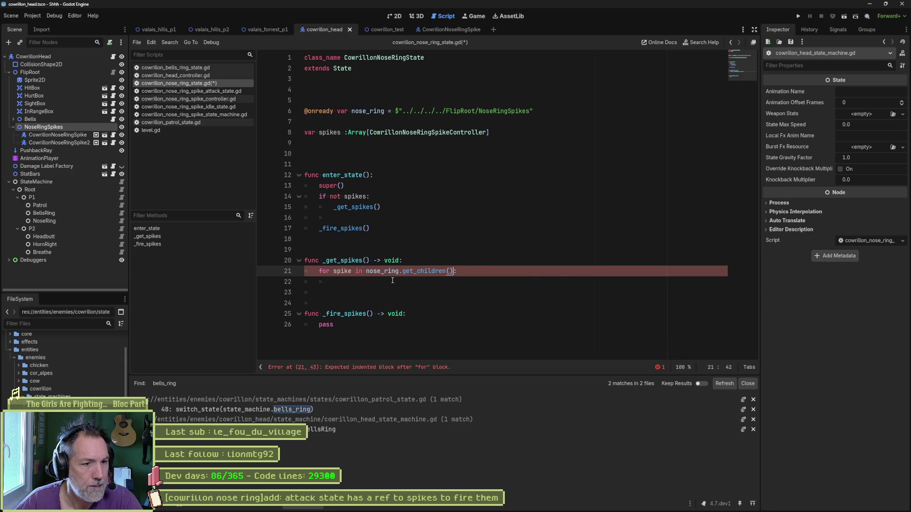
Append each spike with spikes.append(spike), save, and run the game with F5
click(392, 280)
text(spikes.a)
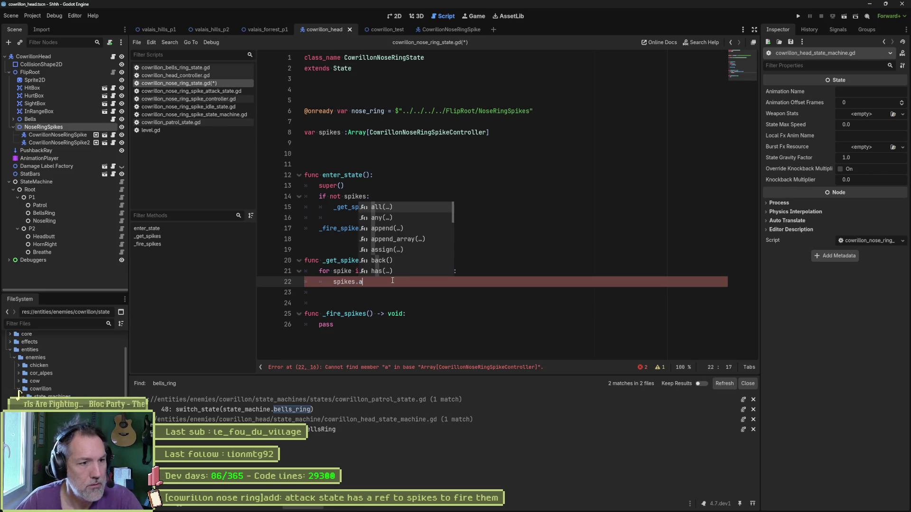
key(Down)
key(Down)
key(Return)
text(spi)
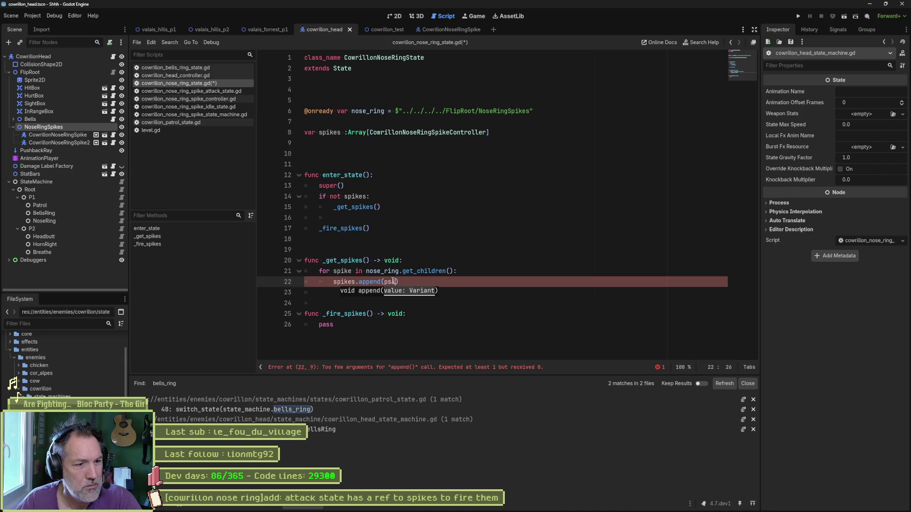
text(ke)
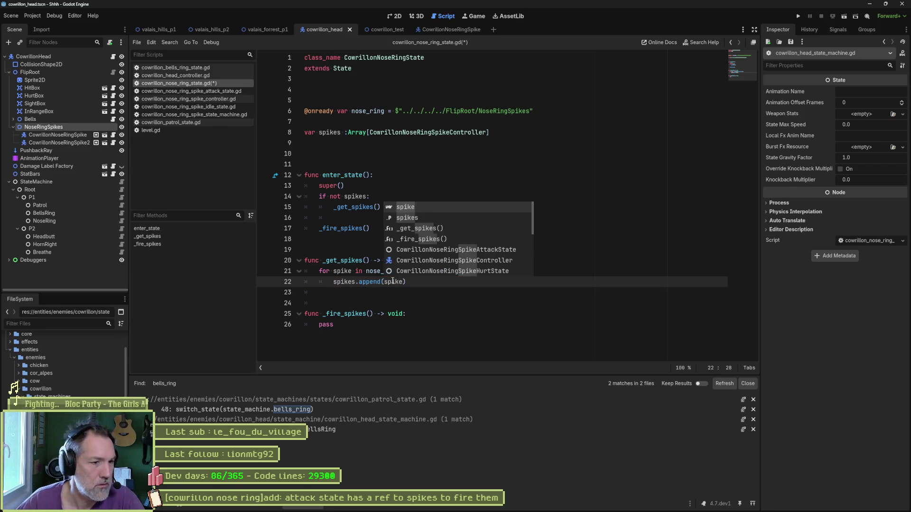
key(ctrl+s)
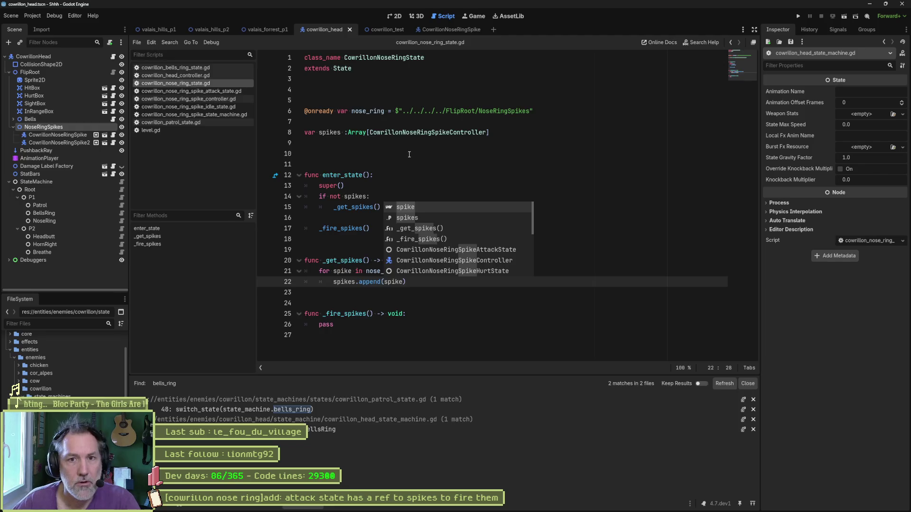
key(F5)
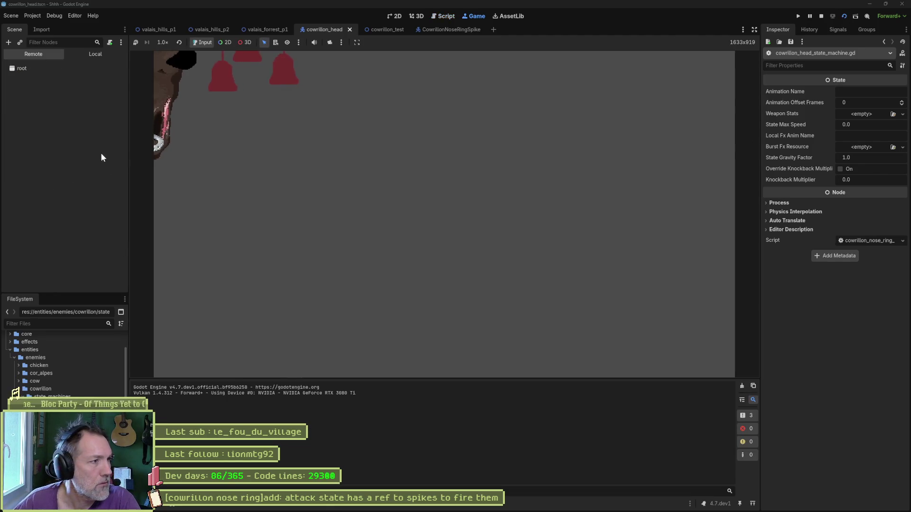
Inspect the live NoseRing state's Spikes array in the Remote tree, then stop the game
click(30, 116)
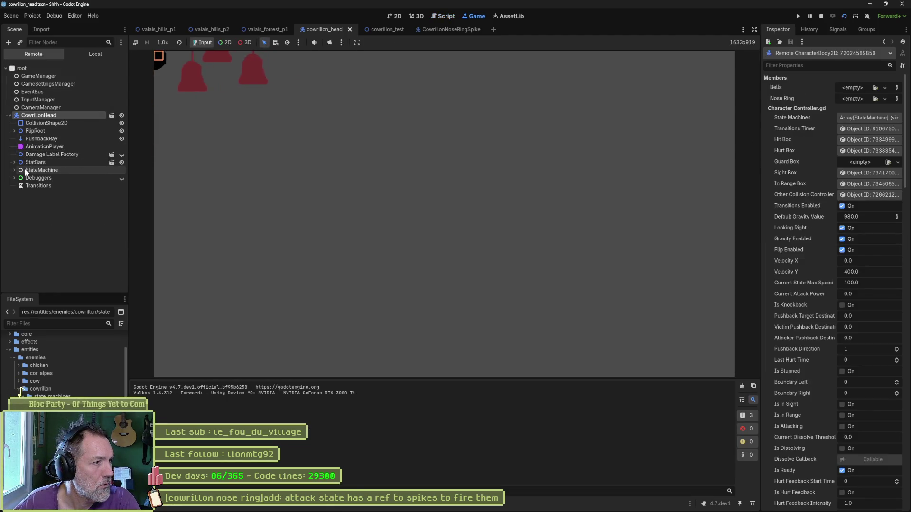
click(14, 170)
click(19, 177)
click(23, 185)
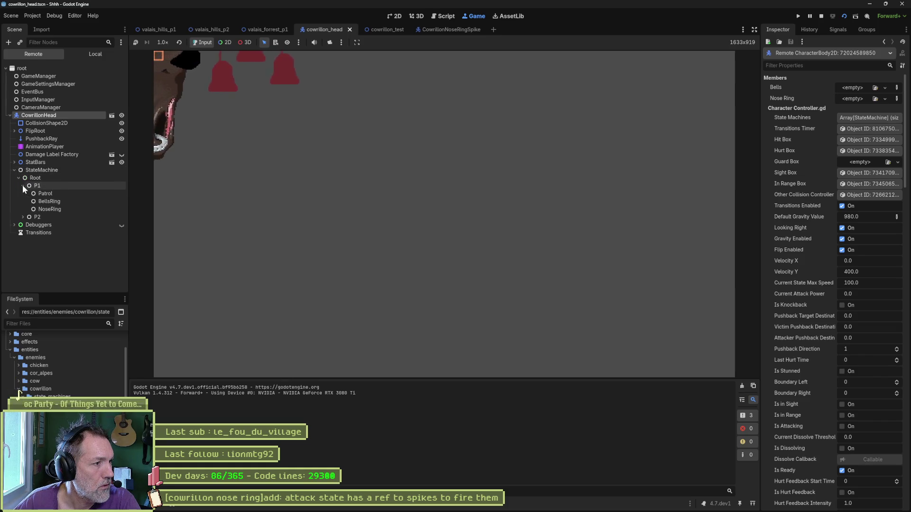
click(50, 209)
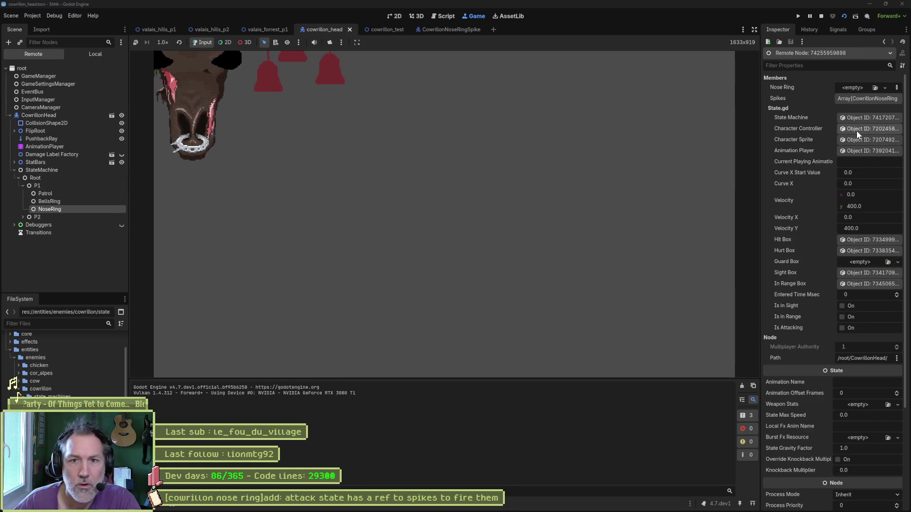
click(873, 99)
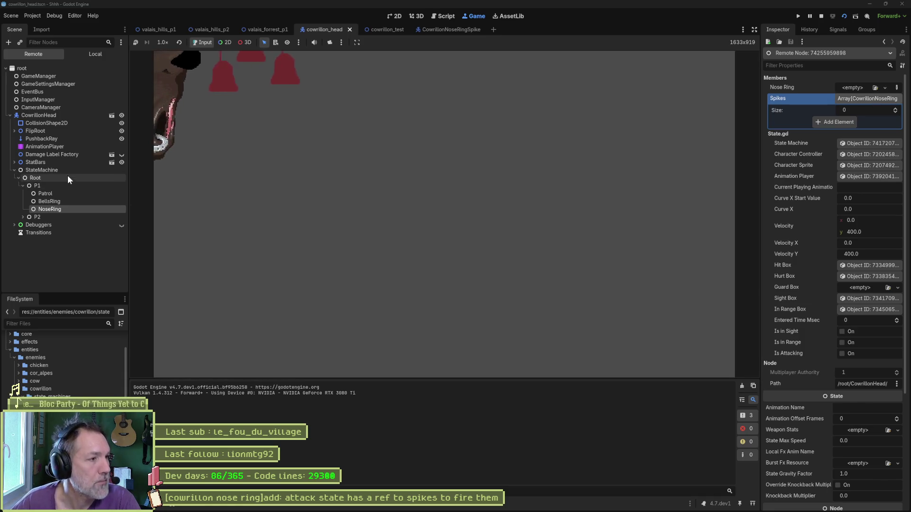
key(F8)
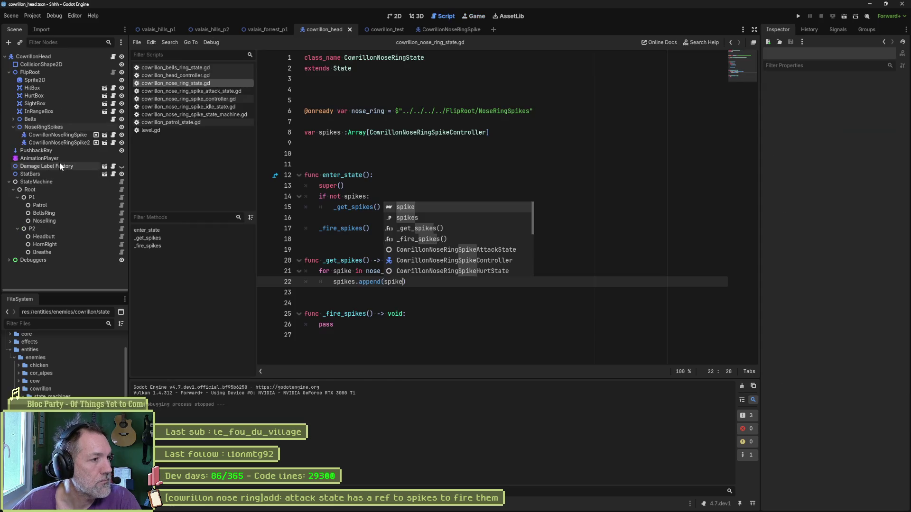
Set NoseRing as StateMachine's Initial State, run the scene, and confirm Spikes holds 2 elements
click(44, 221)
drag(885, 95, 885, 95)
key(F6)
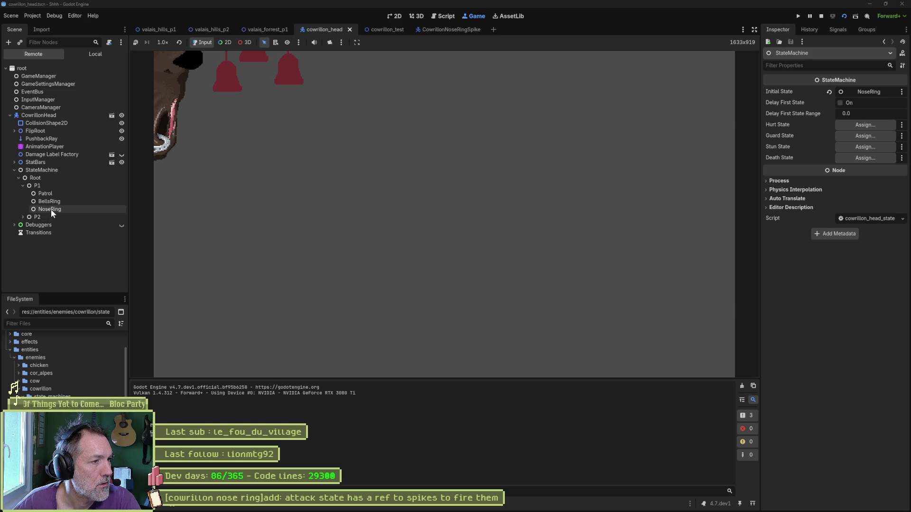
click(50, 209)
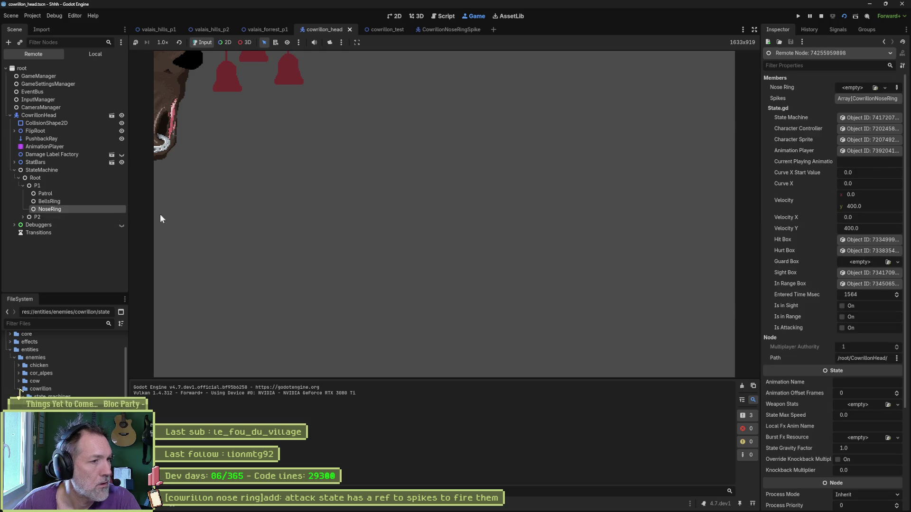
click(852, 98)
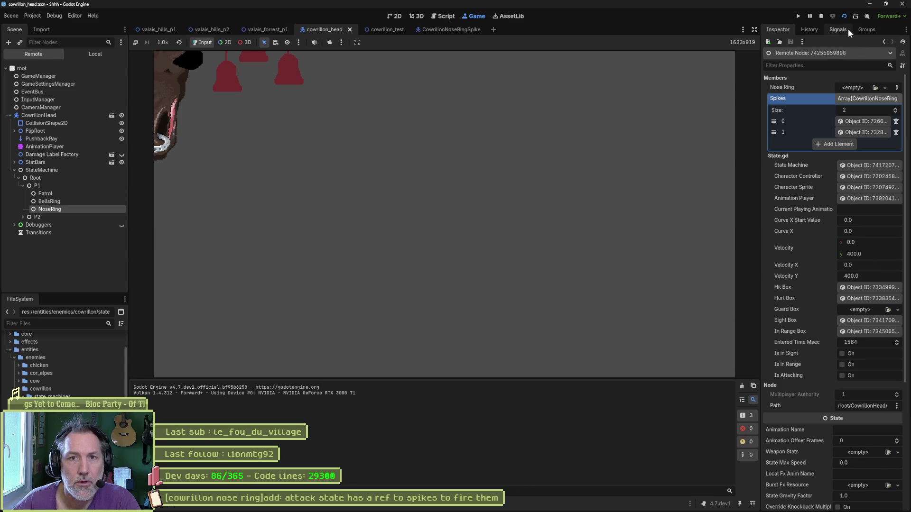
click(821, 17)
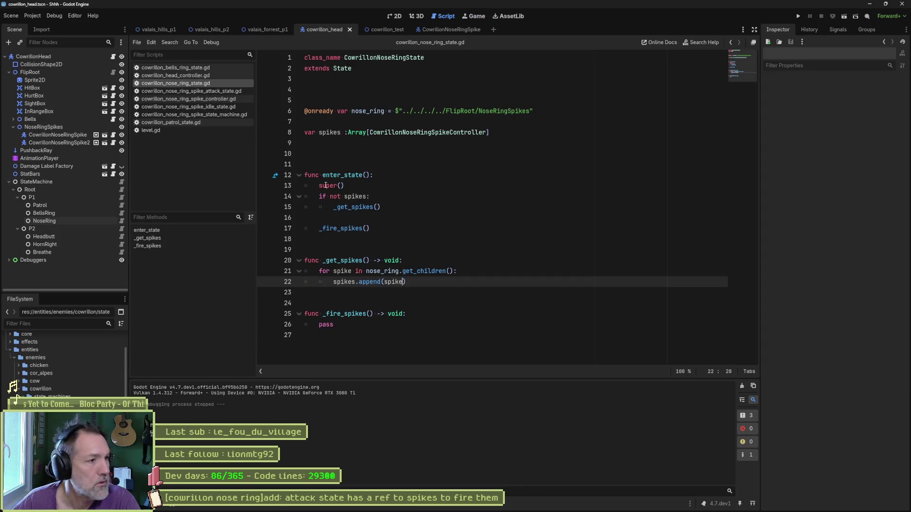
Set Patrol back as StateMachine's Initial State and save the scene
click(49, 183)
drag(39, 205, 812, 94)
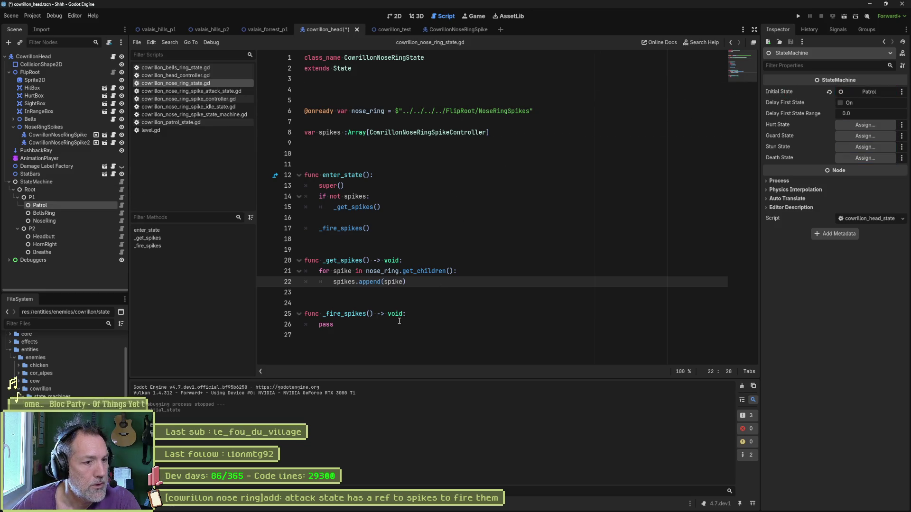
key(ctrl+s)
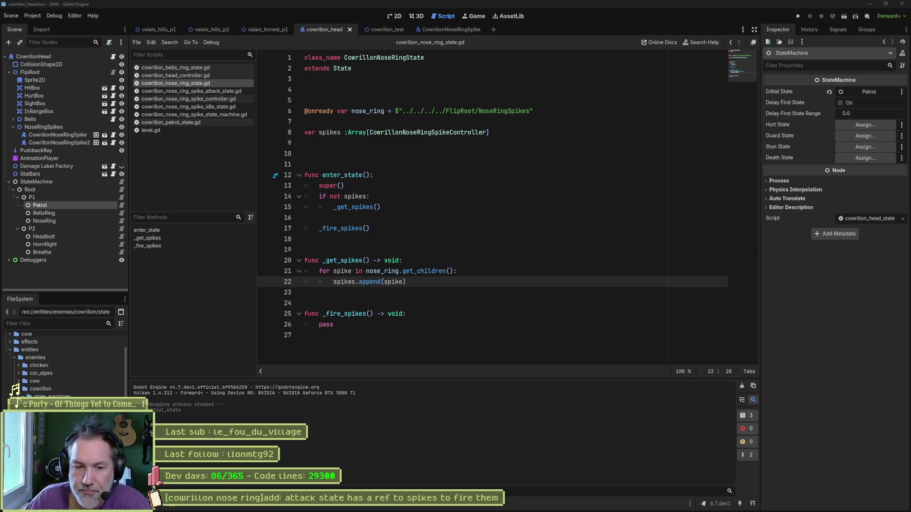
Show the head scene in the 2D workspace, then bring up the drawing app
mouse_move(485, 510)
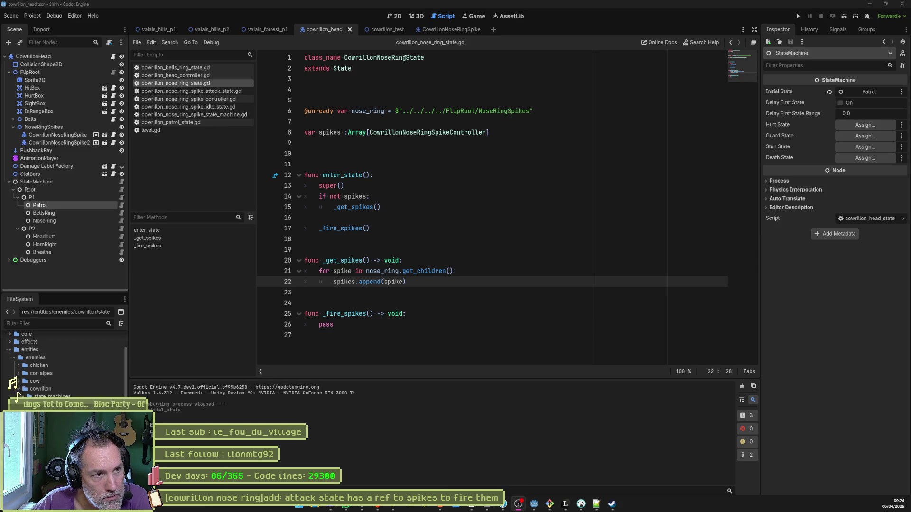
click(394, 19)
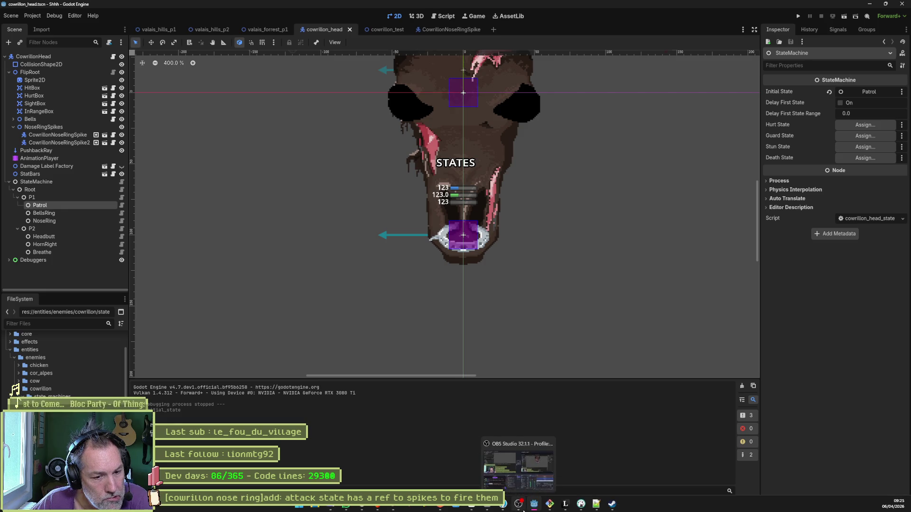
click(565, 506)
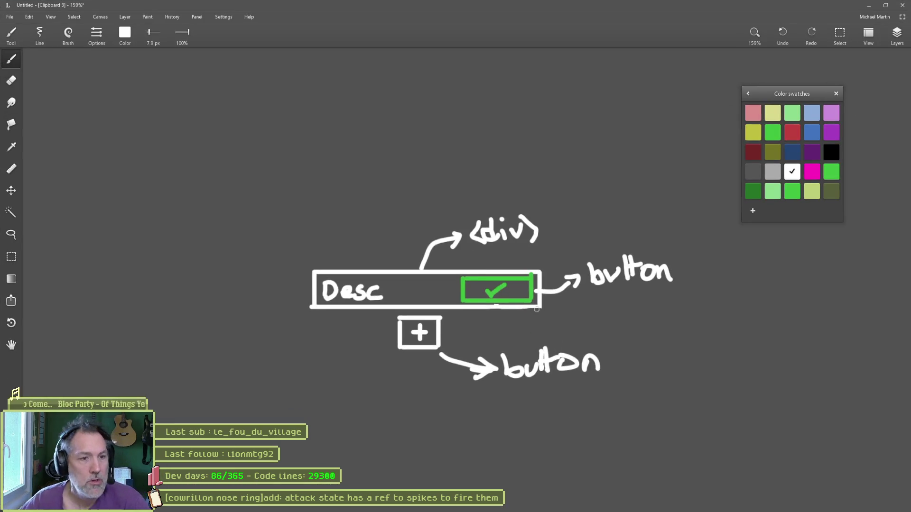
Label the spike arrows 0 to 3 and draw a big curved arrow beneath them
key(ctrl+space)
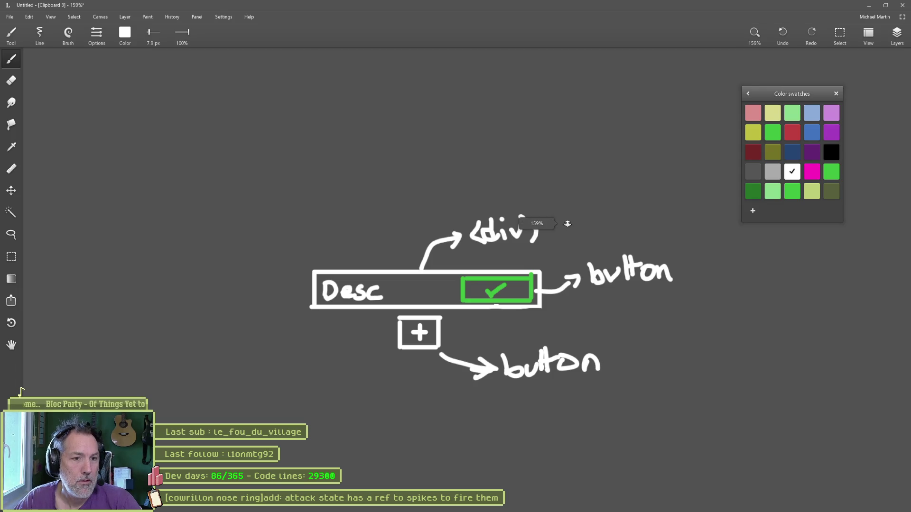
drag(567, 223, 595, 335)
drag(573, 143, 562, 295)
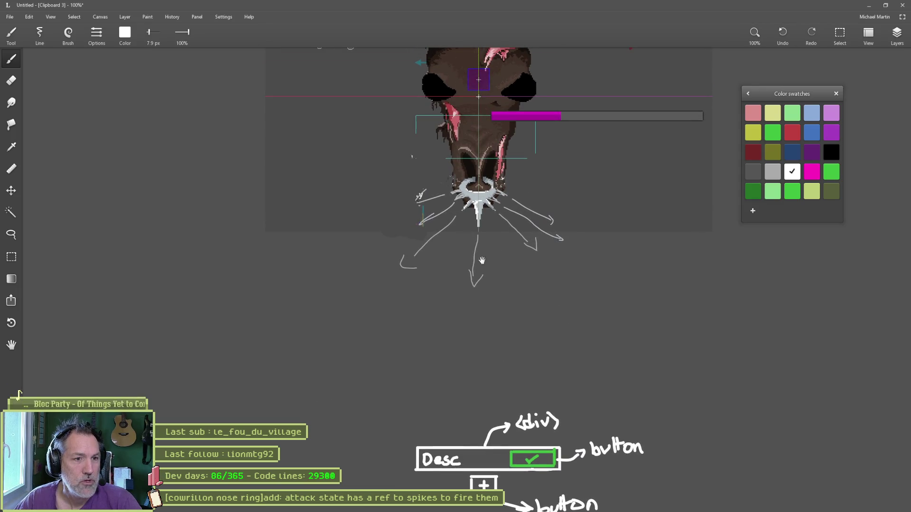
scroll(482, 261, up, 5)
mouse_move(483, 167)
mouse_down()
mouse_move(510, 278)
mouse_move(509, 256)
mouse_up()
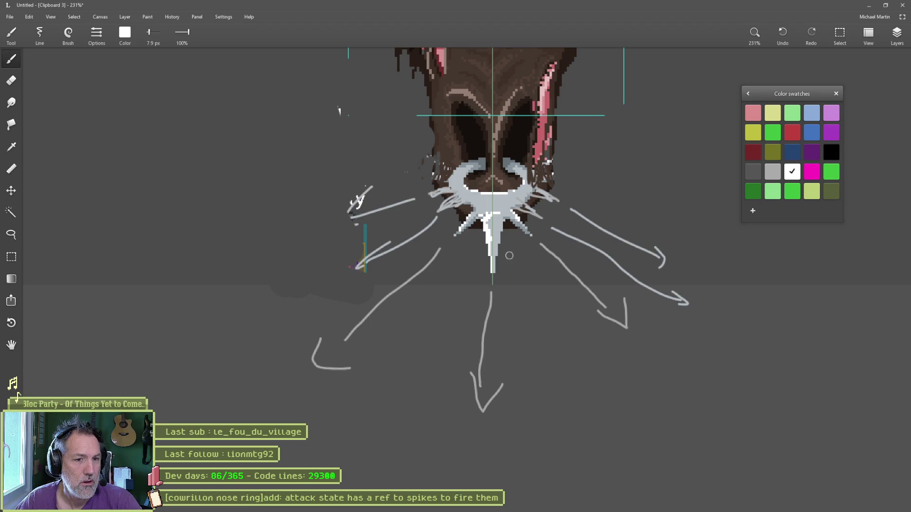
scroll(509, 256, down, 5)
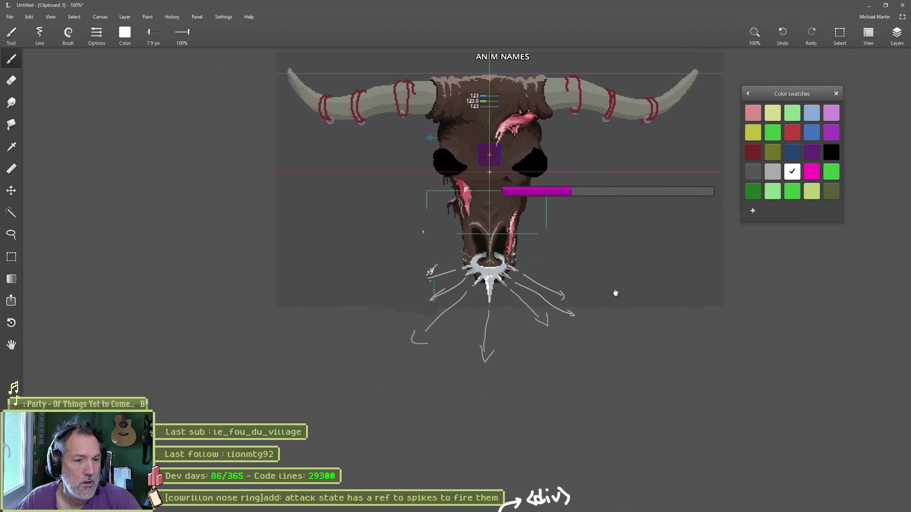
drag(404, 274, 391, 358)
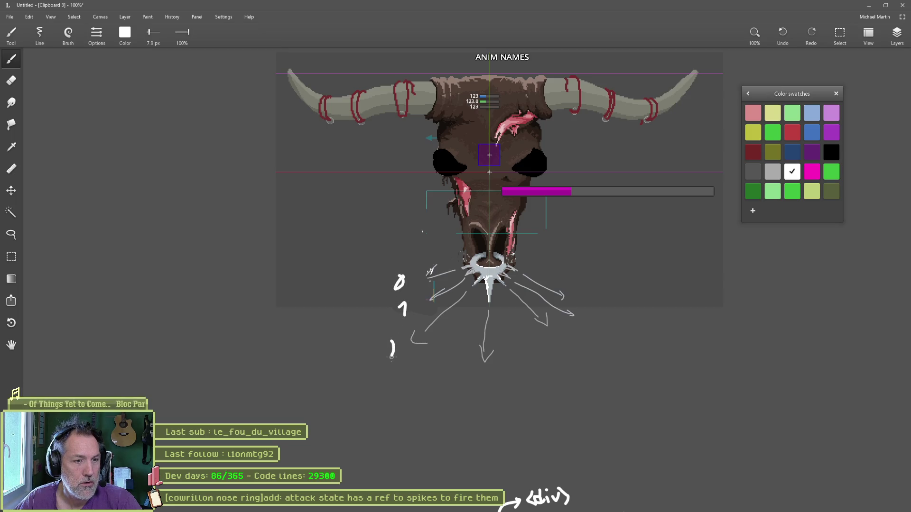
drag(470, 367, 475, 390)
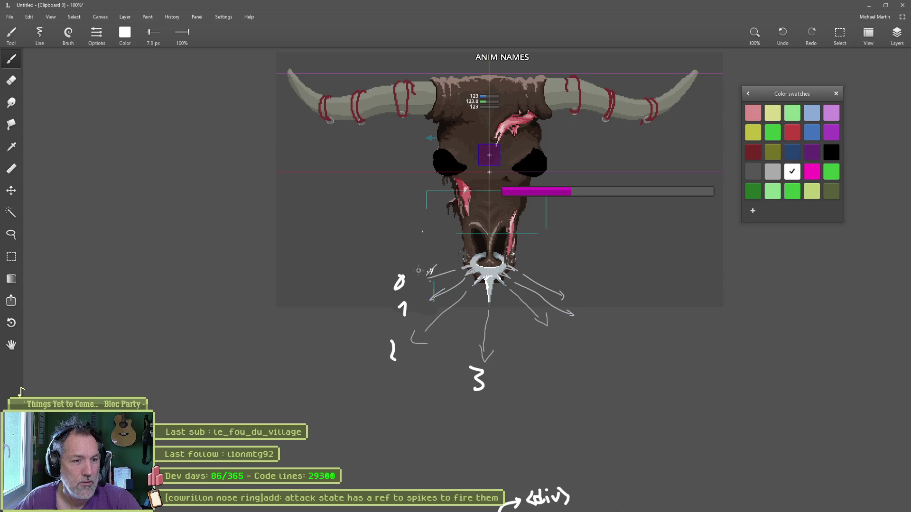
mouse_move(588, 295)
mouse_down()
mouse_move(529, 420)
mouse_move(339, 342)
mouse_move(322, 342)
mouse_move(324, 359)
mouse_move(614, 302)
mouse_up()
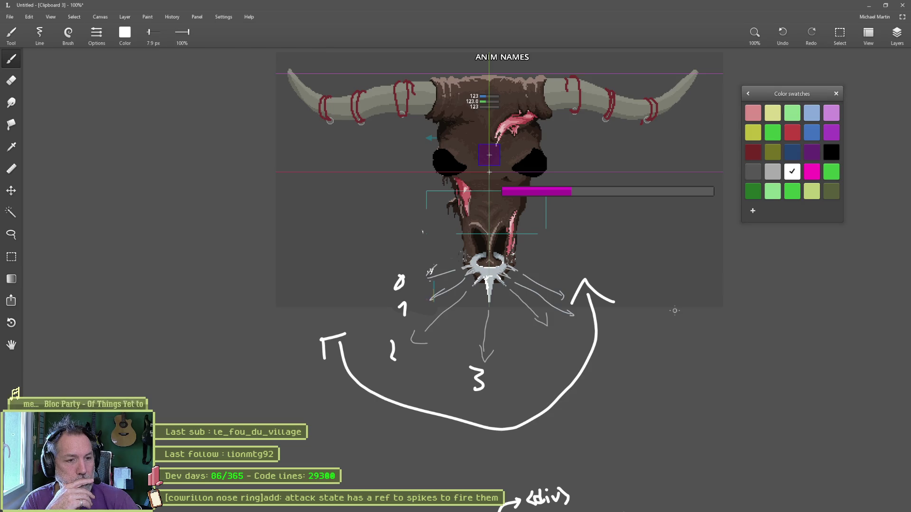
Paint over the stray cyan mark with the background grey using an enlarged brush
alt+click(550, 210)
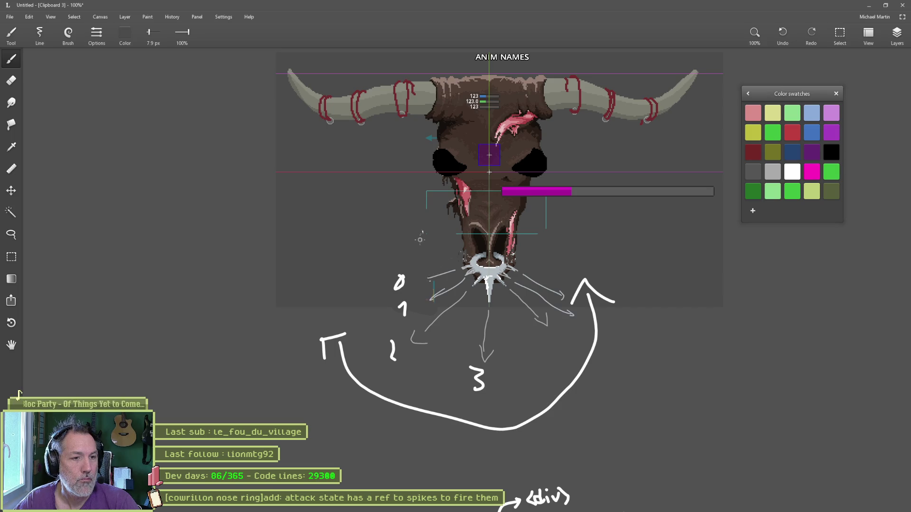
key(bracketright)
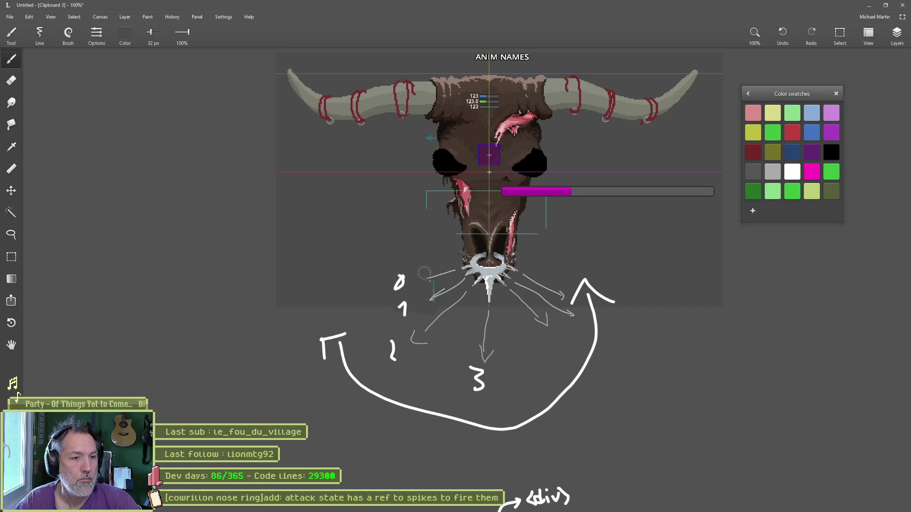
drag(427, 287, 435, 281)
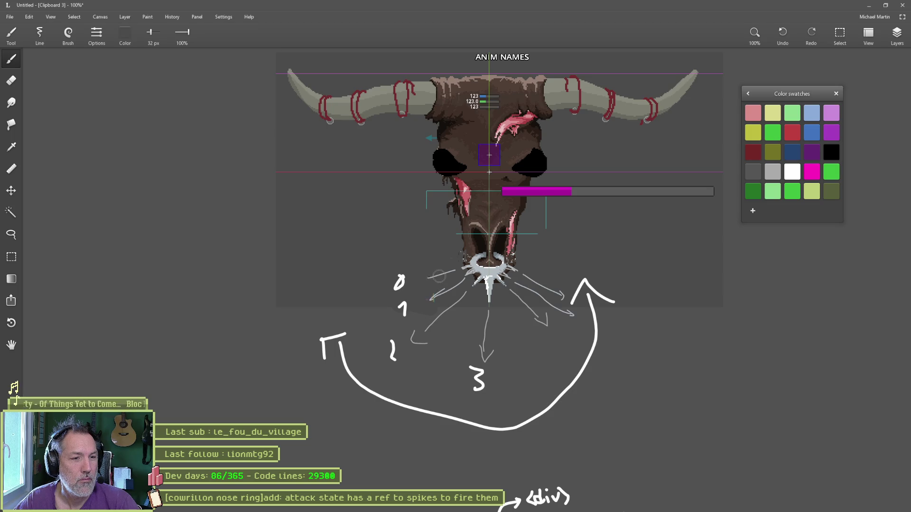
key(bracketleft)
Add a light-grey arrowhead to the curved arrow's left end, then minimize Leonardo
scroll(437, 277, up, 5)
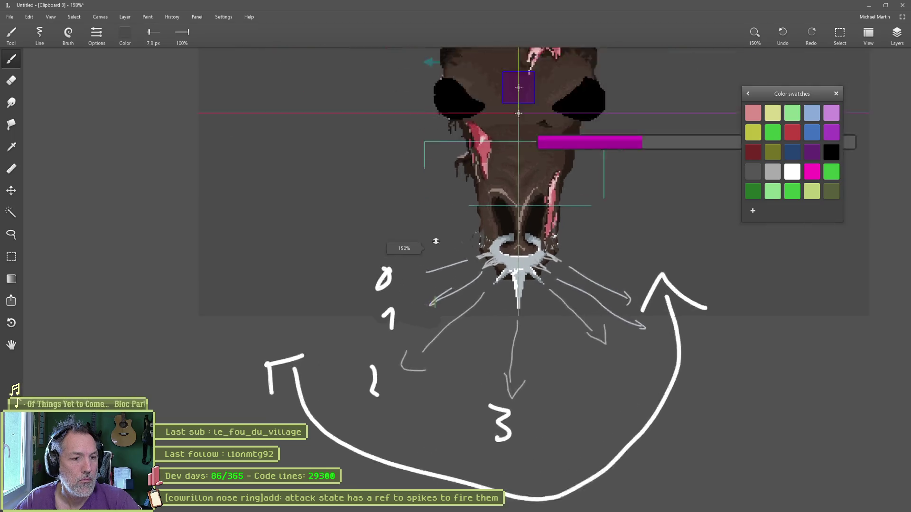
alt+click(403, 218)
key(bracketleft)
mouse_move(417, 195)
mouse_down()
mouse_move(404, 241)
mouse_move(422, 247)
mouse_up()
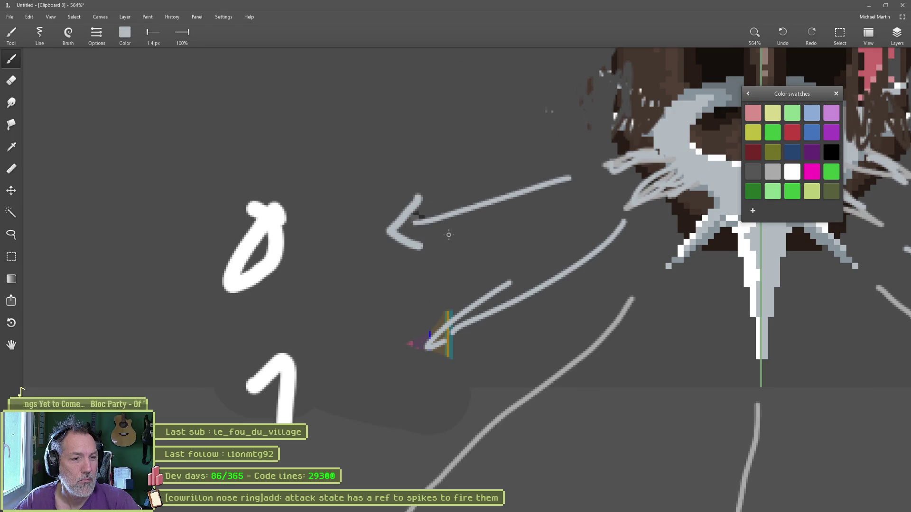
scroll(447, 236, down, 5)
scroll(470, 321, right, 5)
scroll(469, 321, up, 1)
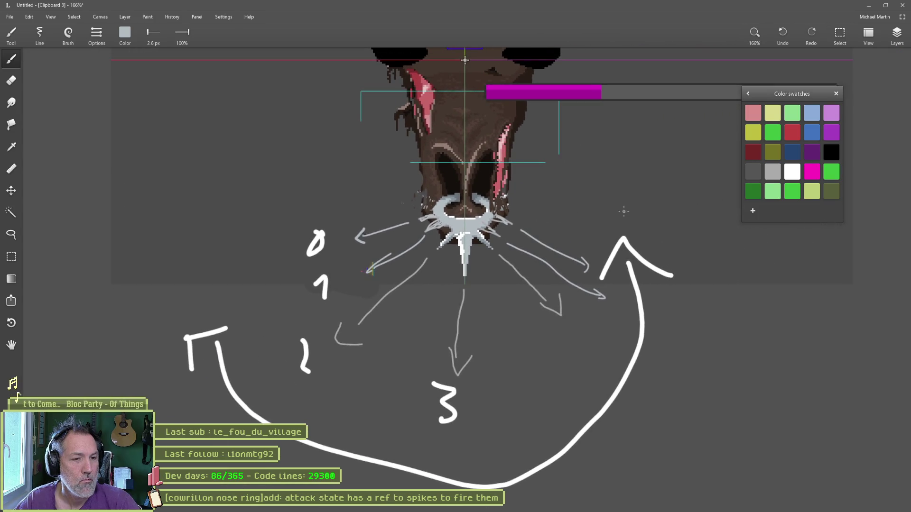
mouse_move(619, 169)
mouse_down()
mouse_move(553, 263)
mouse_move(561, 218)
mouse_up()
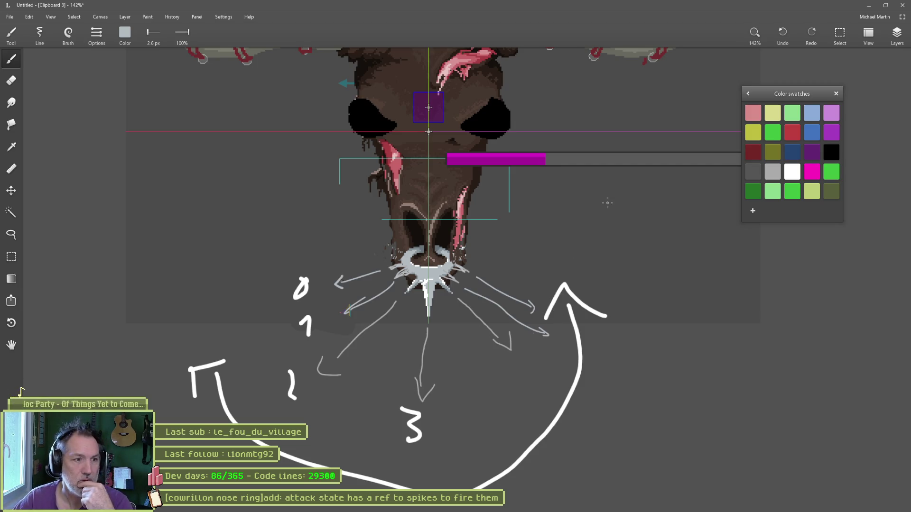
click(868, 5)
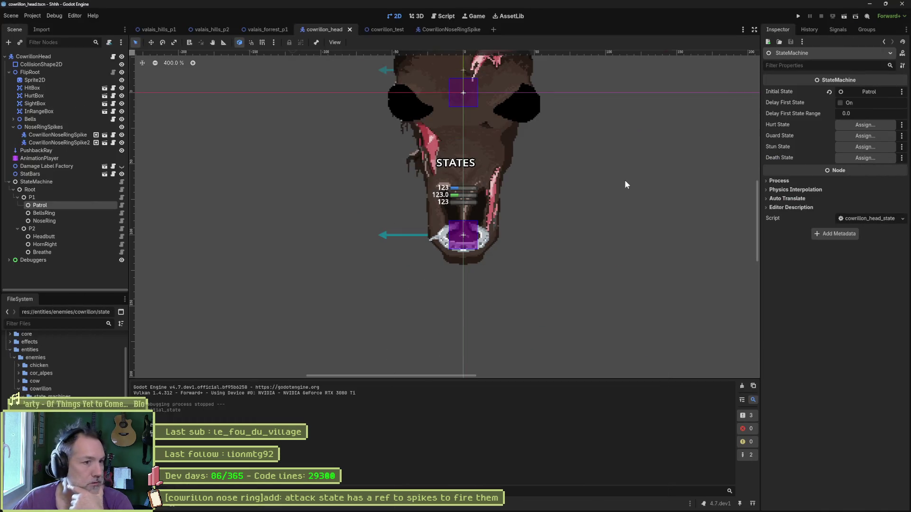
Open the nose ring state script and review its enter_state function
click(46, 128)
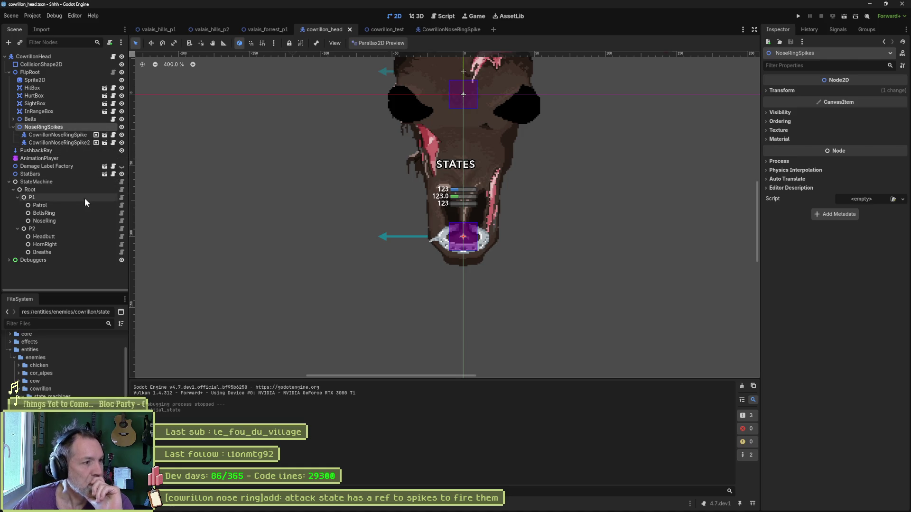
click(121, 221)
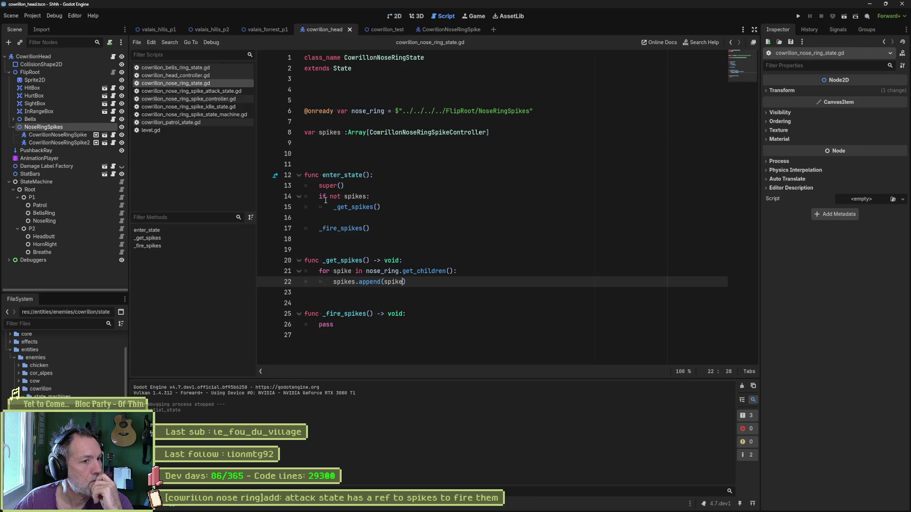
drag(375, 223, 402, 167)
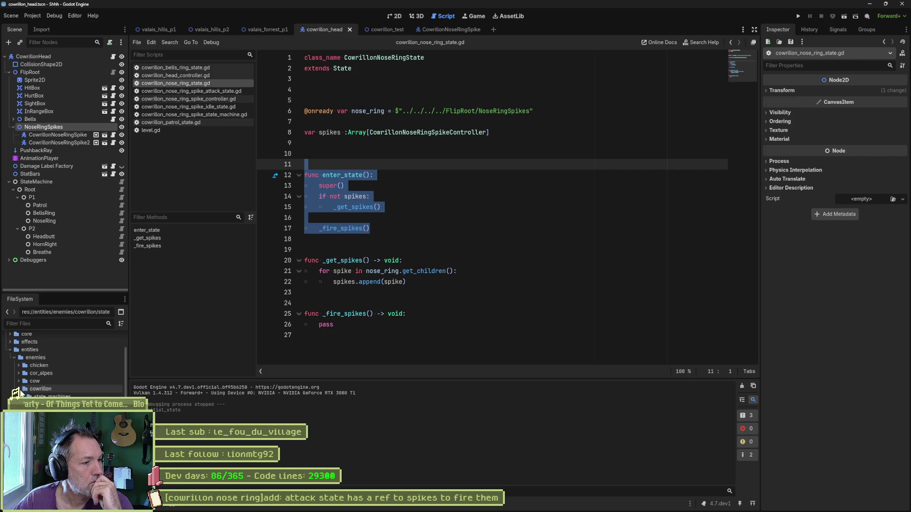
scroll(64, 360, down, 5)
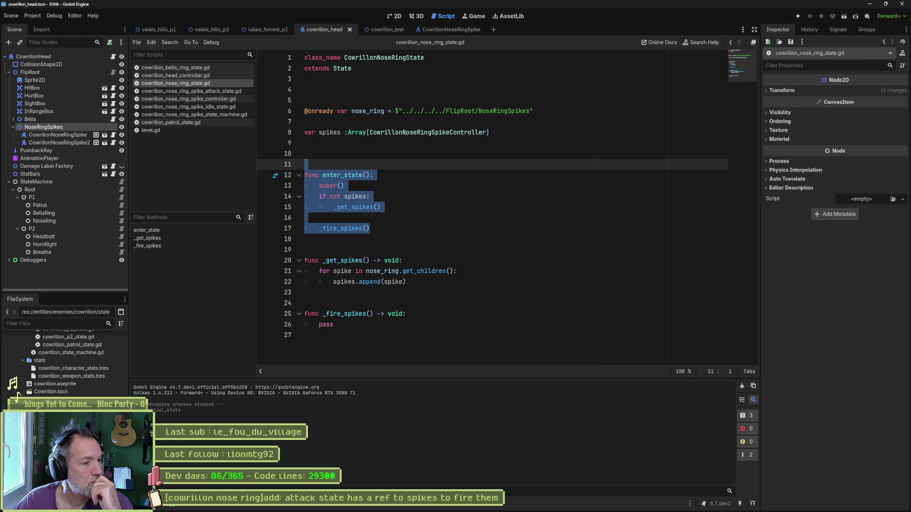
scroll(19, 393, down, 2)
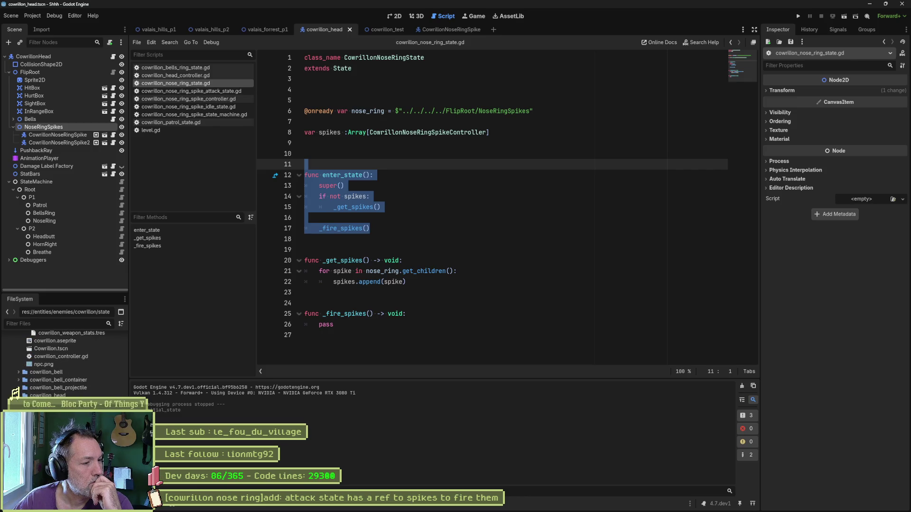
scroll(62, 361, up, 3)
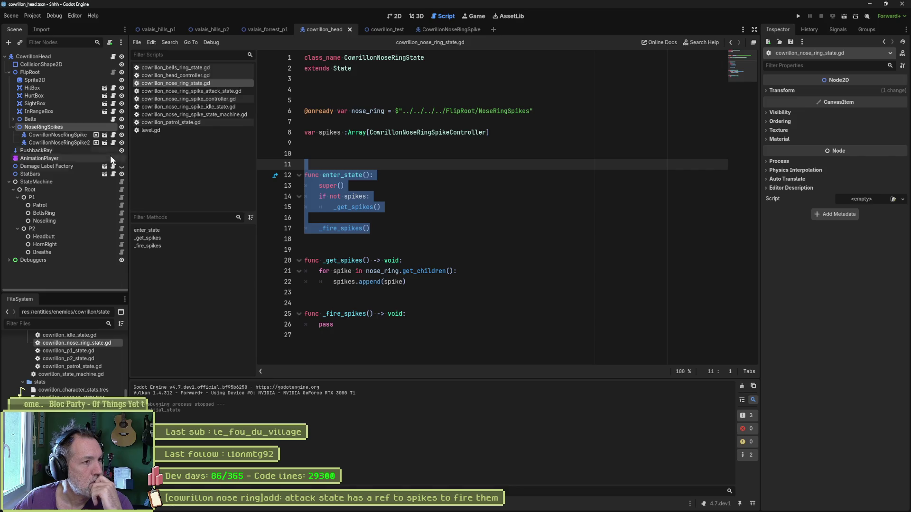
Open bells.gd from the Bells node and use Show in FileSystem
click(113, 119)
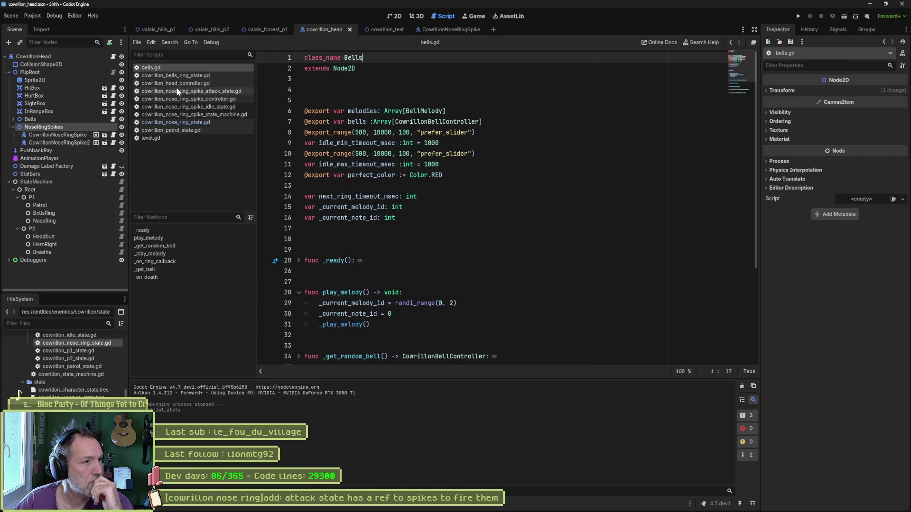
right_click(175, 72)
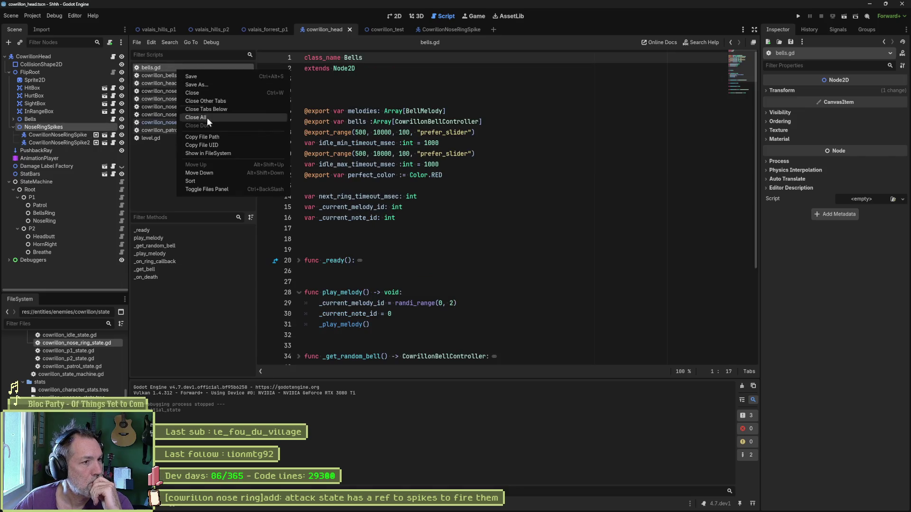
click(225, 149)
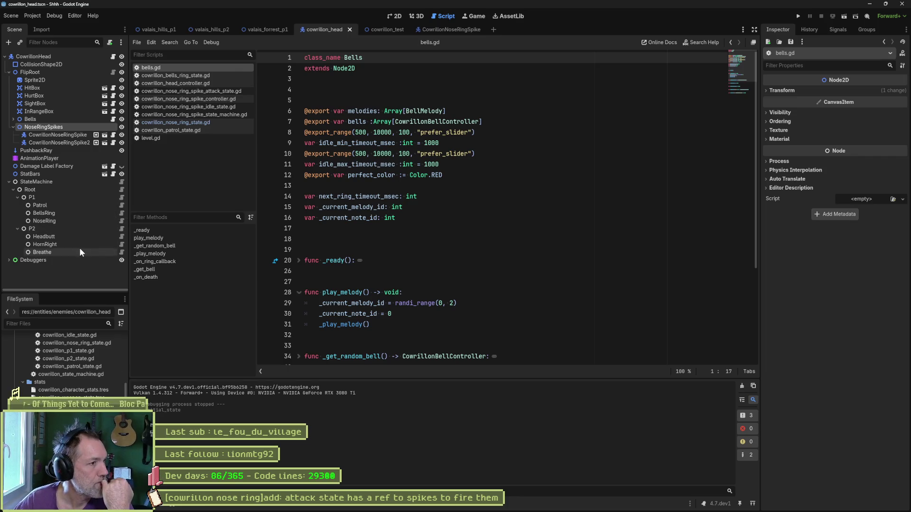
Attach new script cowrillon_head/cowrillon_nose_ring_spikes.gd to the NoseRingSpikes node
click(110, 43)
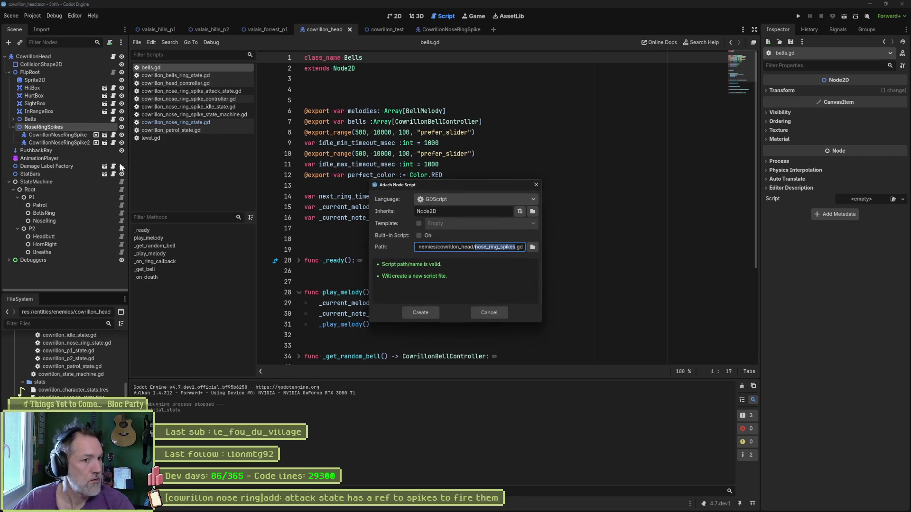
text(cowrillon)
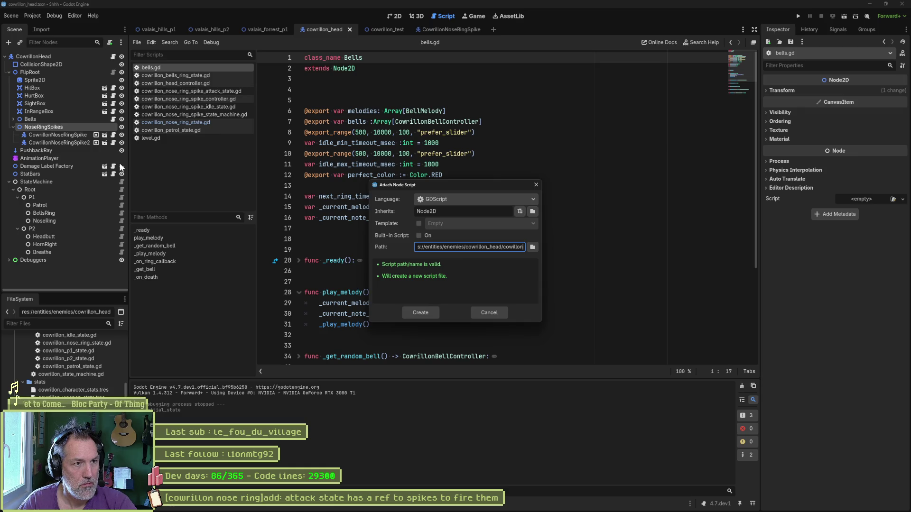
text(_ring_spikes)
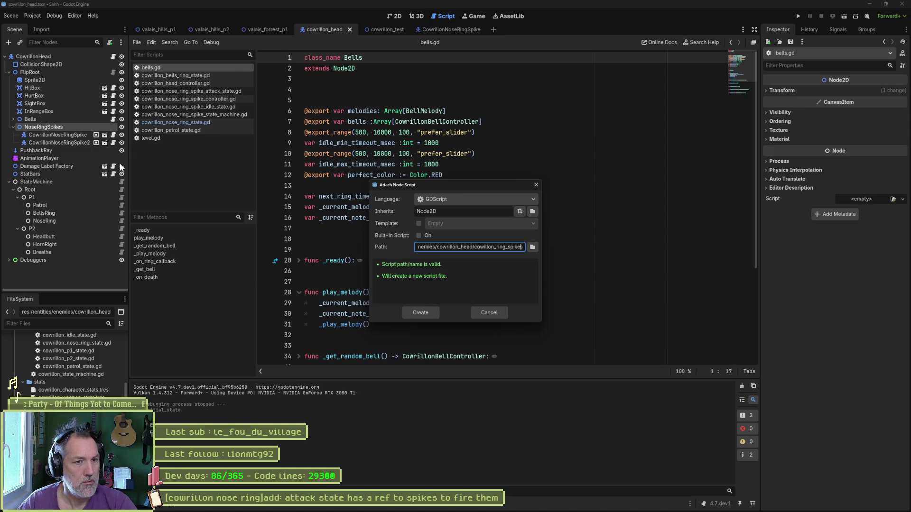
key(ctrl+Left)
text(nose_)
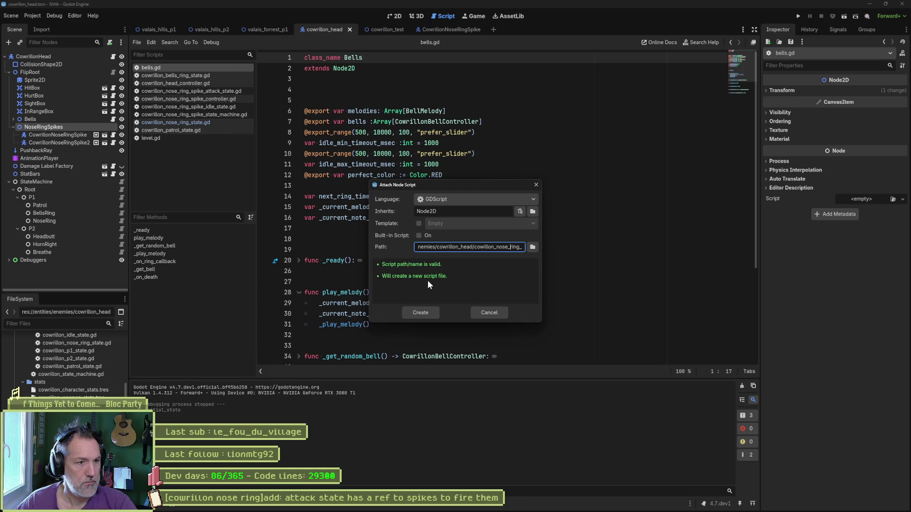
click(434, 312)
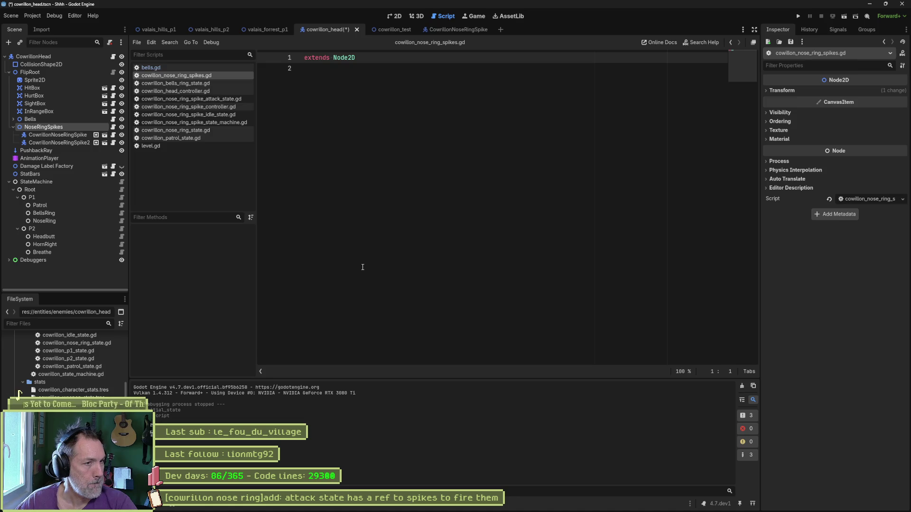
Add 'class_name CowrillonNoseRinSpikes' on a new first line above extends Node2D and save
key(Return)
key(Up)
text(class_na)
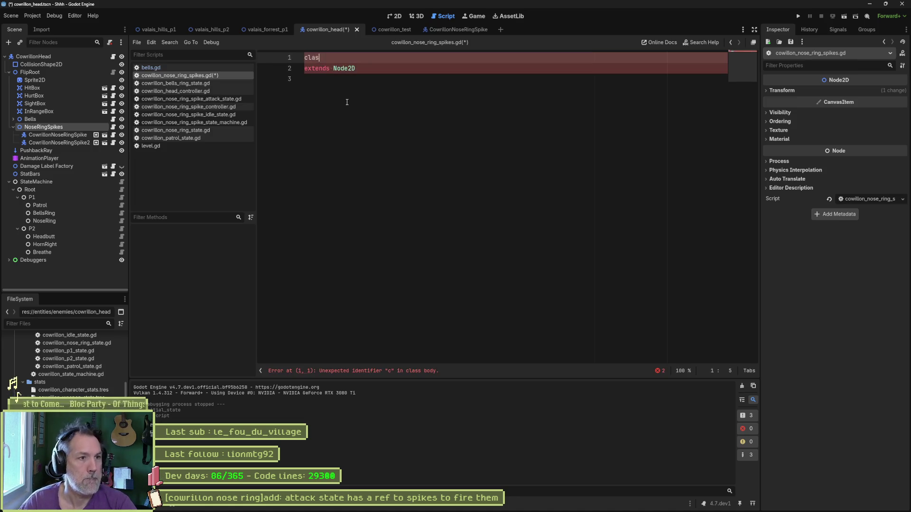
text(me CowrillonNos)
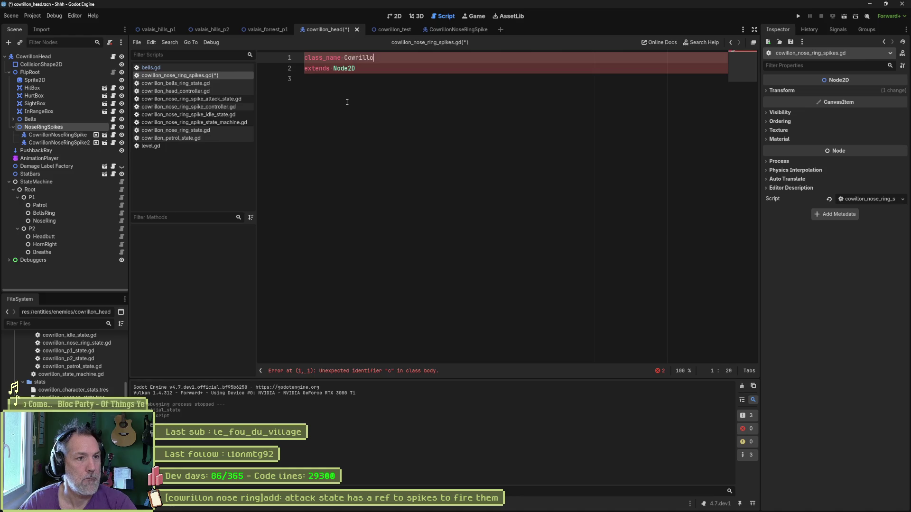
text(eRinSpik)
key(BackSpace)
key(BackSpace)
key(BackSpace)
text(pikes)
key(BackSpace)
key(BackSpace)
key(BackSpace)
text(pikes)
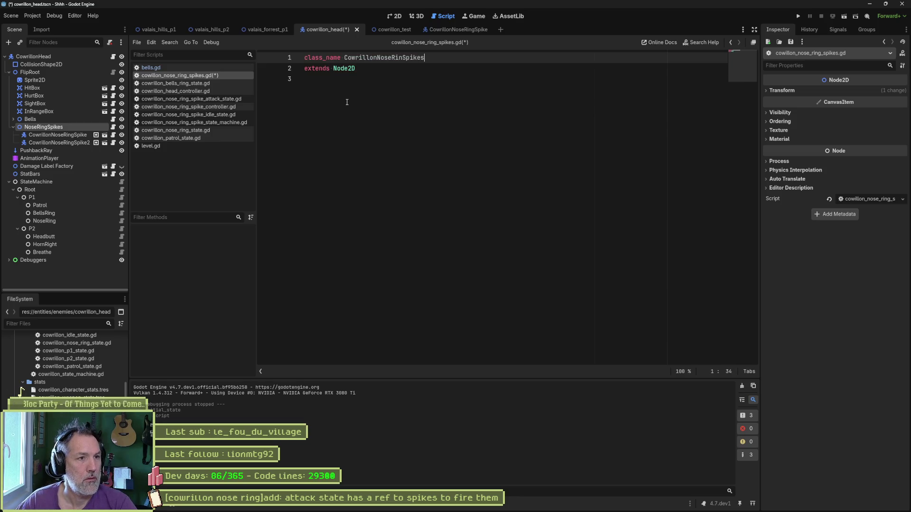
key(ctrl+s)
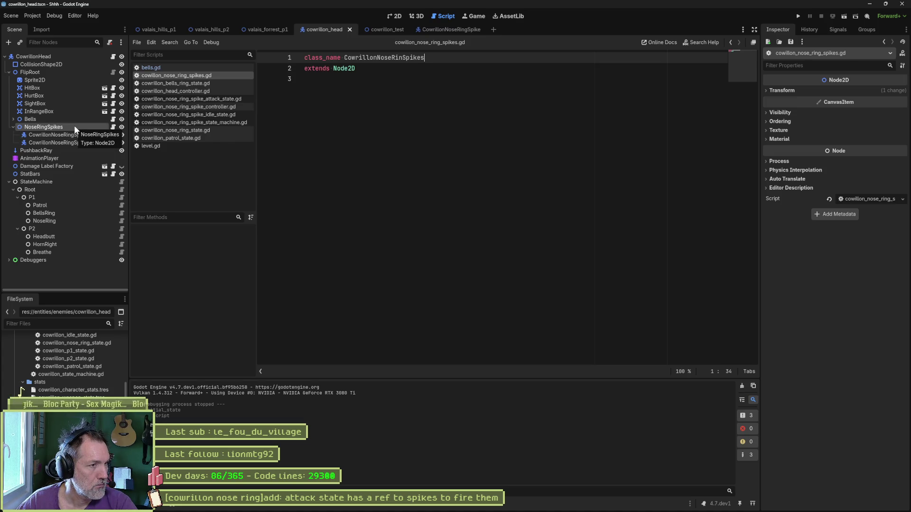
Select the spikes variable and spike-gathering functions in the NoseRing state script
click(121, 221)
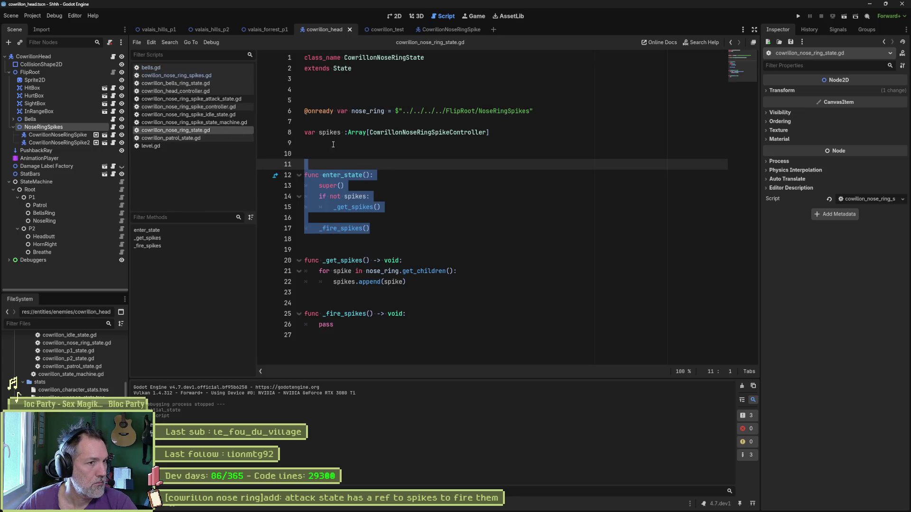
click(386, 230)
mouse_move(406, 282)
mouse_down()
mouse_move(304, 175)
mouse_move(293, 131)
mouse_up()
key(ctrl+c)
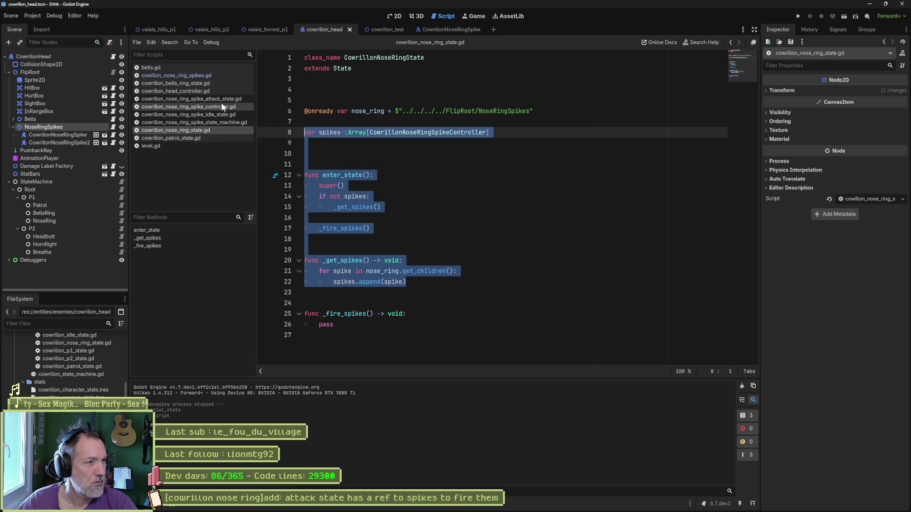
Add a func _ready() to the spikes script and paste the copied spike code into it
click(173, 75)
click(313, 102)
key(Return)
key(Return)
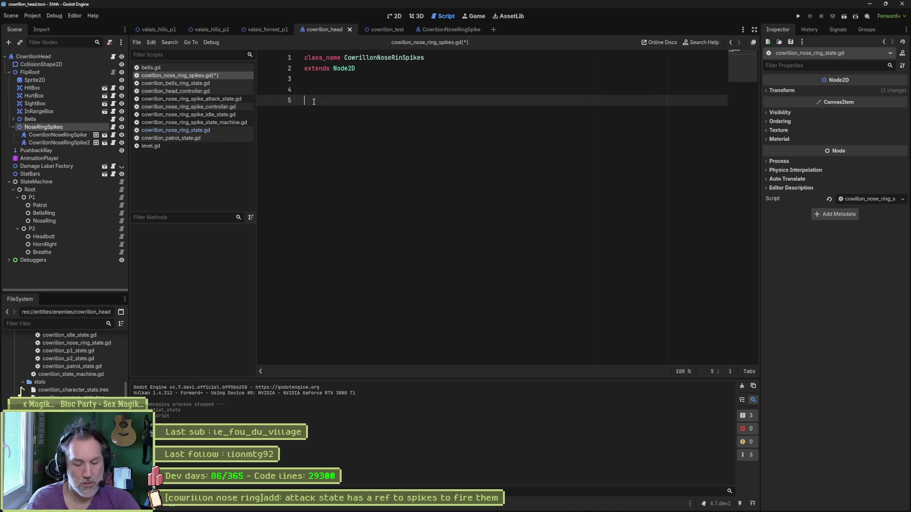
key(Return)
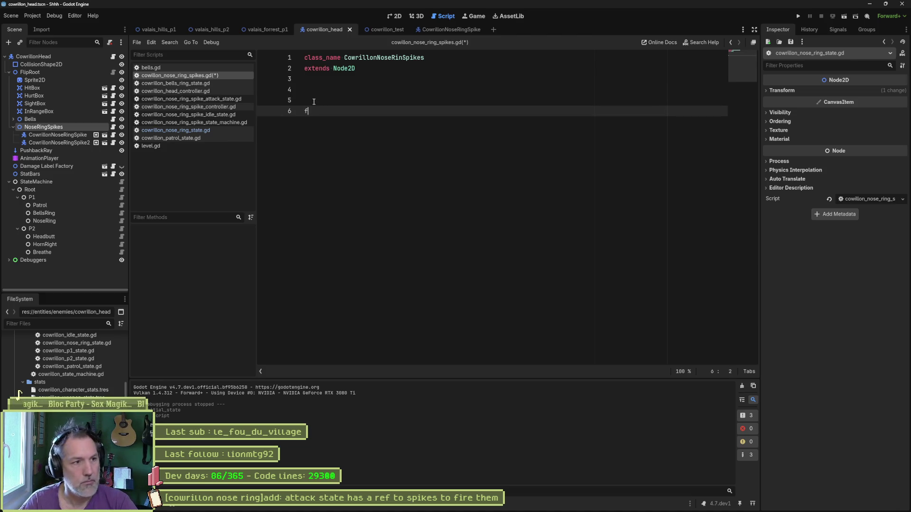
text(unc _ready():)
key(Return)
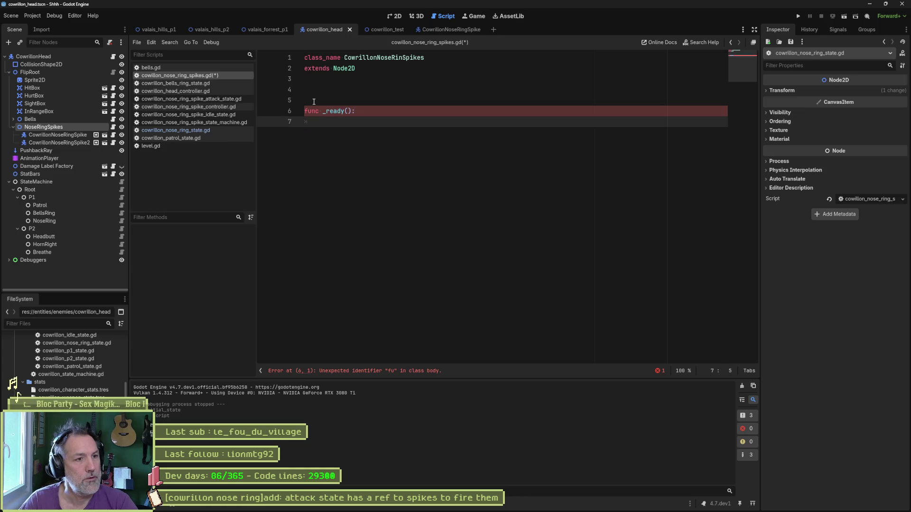
key(ctrl+v)
Move the spikes array above _ready, unindent it, and delete the enter_state header and super() call
click(347, 128)
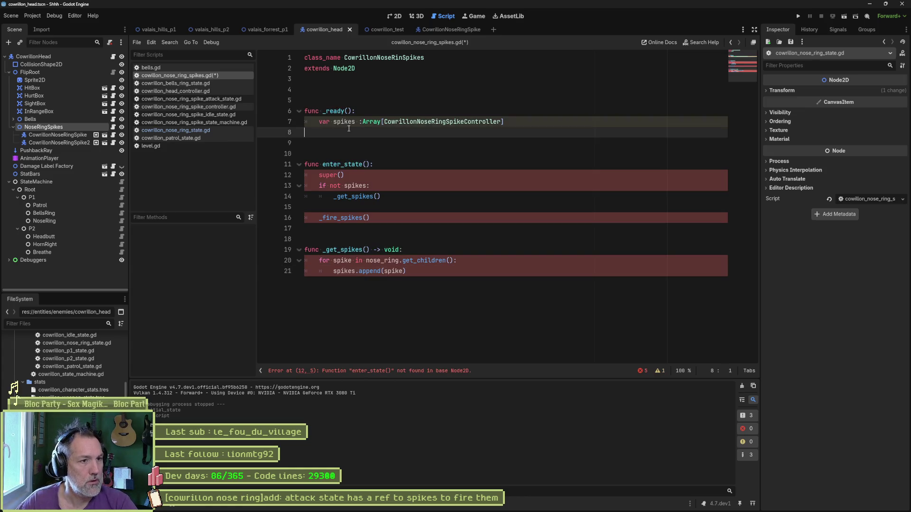
key(alt+Up)
key(alt+Up)
key(Up)
key(Return)
key(Down)
key(shift+Tab)
key(Down)
key(Return)
key(Return)
key(Down)
key(Down)
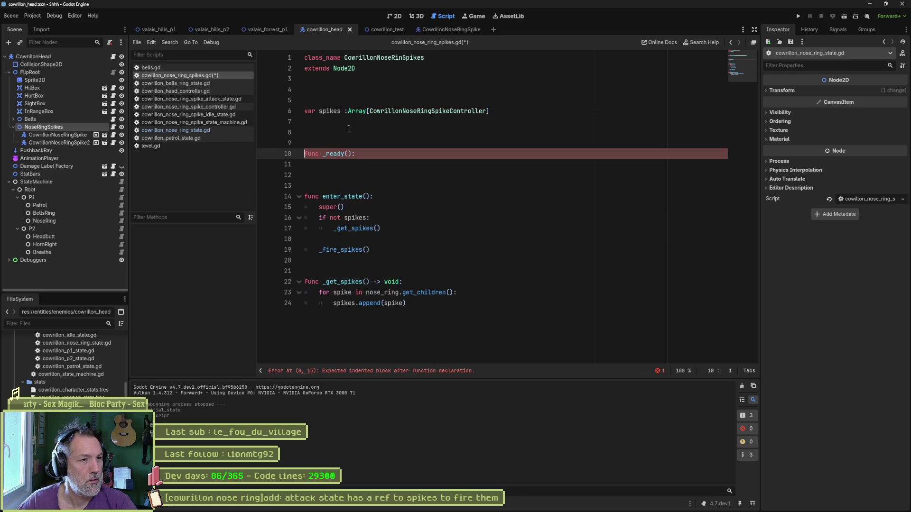
key(Delete)
key(Delete)
key(ctrl+shift+k)
key(ctrl+shift+k)
key(ctrl+shift+k)
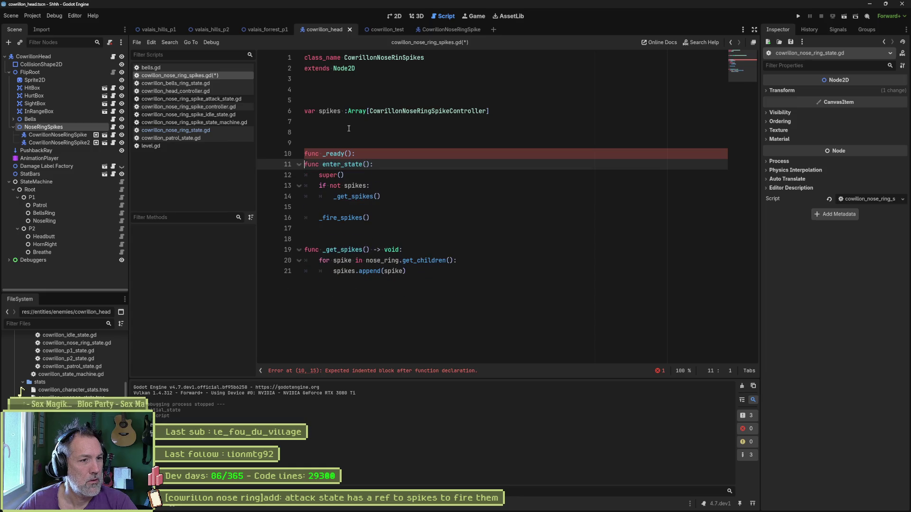
key(Down)
key(Down)
key(Down)
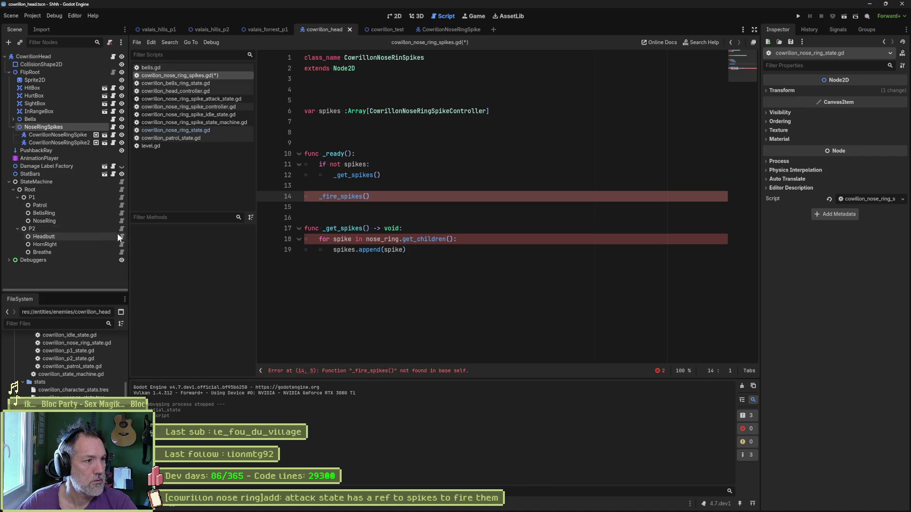
click(121, 221)
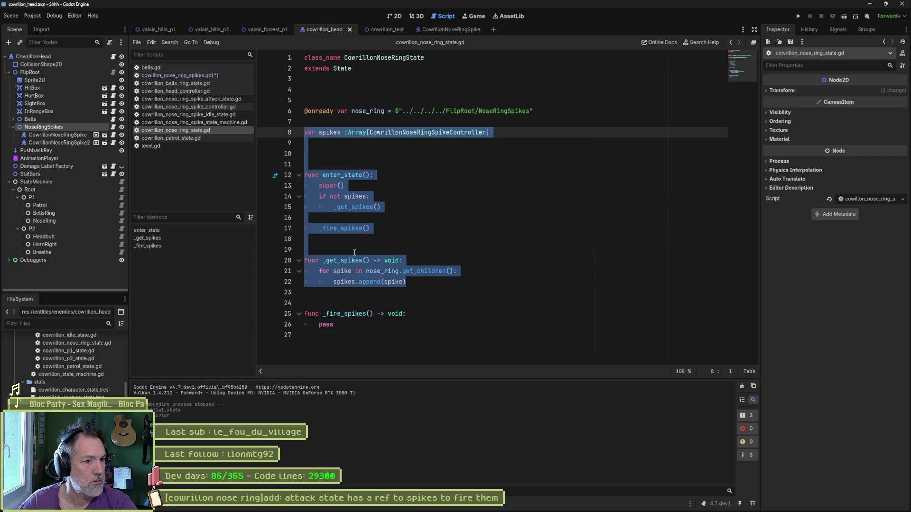
Delete the moved spike code from the nose ring state script
mouse_move(334, 325)
mouse_down()
mouse_move(307, 294)
mouse_move(418, 284)
mouse_move(313, 306)
mouse_move(294, 154)
mouse_move(286, 161)
mouse_move(294, 142)
mouse_move(306, 260)
mouse_move(306, 132)
mouse_move(304, 154)
mouse_up()
mouse_move(325, 186)
mouse_down()
mouse_move(325, 197)
mouse_move(302, 122)
mouse_up()
key(shift+Down)
key(shift+Down)
key(shift+Down)
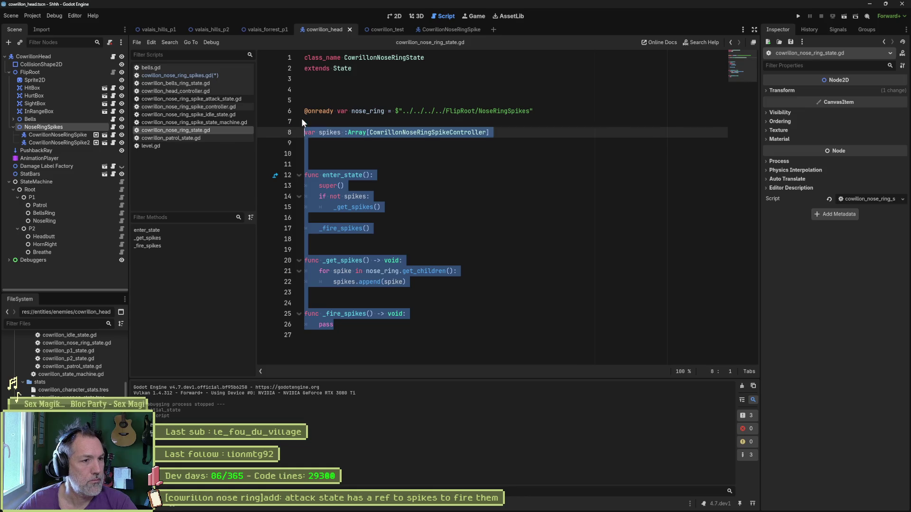
key(Delete)
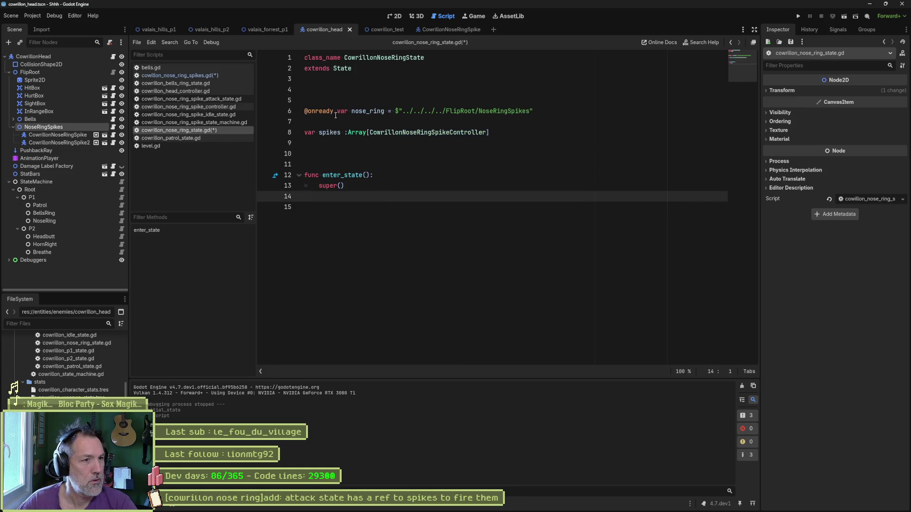
Paste _fire_spikes after _get_spikes in the spikes script, drop its nose_ring. prefix, and save
click(204, 71)
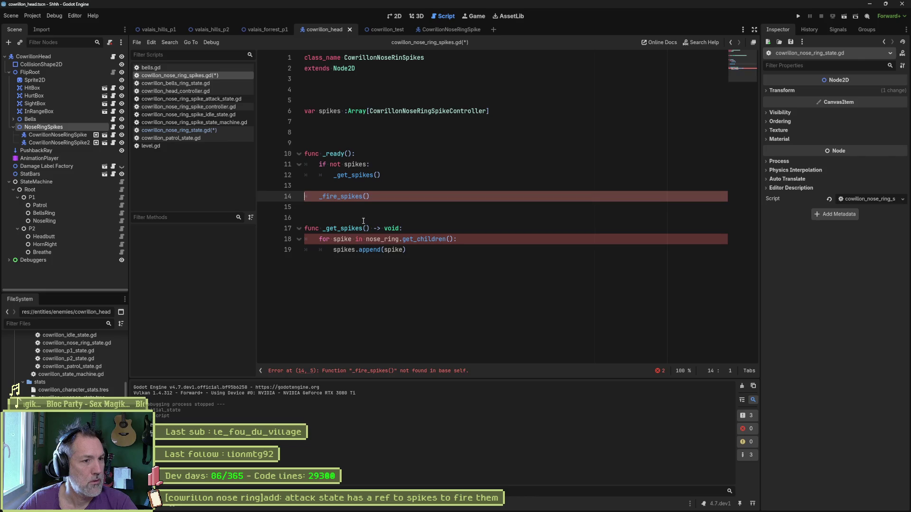
click(375, 264)
text(func _fire_spikes() -> void: 	pass)
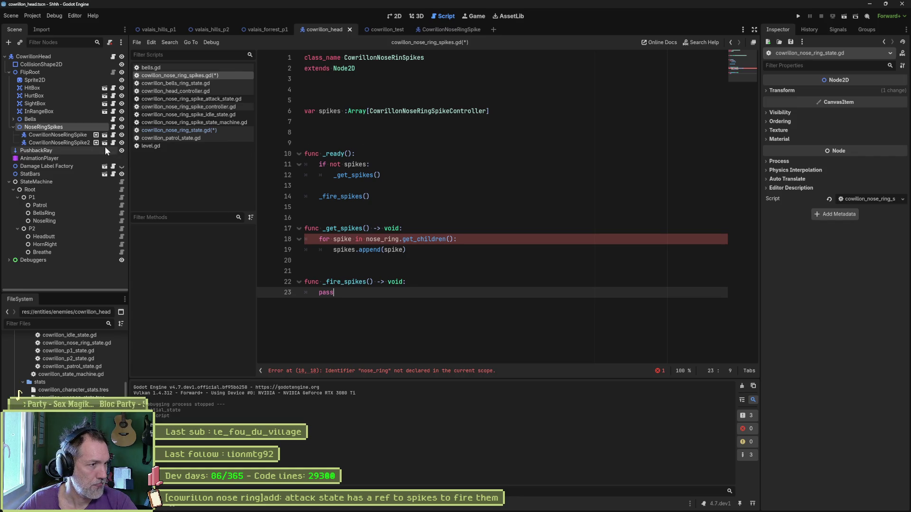
double_click(399, 240)
key(BackSpace)
key(Delete)
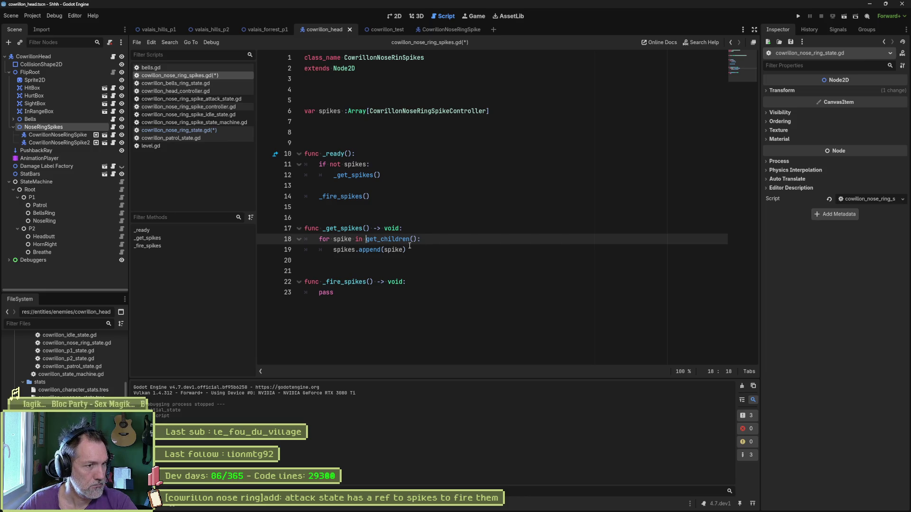
mouse_move(404, 237)
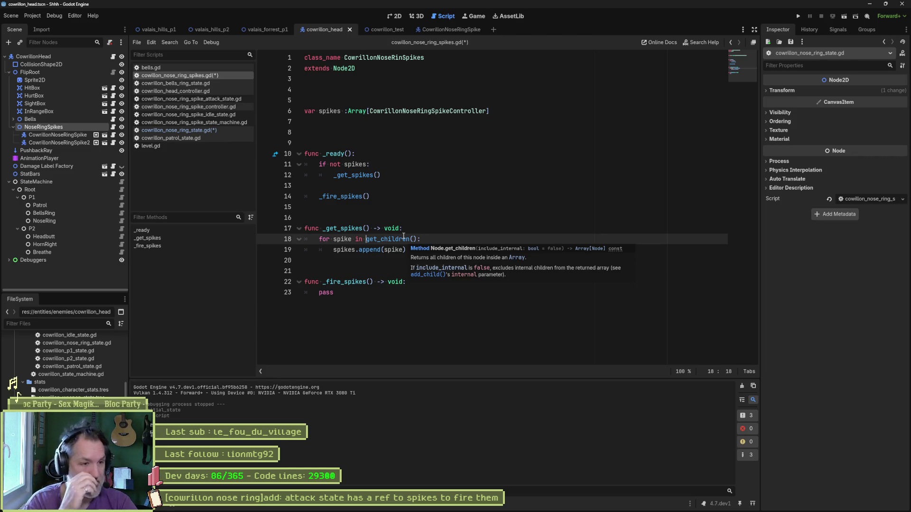
click(321, 196)
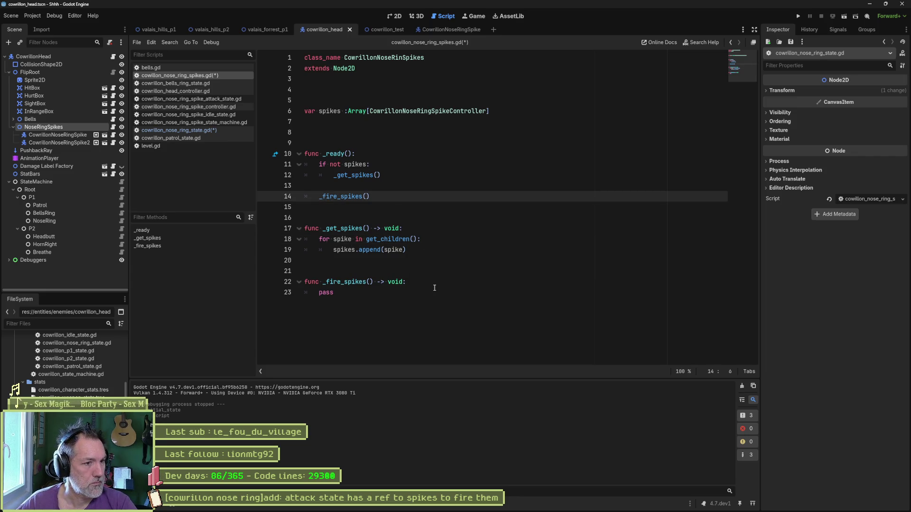
key(ctrl+s)
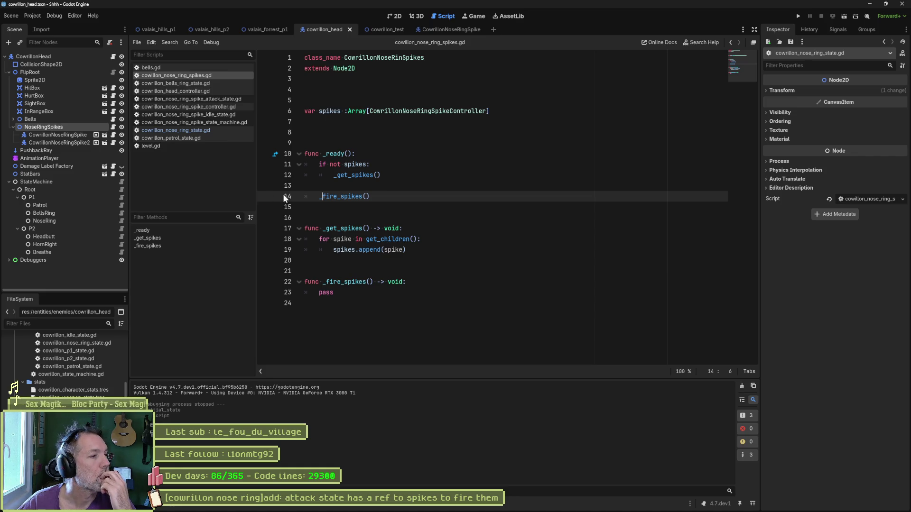
Delete the old spikes array declaration from the nose ring state script
click(122, 221)
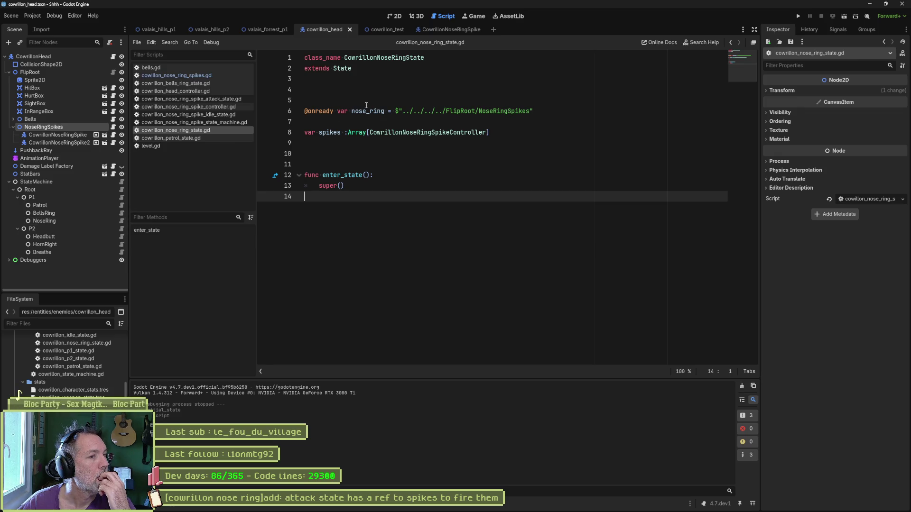
click(332, 132)
double_click(416, 132)
key(ctrl+shift+k)
key(ctrl+shift+k)
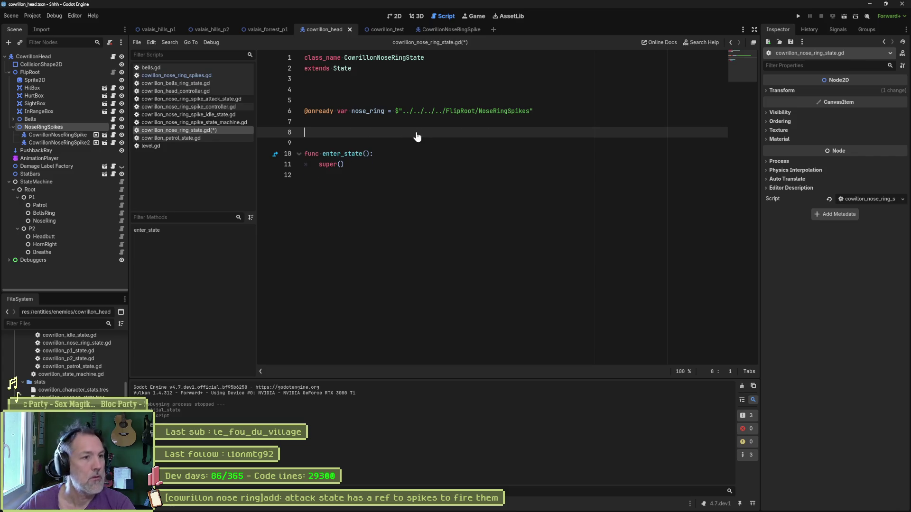
Rename the nose_ring variable to nose_ring_spikes and type it as CowrillonNoseRinSpikes
double_click(368, 110)
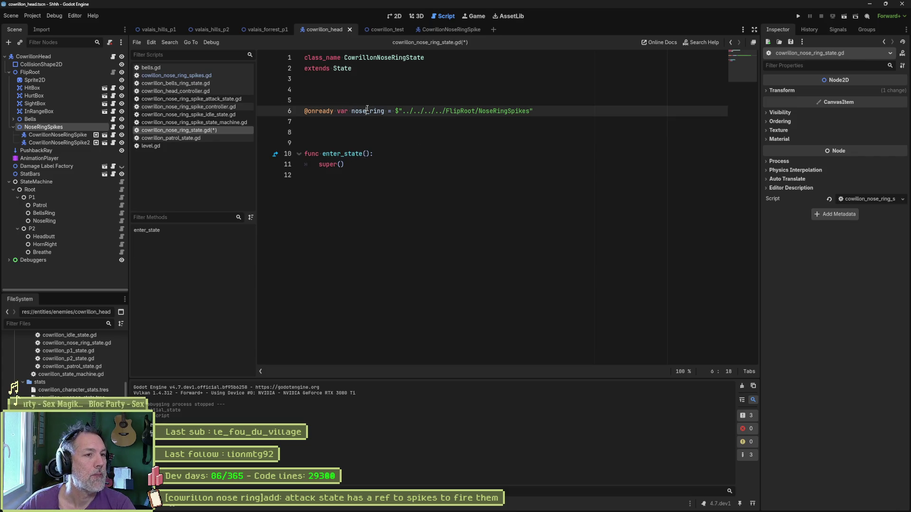
click(473, 110)
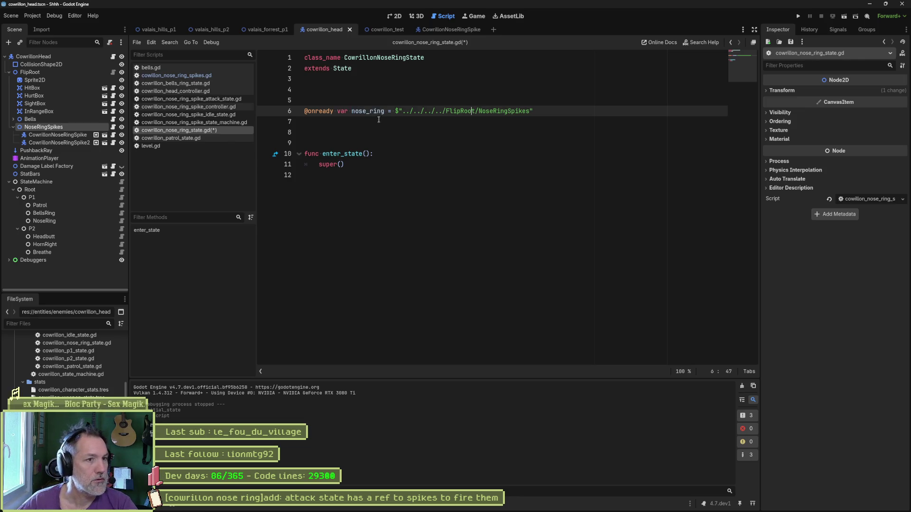
text(_spikes)
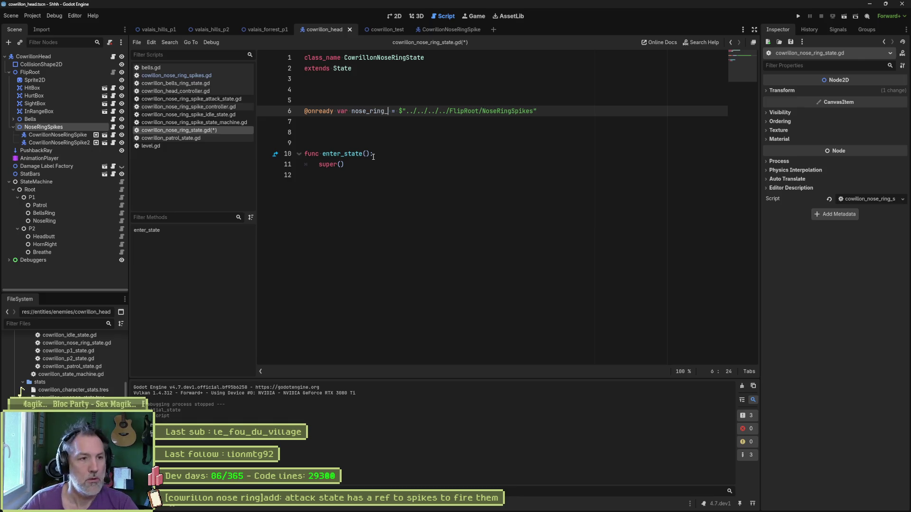
key(shift+End)
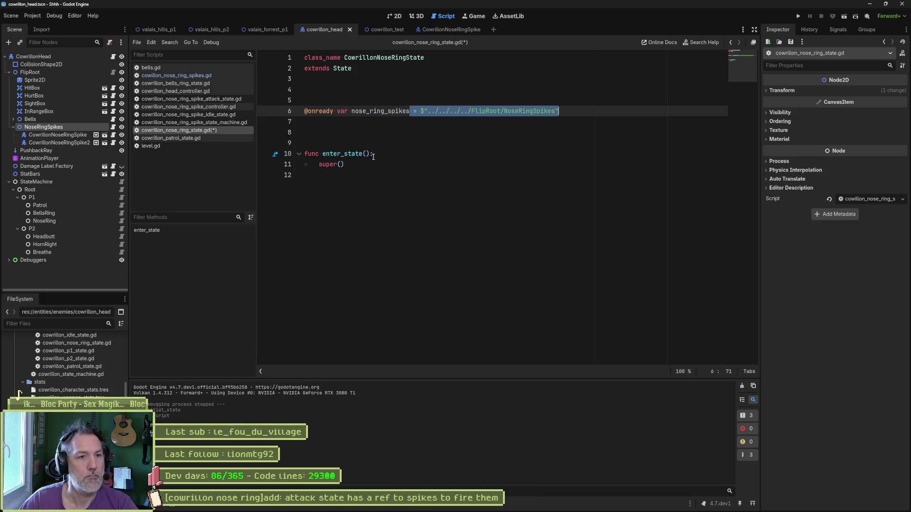
key(BackSpace)
text(: N)
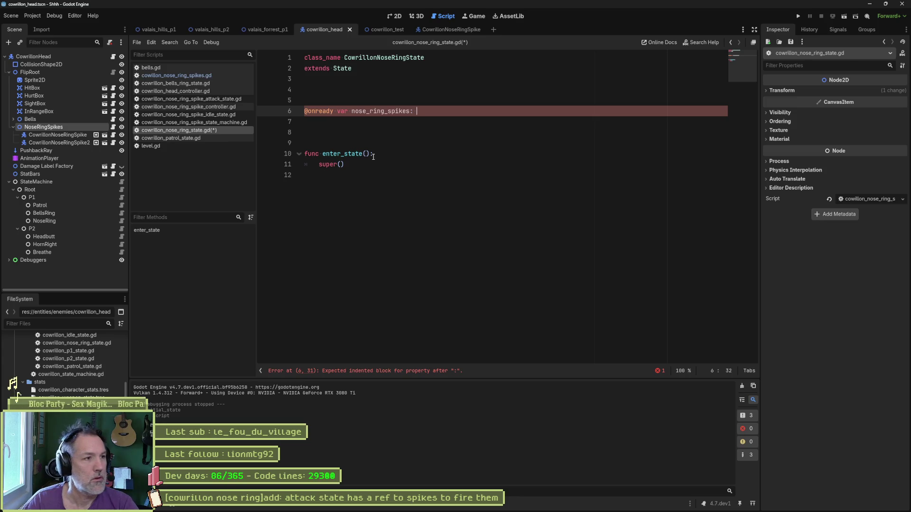
text(ose)
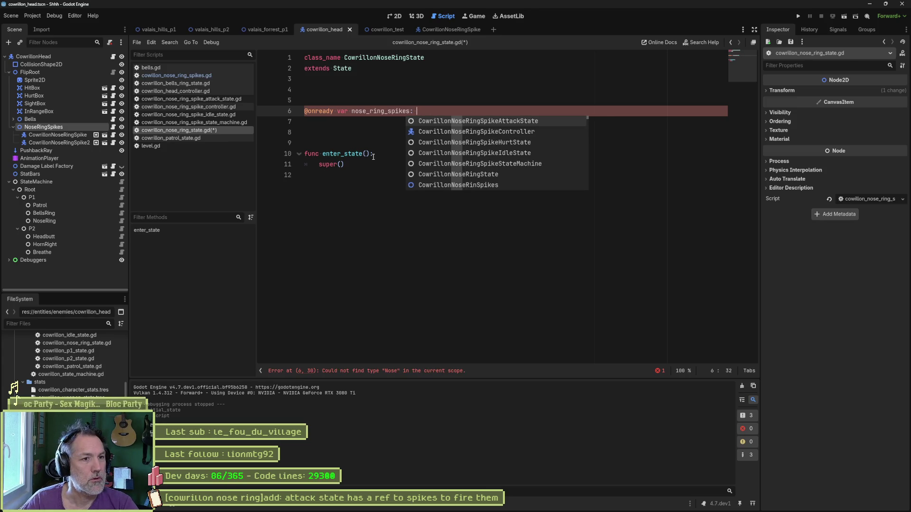
key(BackSpace)
key(BackSpace)
key(BackSpace)
text(CowriloonNoseRin)
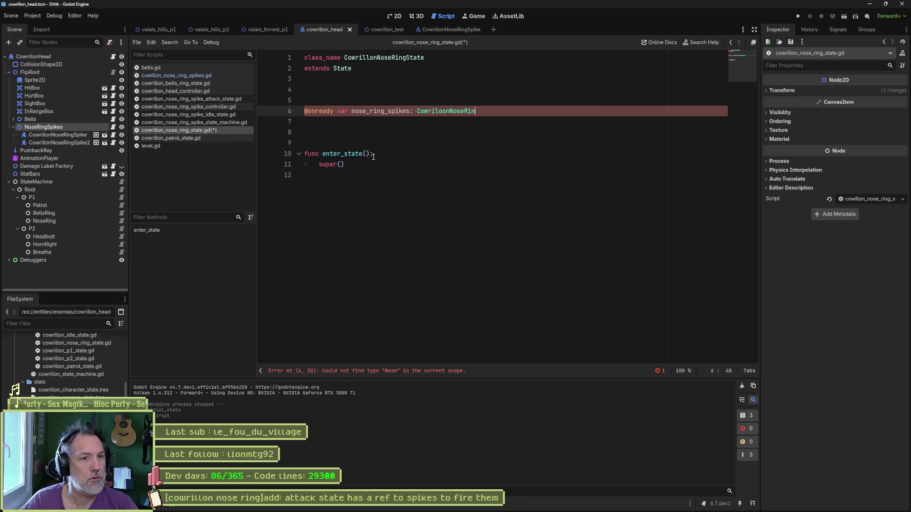
key(BackSpace)
key(BackSpace)
key(BackSpace)
text(nNoseRin)
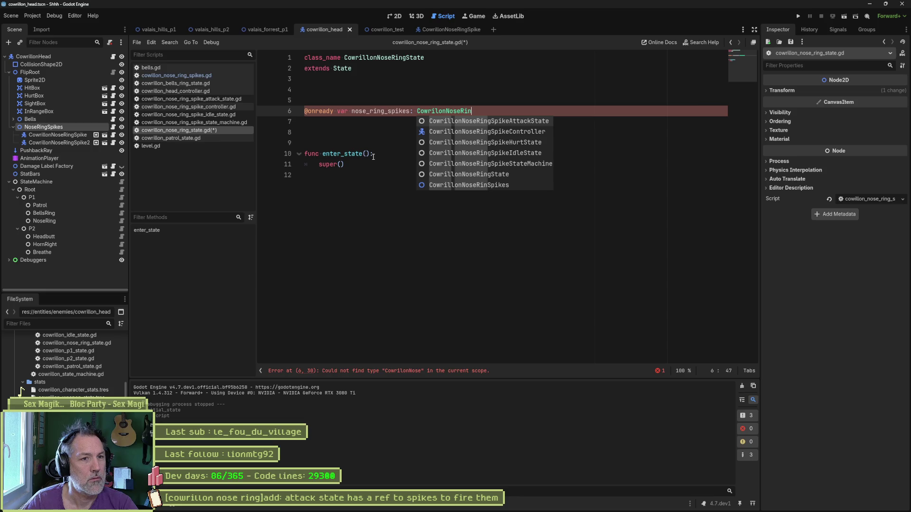
key(Down)
key(Down)
key(Down)
key(Down)
key(Return)
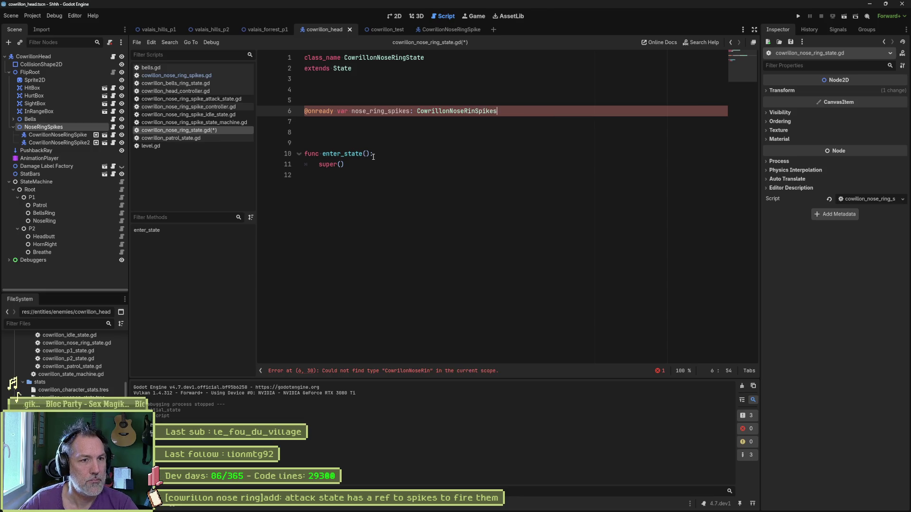
Add a nose_ring_spikes.fire_spikes() call at the end of enter_state
key(Down)
key(Down)
key(Down)
key(Up)
key(Up)
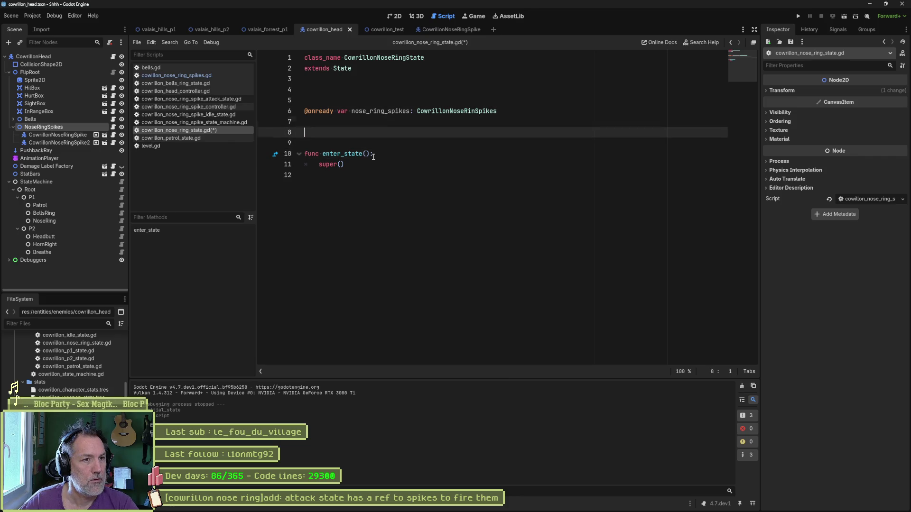
key(Up)
key(Up)
key(ctrl+d)
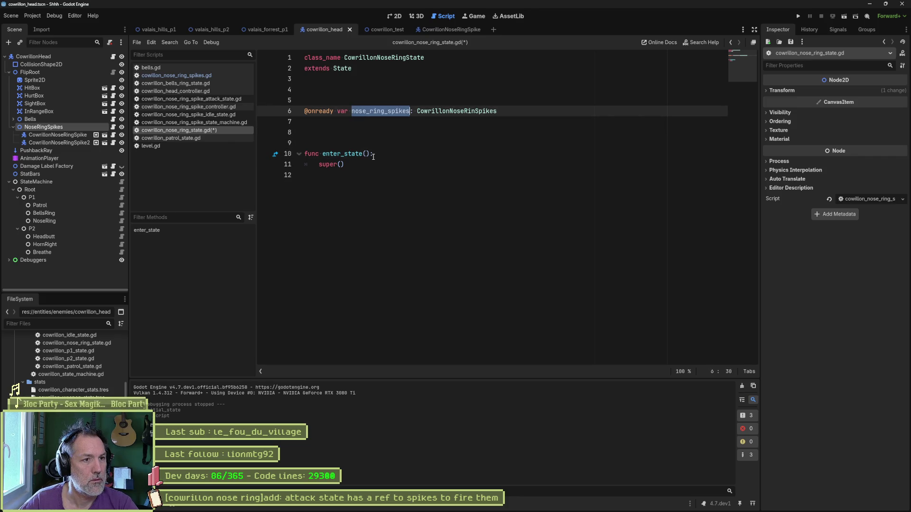
key(ctrl+c)
key(Down)
key(Down)
key(Down)
key(ctrl+v)
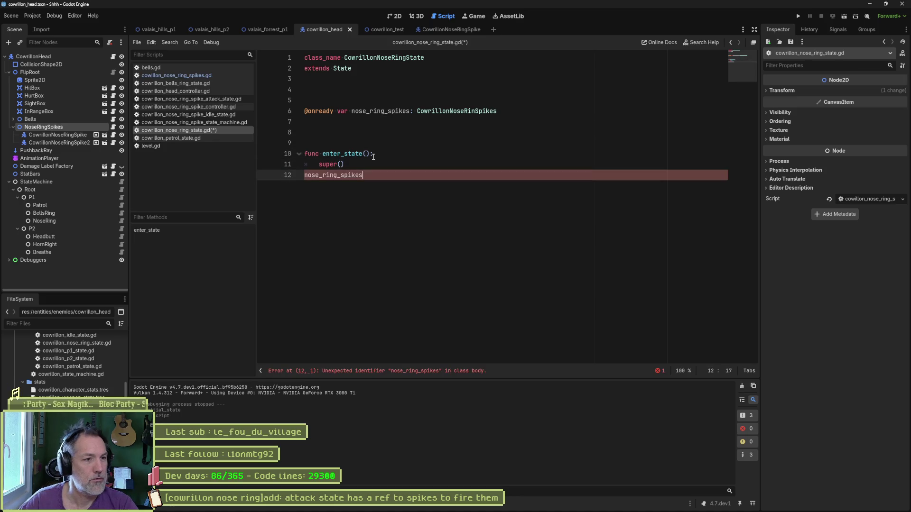
key(Tab)
key(End)
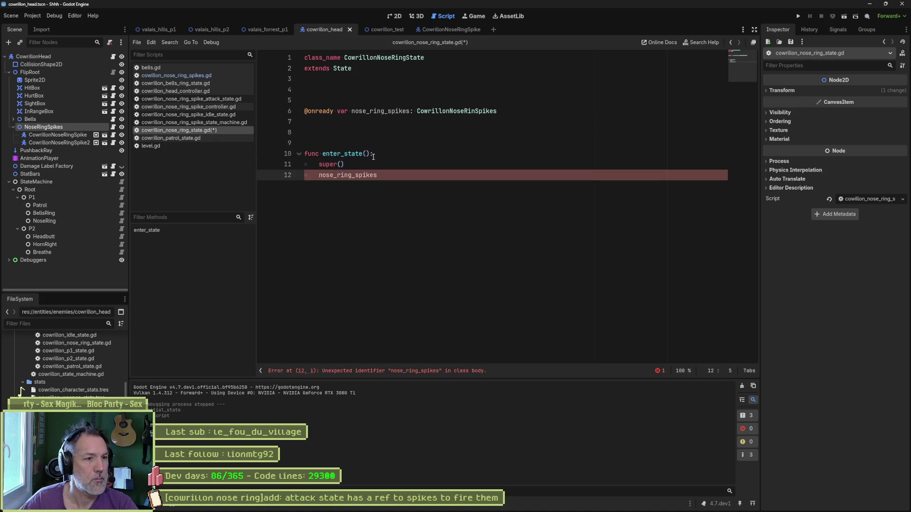
text(.fire)
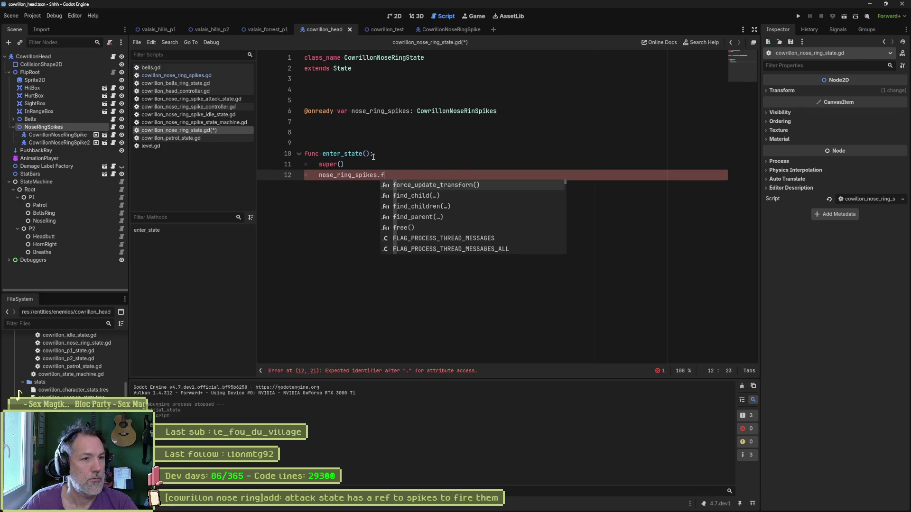
key(Return)
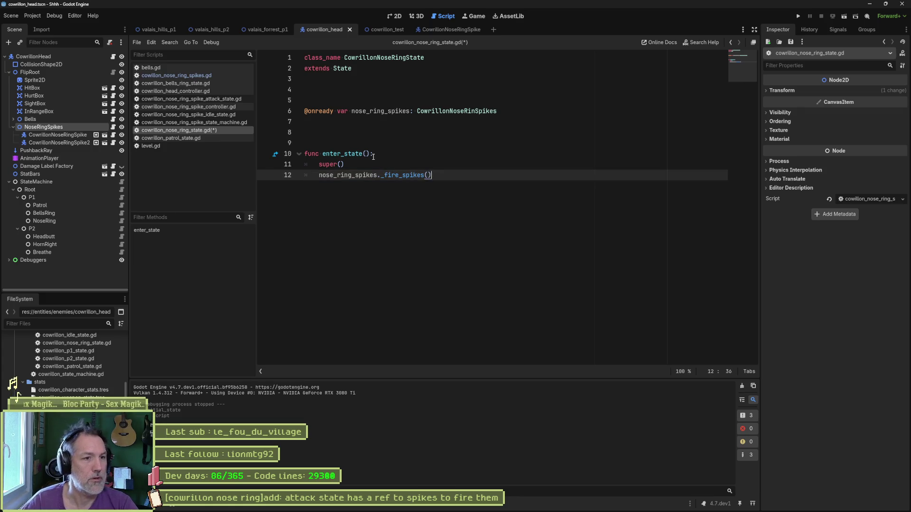
key(BackSpace)
drag(427, 176, 380, 175)
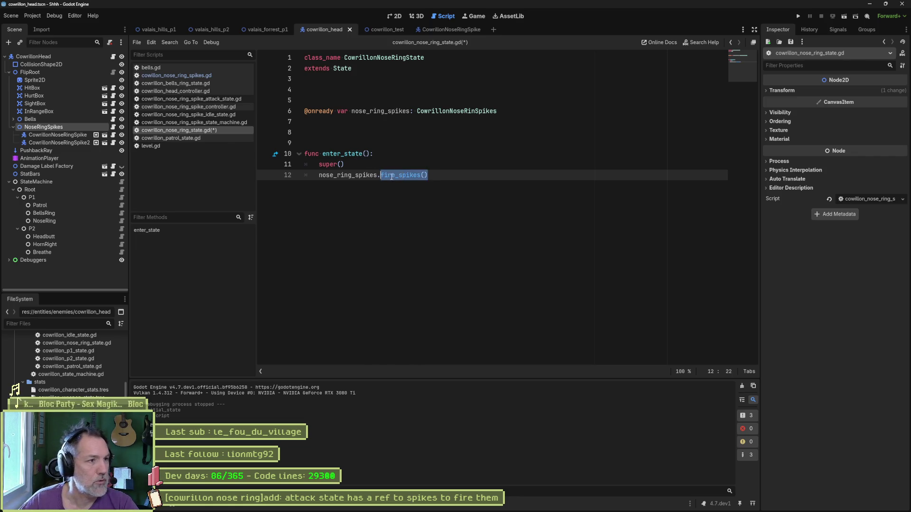
Rename _fire_spikes to fire_spikes in the spikes script, including its call in _ready, and save
click(177, 75)
key(BackSpace)
key(Down)
key(Down)
key(Down)
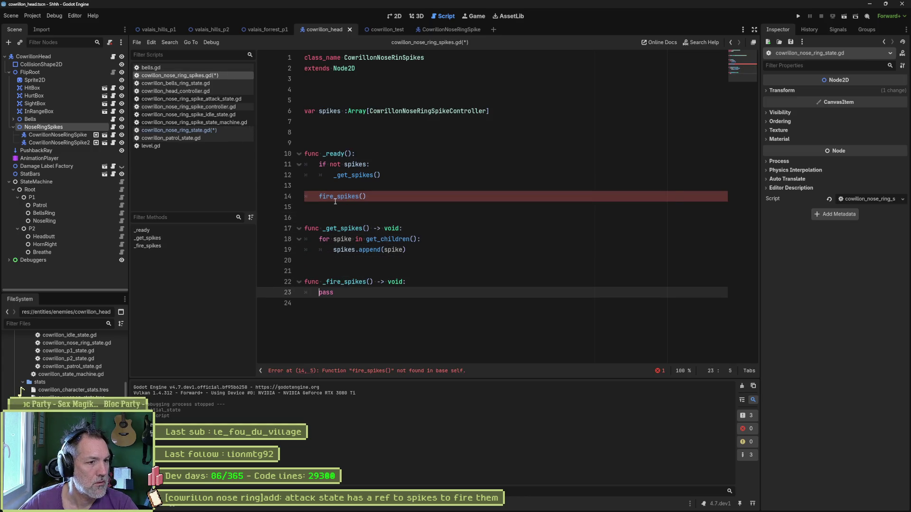
key(Up)
key(Right)
key(Delete)
key(ctrl+s)
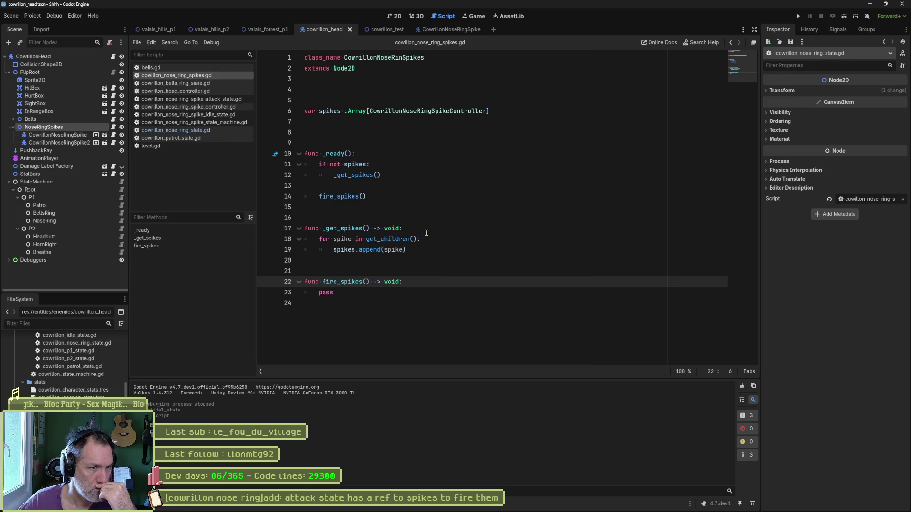
Review the fire_spikes call and nose_ring_spikes declaration, and hide the Damage Label Factory node
click(373, 197)
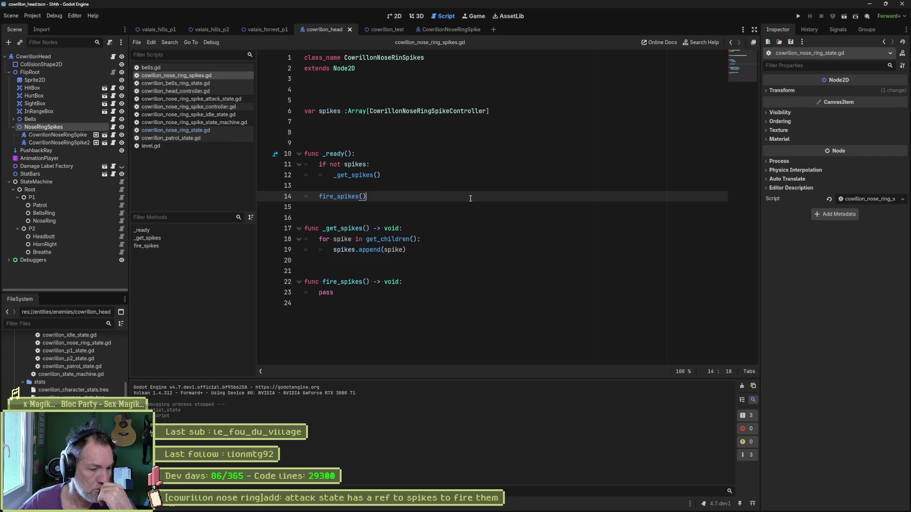
click(121, 221)
click(408, 111)
click(414, 173)
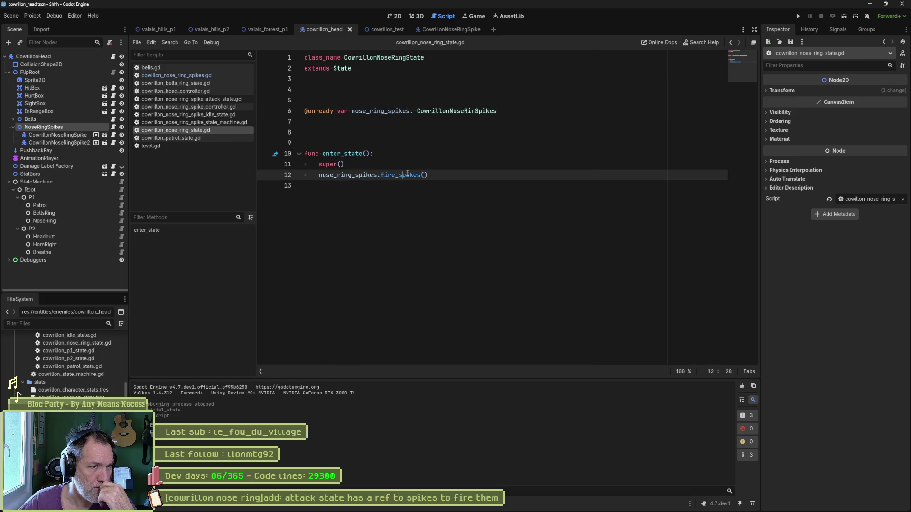
click(122, 165)
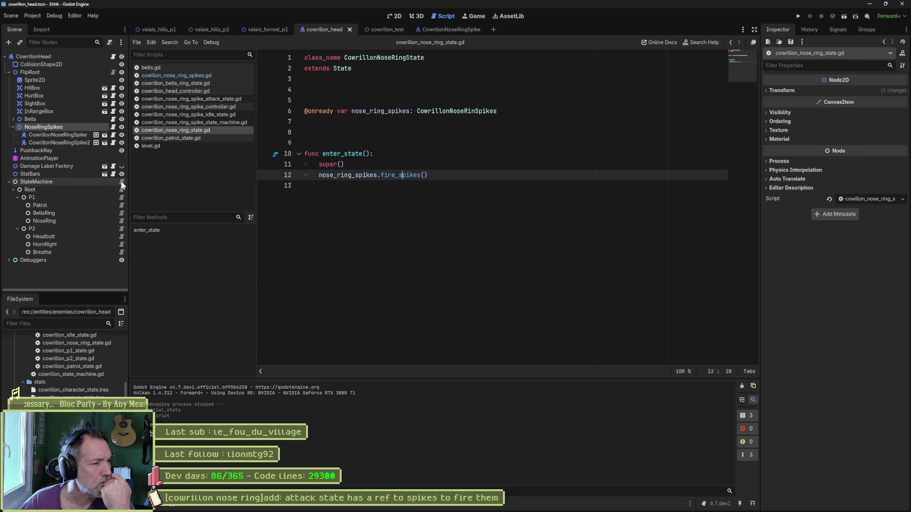
key(alt+shift+o)
Read state_machine.gd via Quick Open, close it, then revisit fire_spikes and open the CowrillonNoseRingSpike scene
text(state)
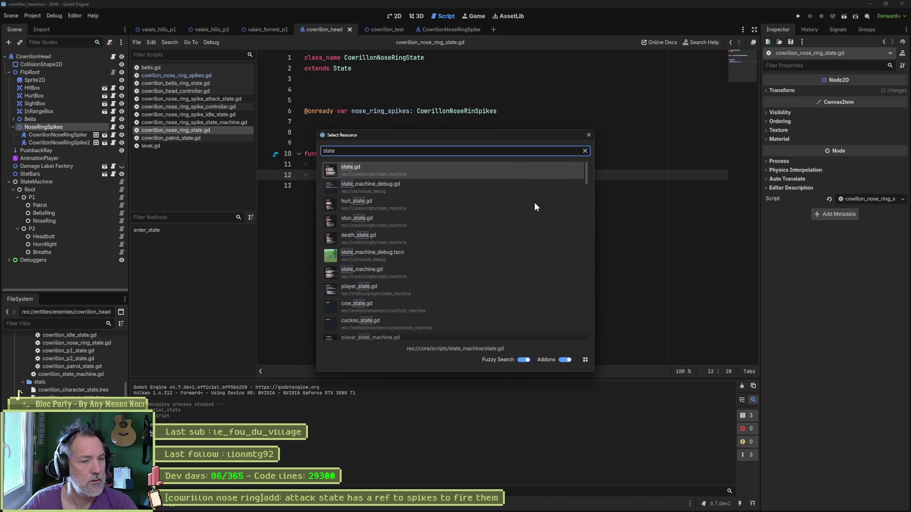
text(_machine.)
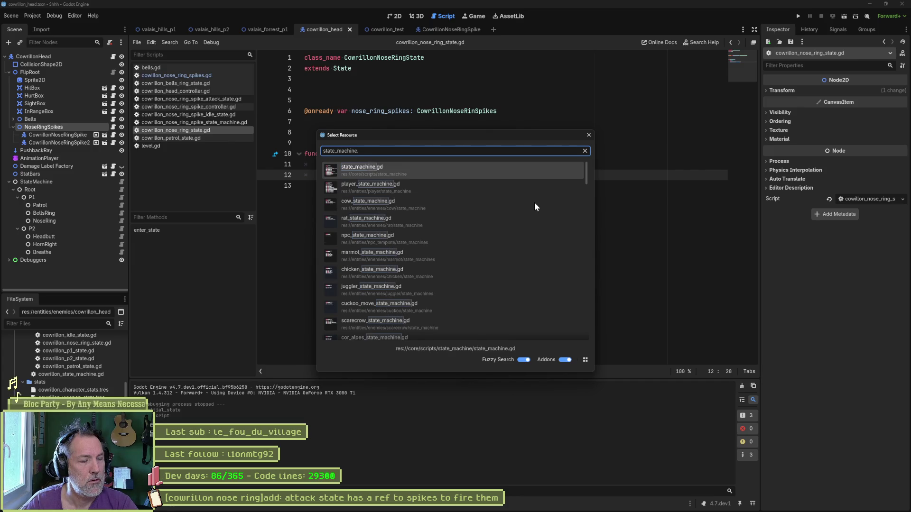
key(Return)
scroll(459, 179, up, 8)
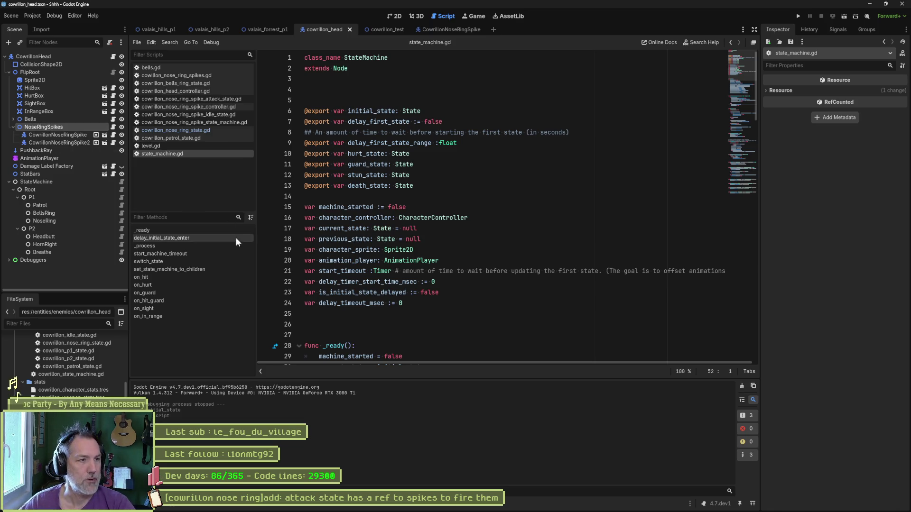
click(480, 195)
key(ctrl+w)
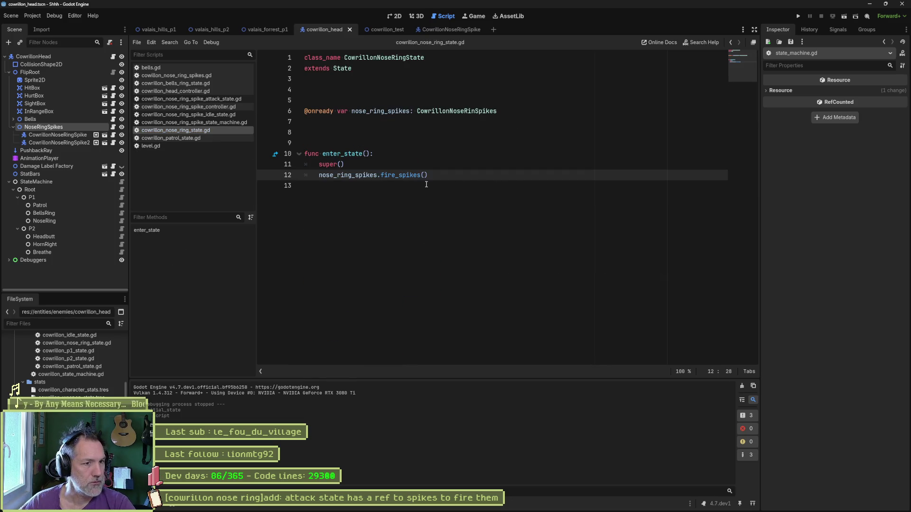
ctrl+click(398, 175)
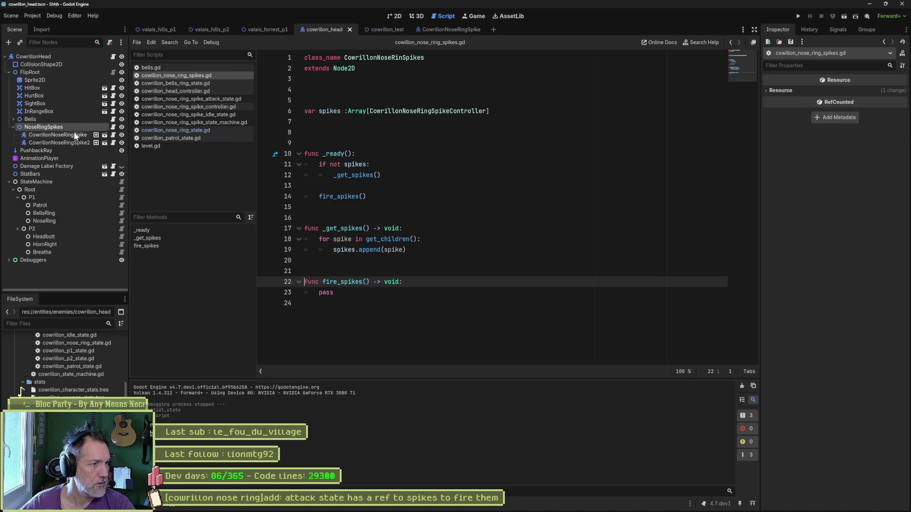
click(104, 137)
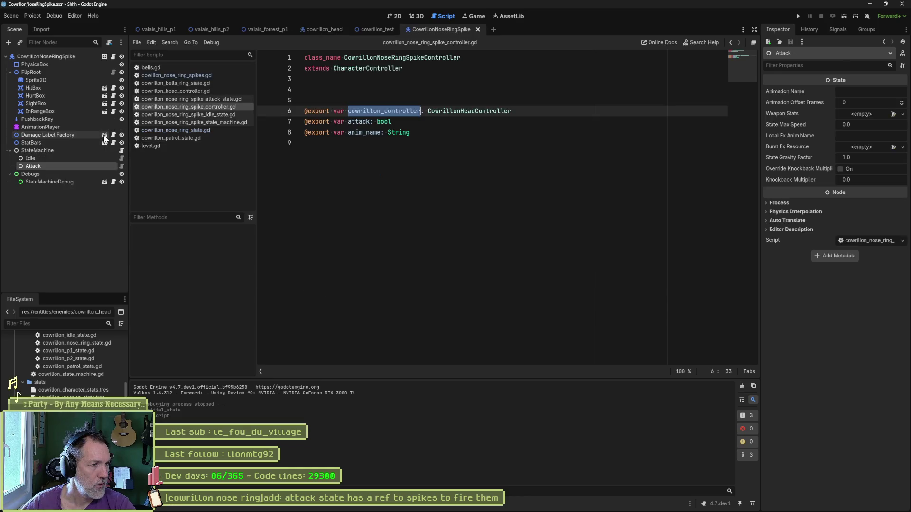
Inspect the Idle state's nose_ring_attack condition and the spike controller's attack variable, then return to cowrillon_head
click(121, 158)
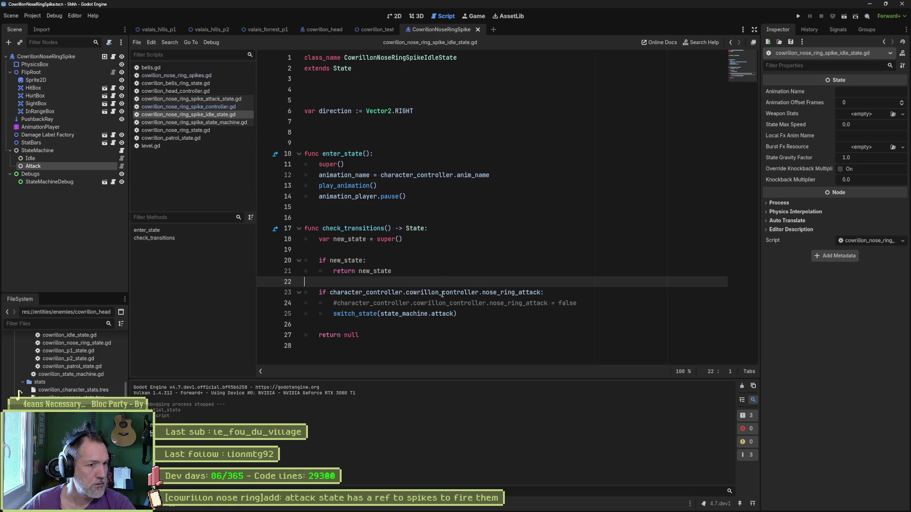
drag(319, 292, 542, 293)
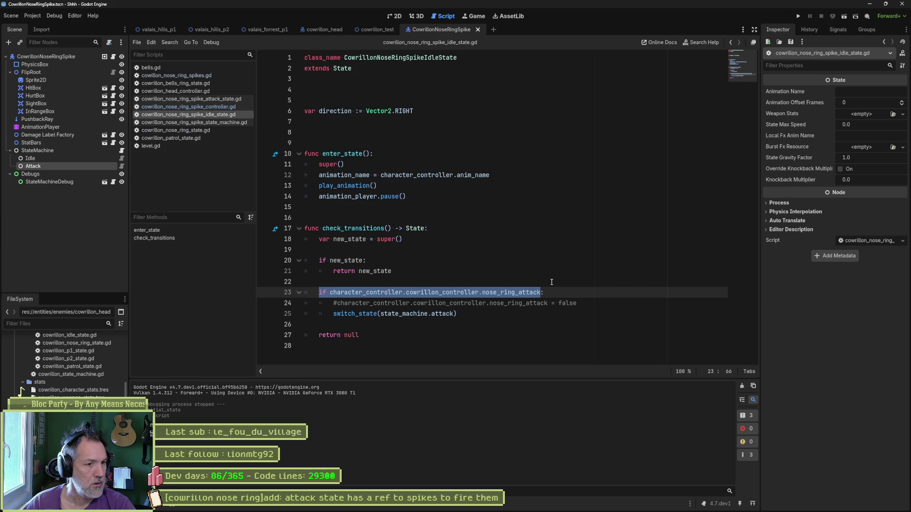
mouse_move(400, 293)
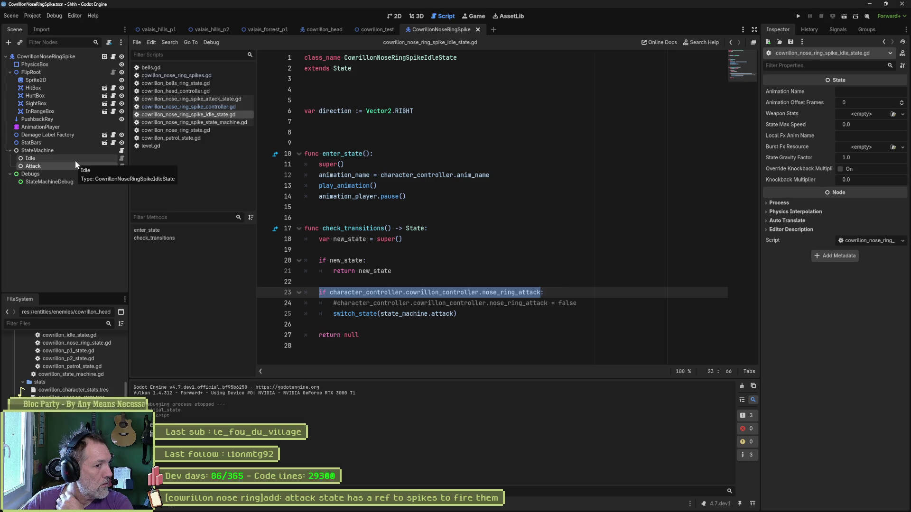
click(113, 57)
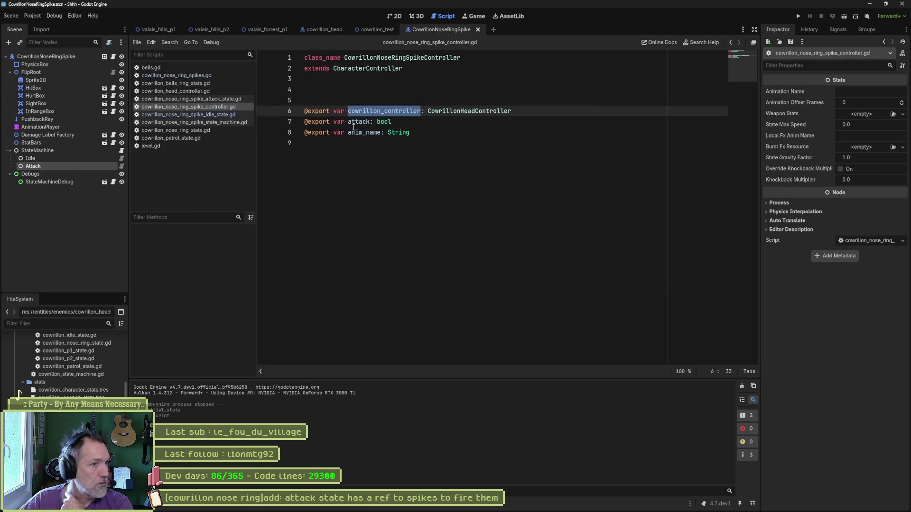
click(436, 147)
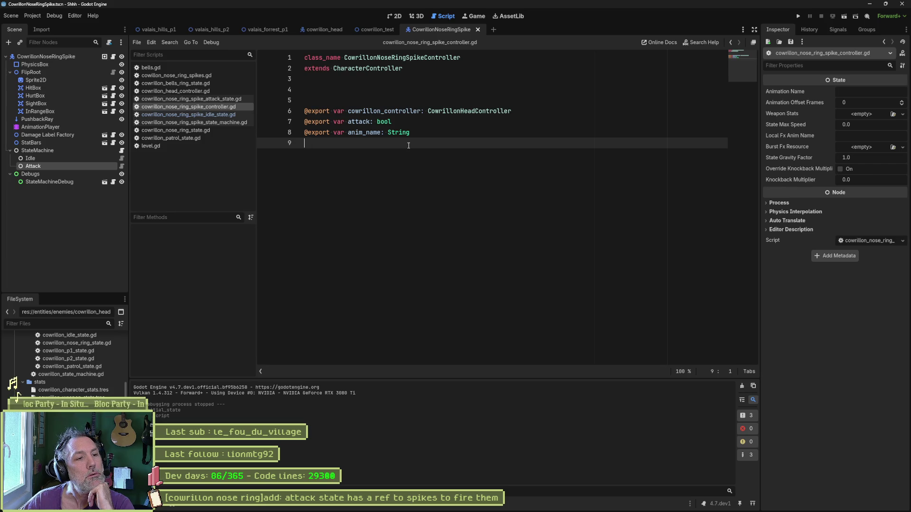
double_click(364, 122)
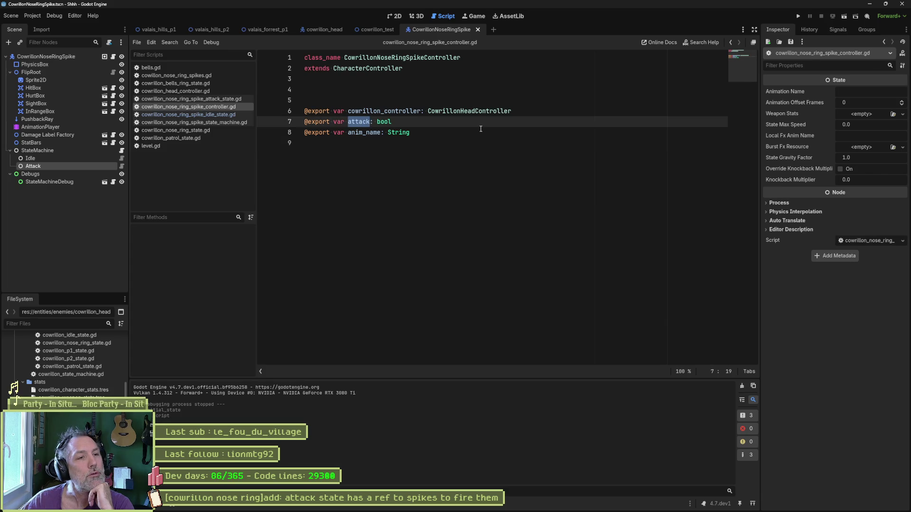
click(329, 31)
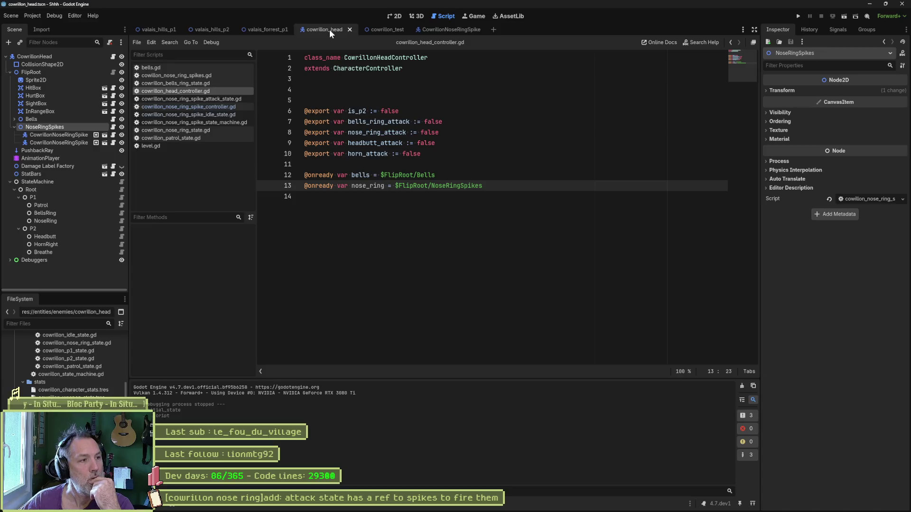
Replace pass in fire_spikes with 'for spike in spikes:' and 'spike.attack', then save
click(122, 221)
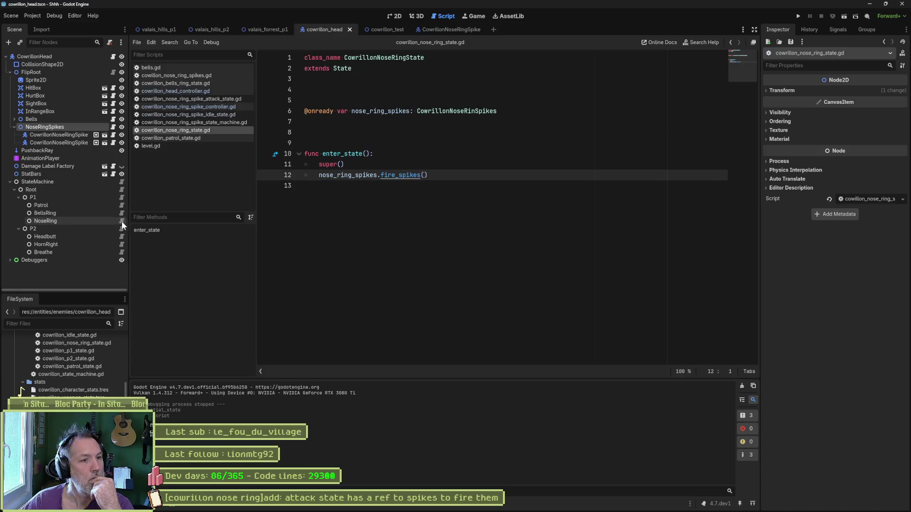
click(393, 175)
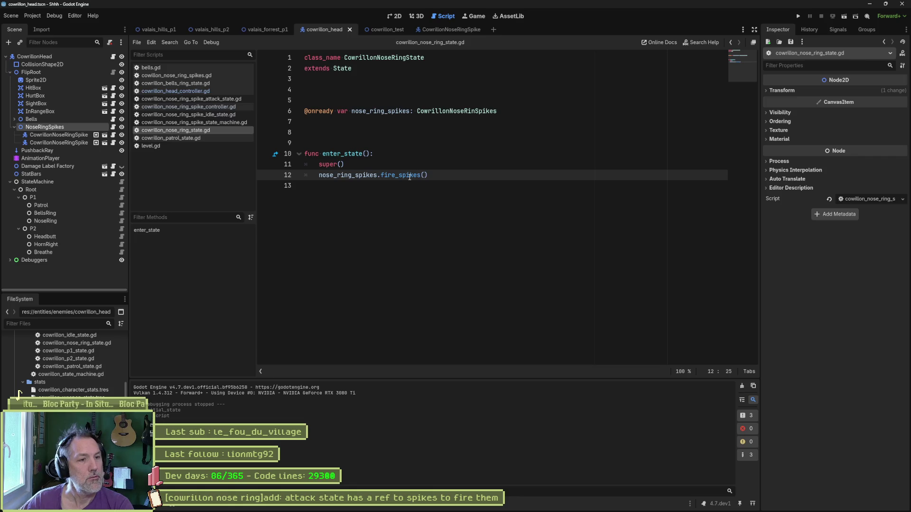
ctrl+click(409, 176)
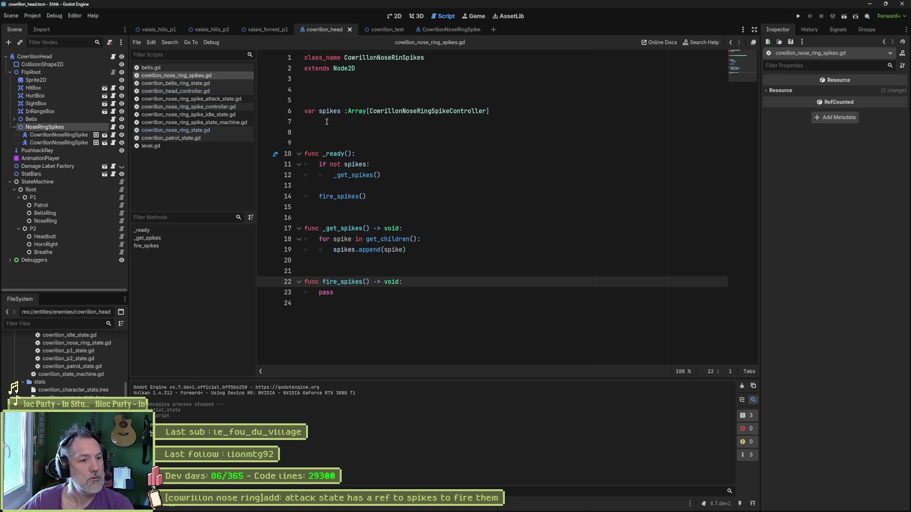
double_click(327, 293)
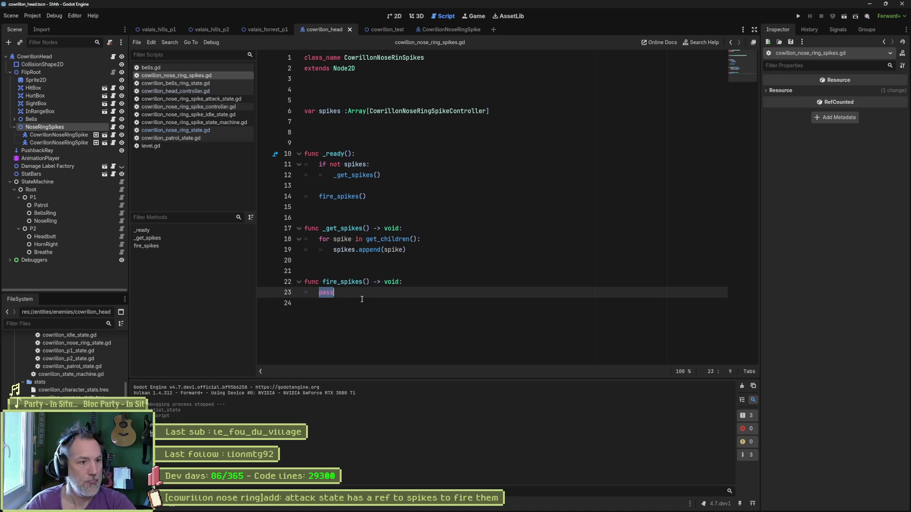
text(for)
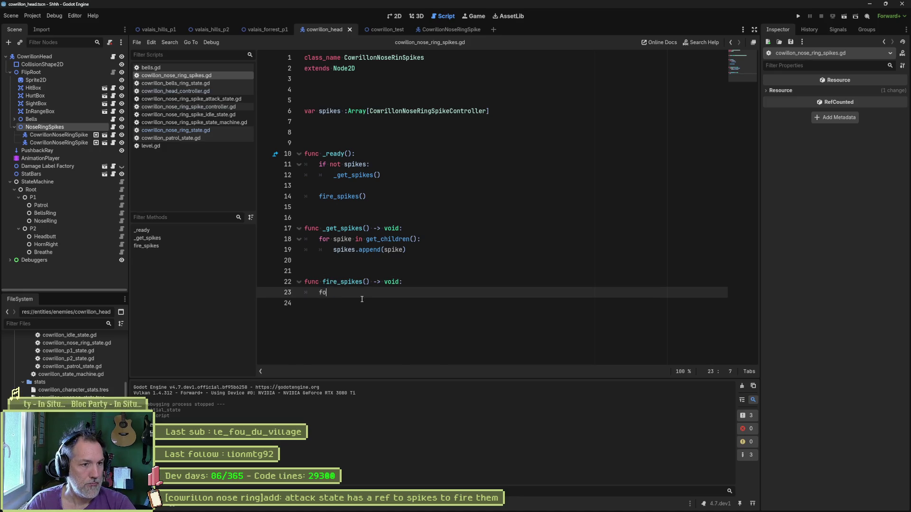
text( spike in spikes)
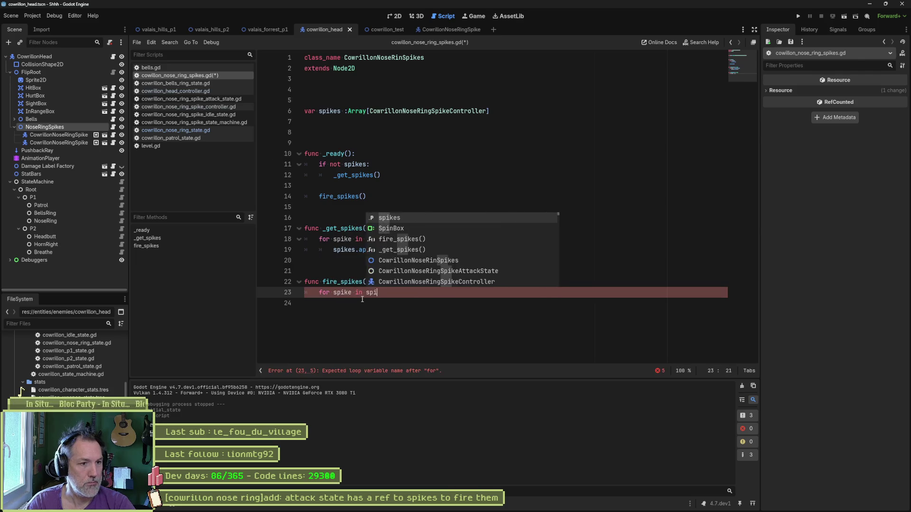
text(:)
key(Return)
text(spike.)
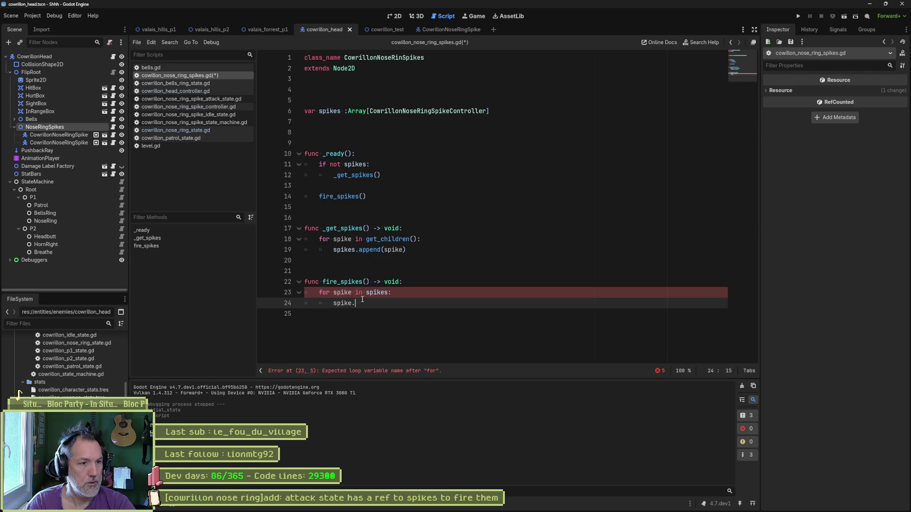
text(attack)
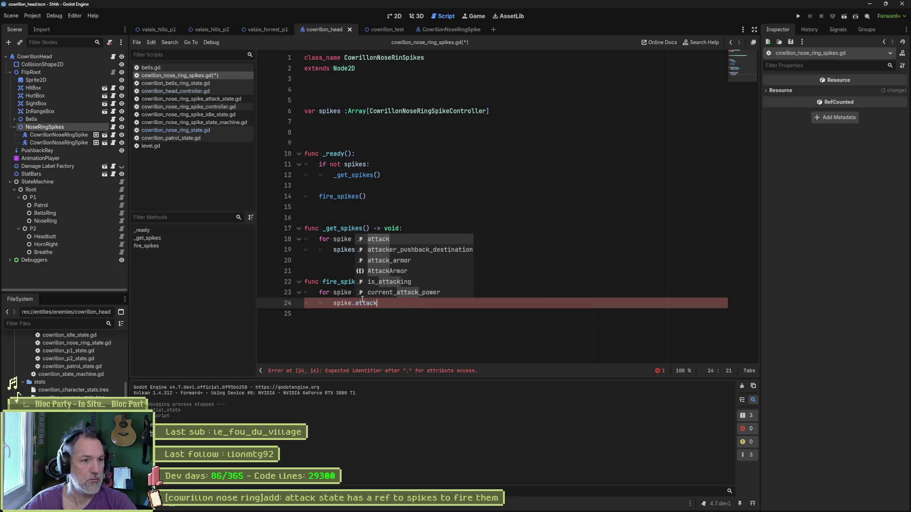
click(451, 326)
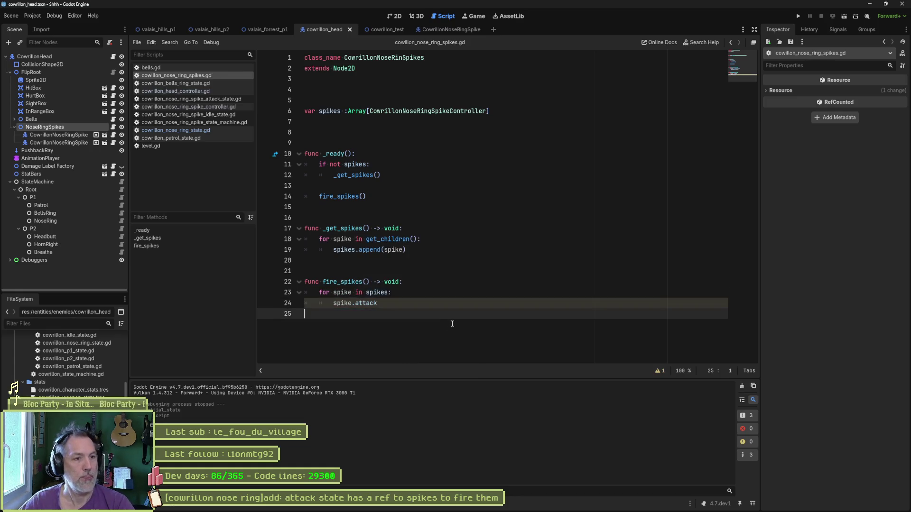
key(ctrl+s)
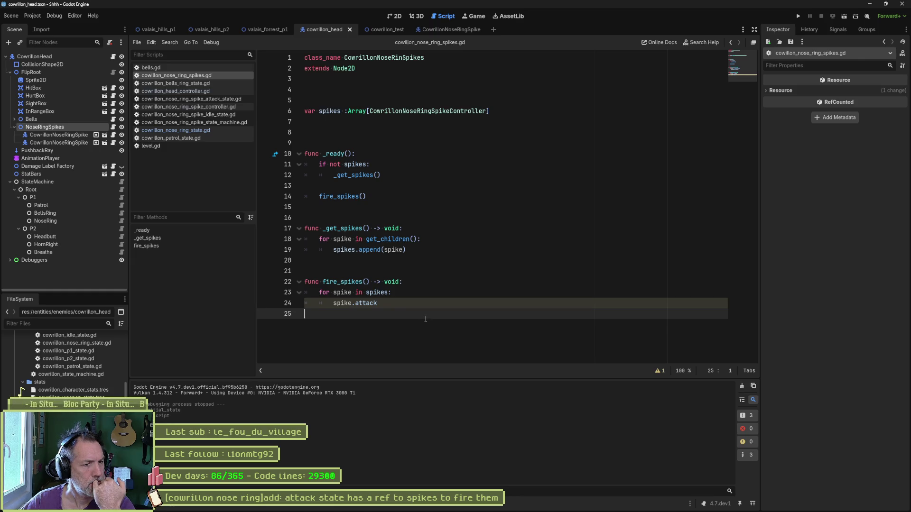
Complete the loop body as 'spike.attack = true' and jump to the attack variable's definition
click(410, 306)
text(= true)
click(417, 326)
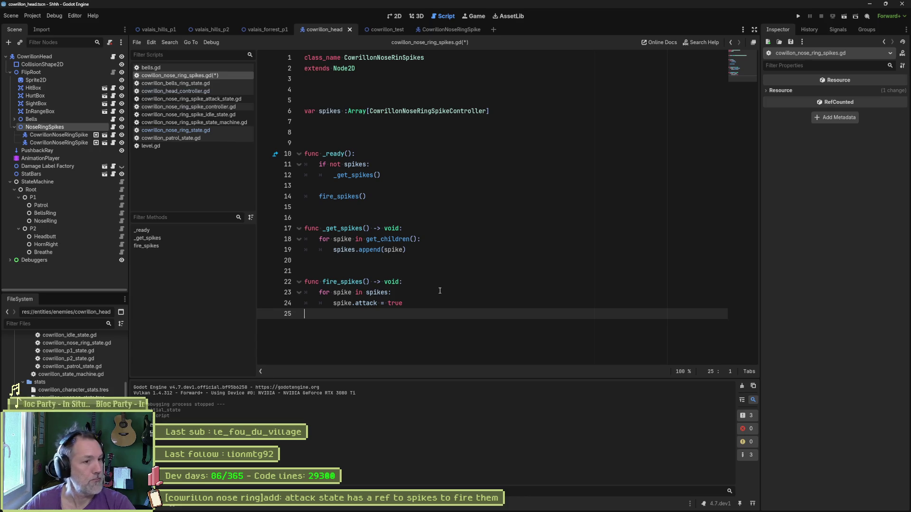
ctrl+click(368, 304)
key(End)
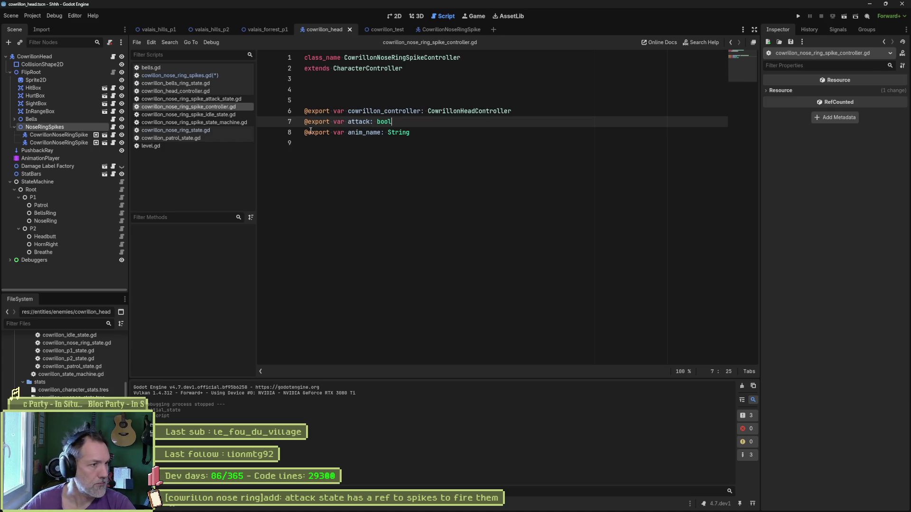
Save, then open the CowrillonNoseRingSpike scene's Attack and Idle state scripts
key(ctrl+s)
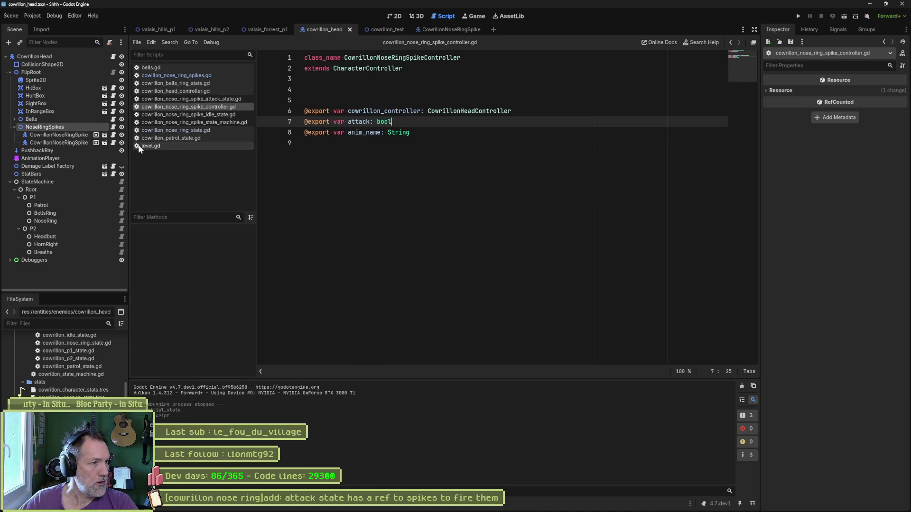
click(456, 30)
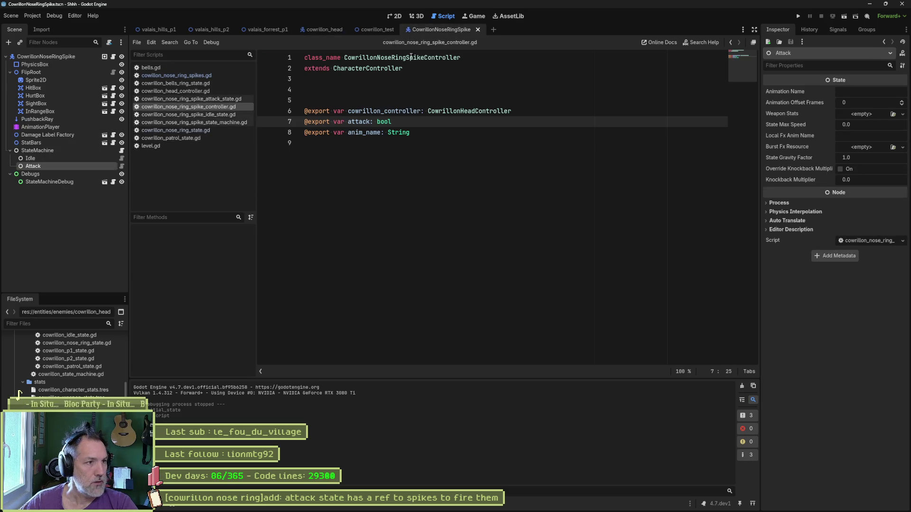
click(123, 165)
click(407, 175)
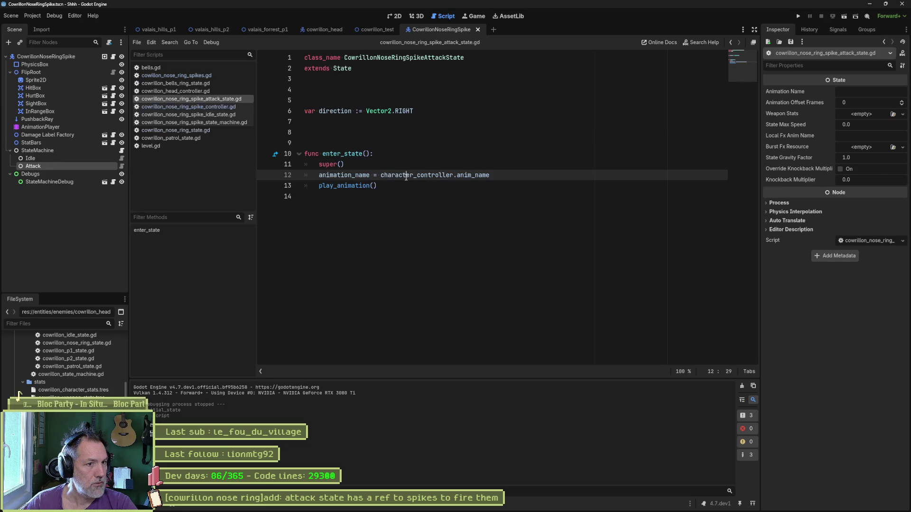
click(122, 159)
click(422, 280)
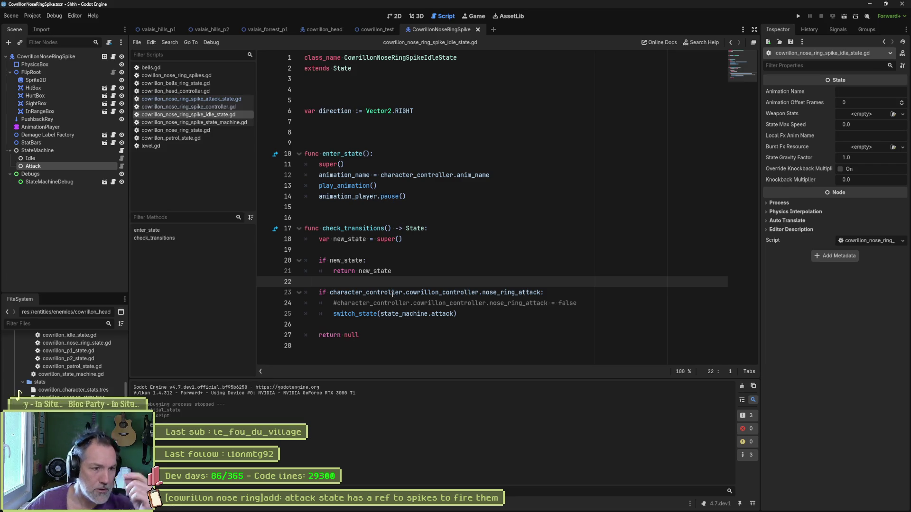
Change the Idle condition to character_controller.attack and uncomment line 24 as character_controller.attack = false
drag(406, 293, 541, 292)
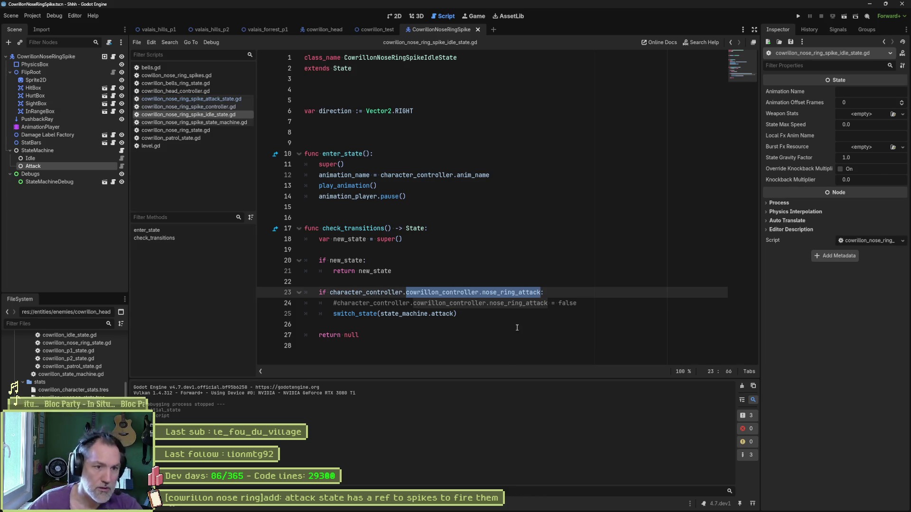
text(attack)
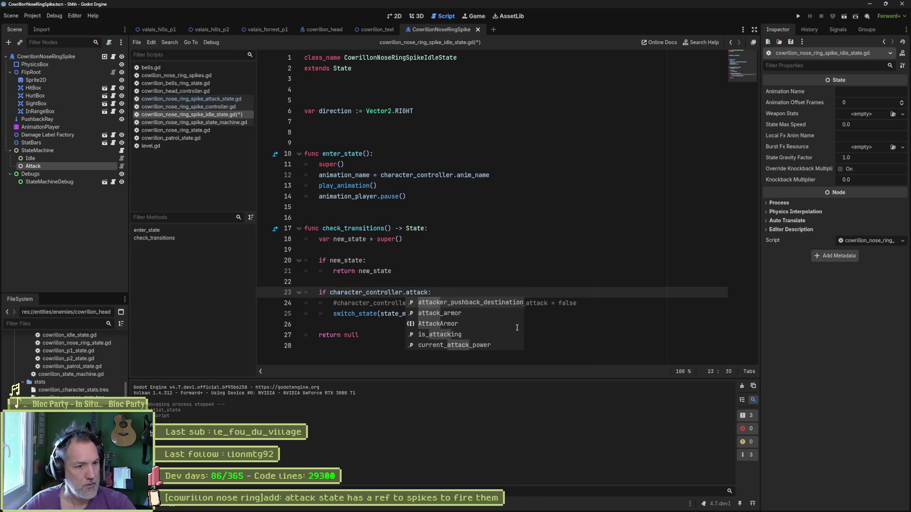
key(Escape)
key(Up)
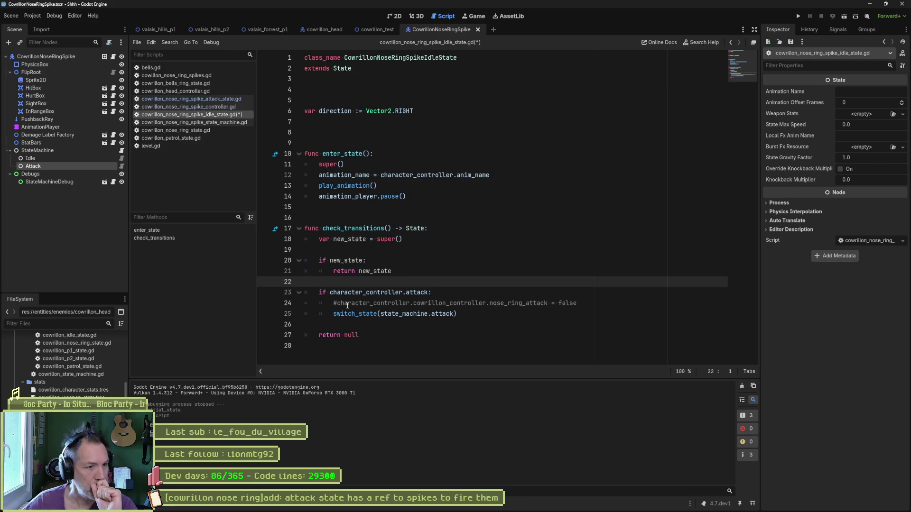
click(337, 303)
key(BackSpace)
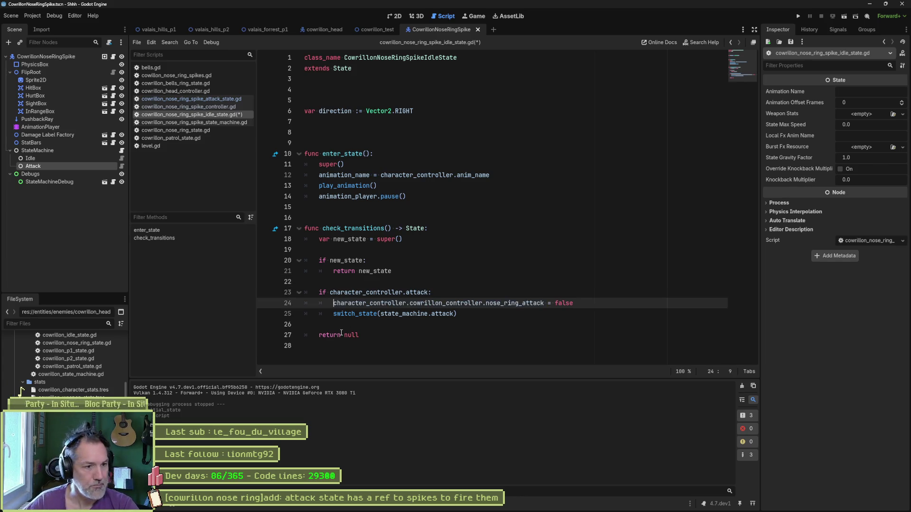
drag(411, 303, 524, 311)
key(BackSpace)
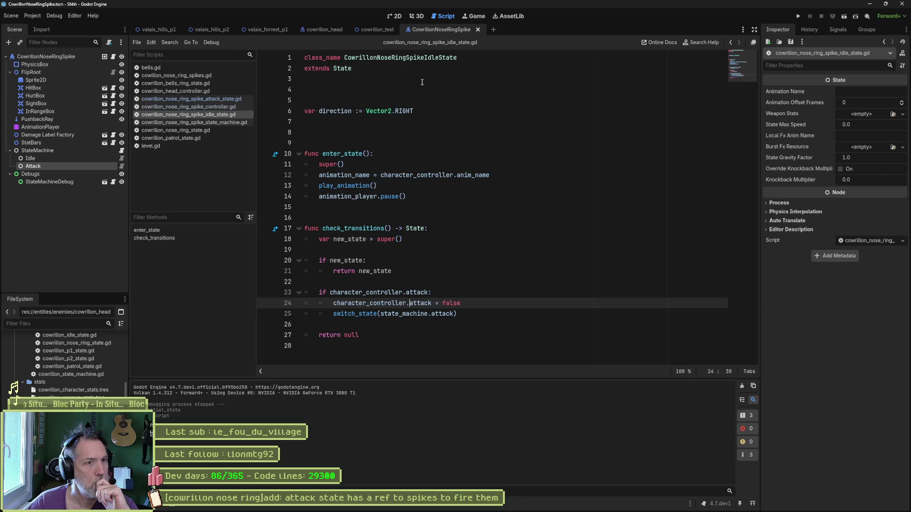
Check the Attack state script, then run the cowrillon_test scene with F6
click(121, 164)
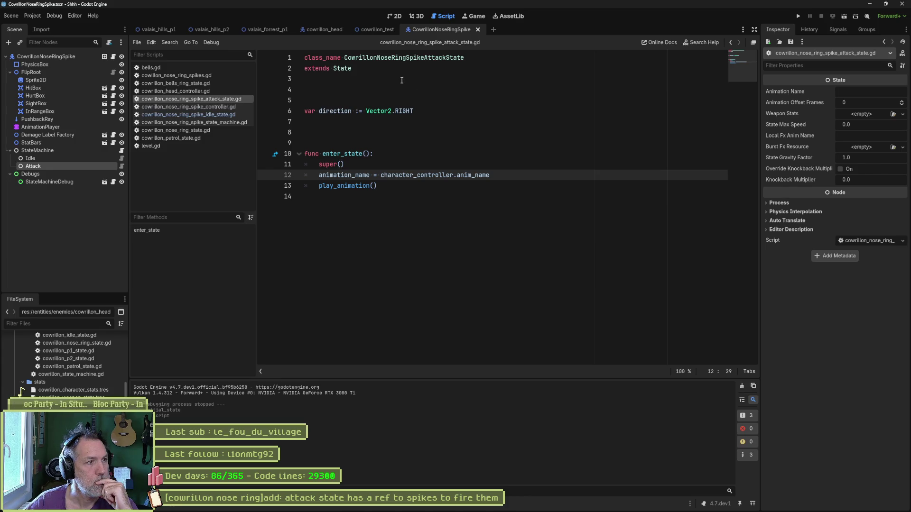
click(376, 29)
key(F6)
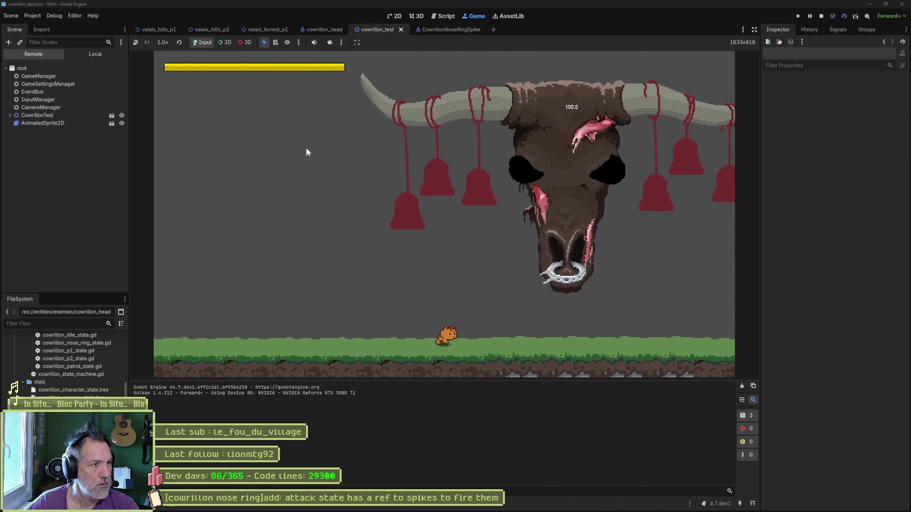
Select CowrillonHead in the Remote tree, tick Nose Ring Attack, then stop the game with F8
double_click(24, 115)
click(42, 170)
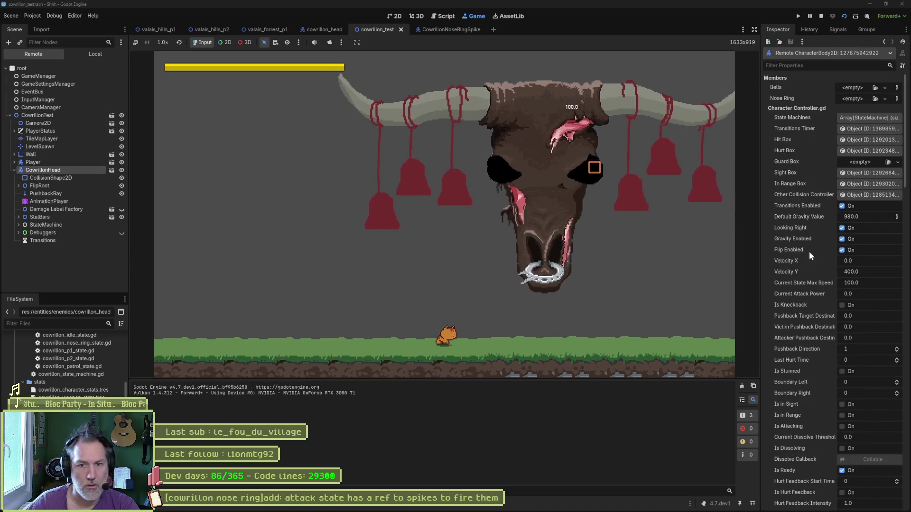
scroll(816, 267, down, 10)
click(838, 251)
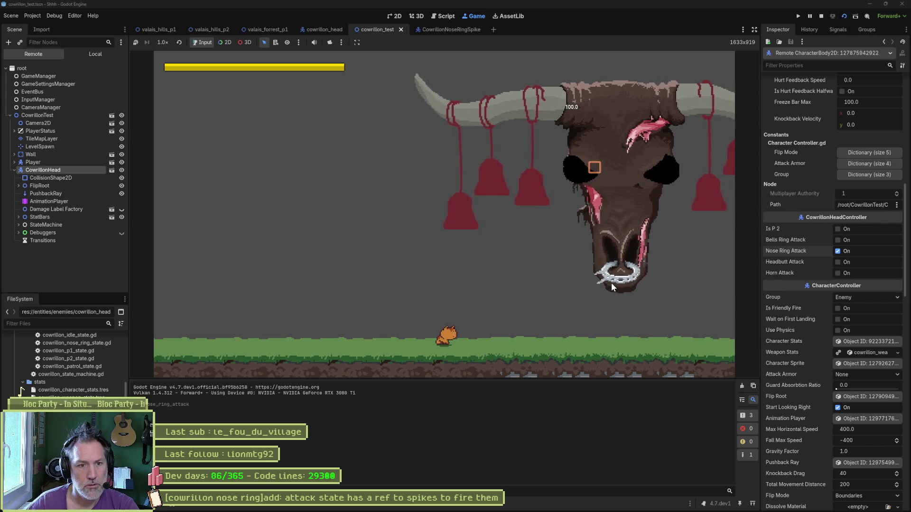
key(F8)
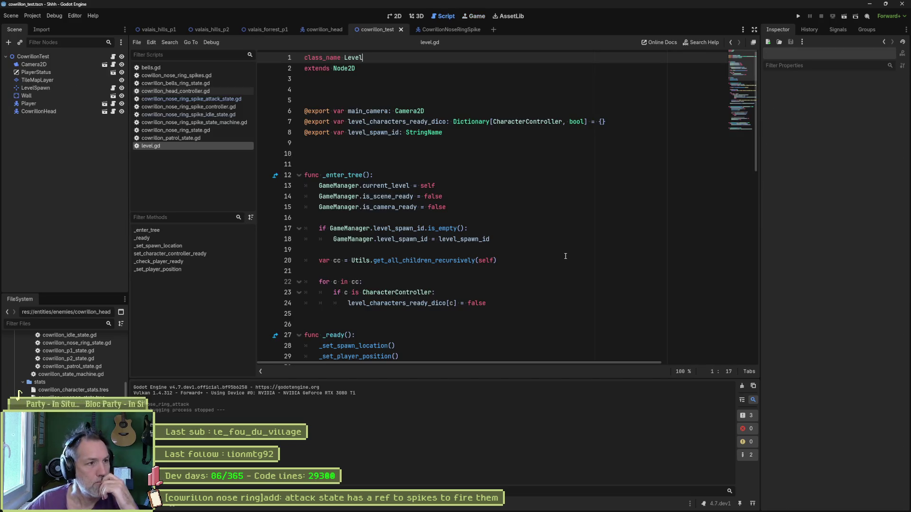
Move the cowrillon_test tab after CowrillonNoseRingSpike, switch to that scene, and open the nose ring spikes script
drag(372, 30, 456, 30)
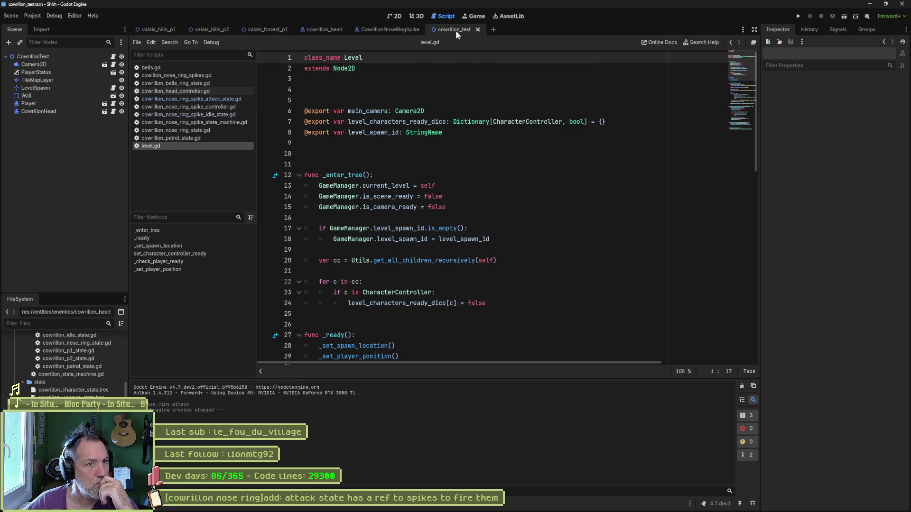
click(386, 30)
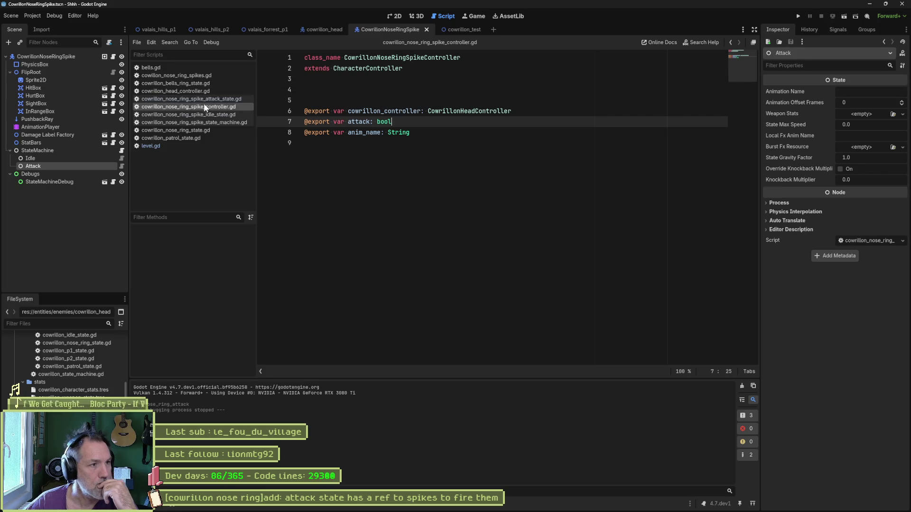
click(200, 75)
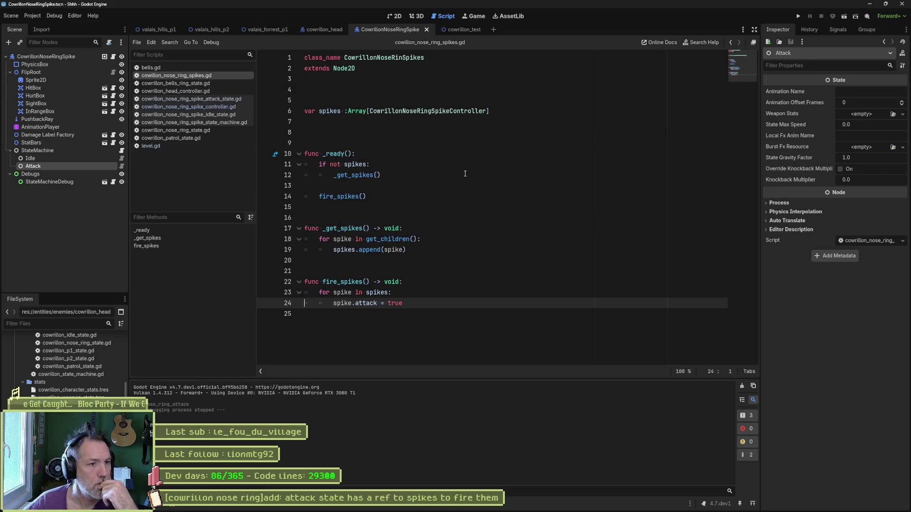
Highlight the spike-firing loop on lines 23–24, then open the Attack state's script
drag(402, 303, 289, 293)
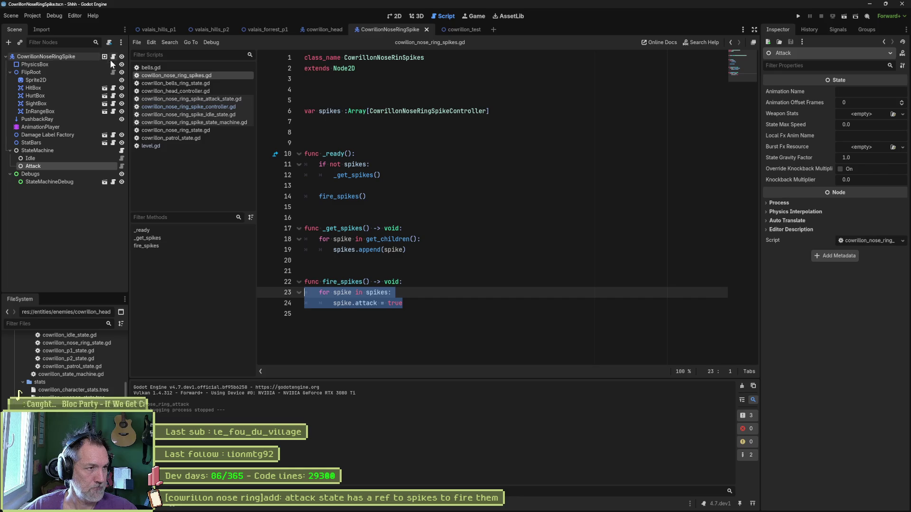
click(122, 165)
click(343, 199)
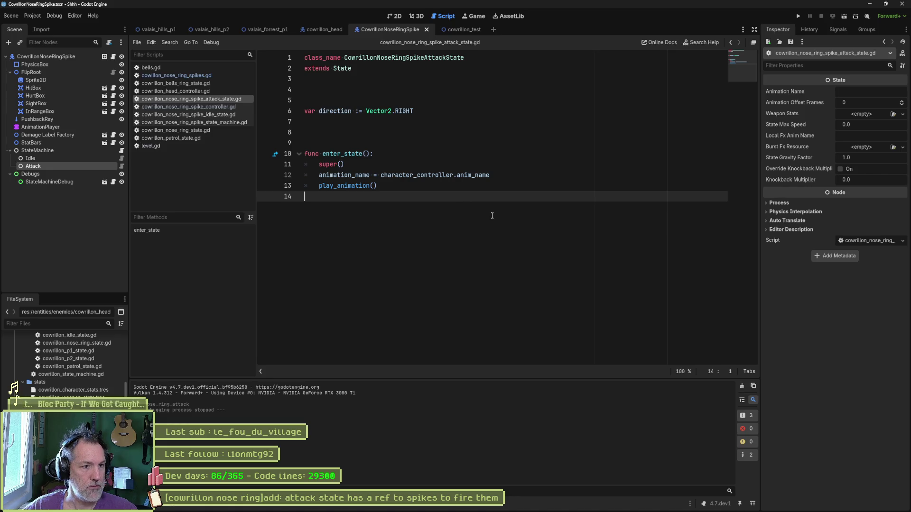
Look over the attack state's animation_name and play_animation lines, then view CowrillonNoseRingSpike in 2D
click(407, 186)
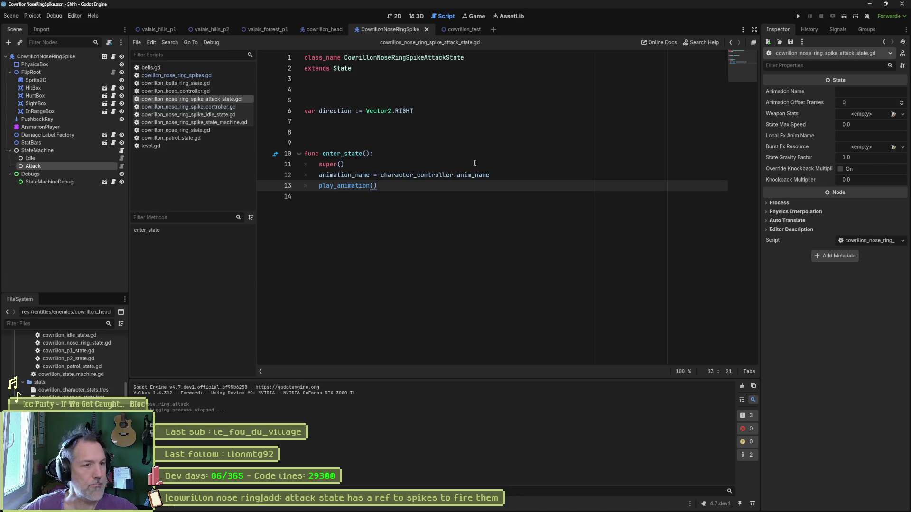
click(437, 178)
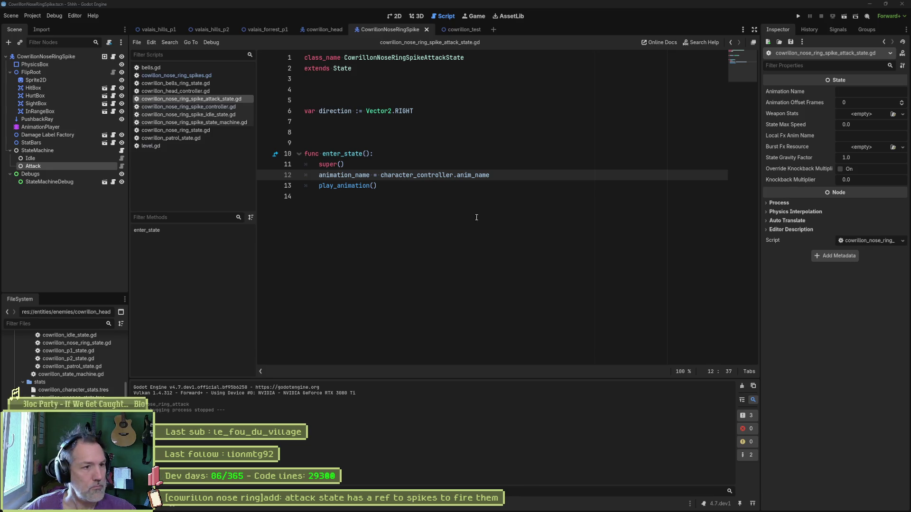
click(397, 190)
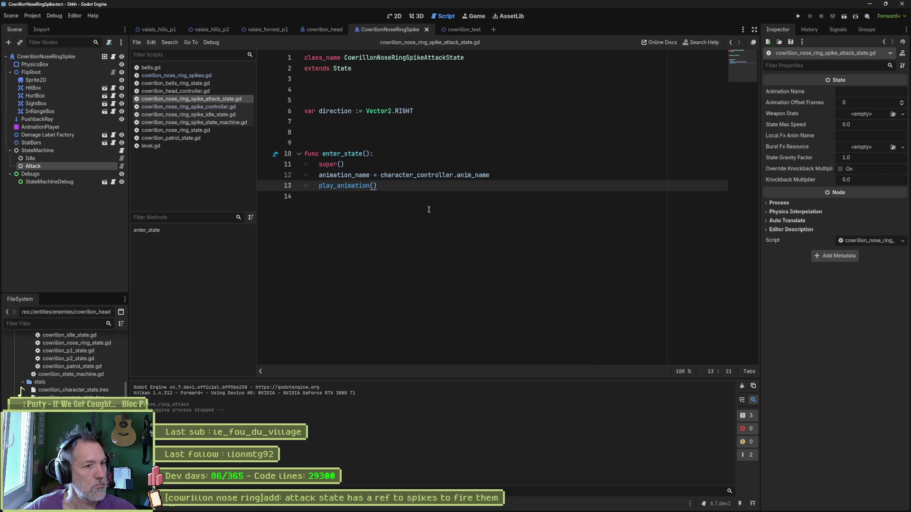
click(394, 29)
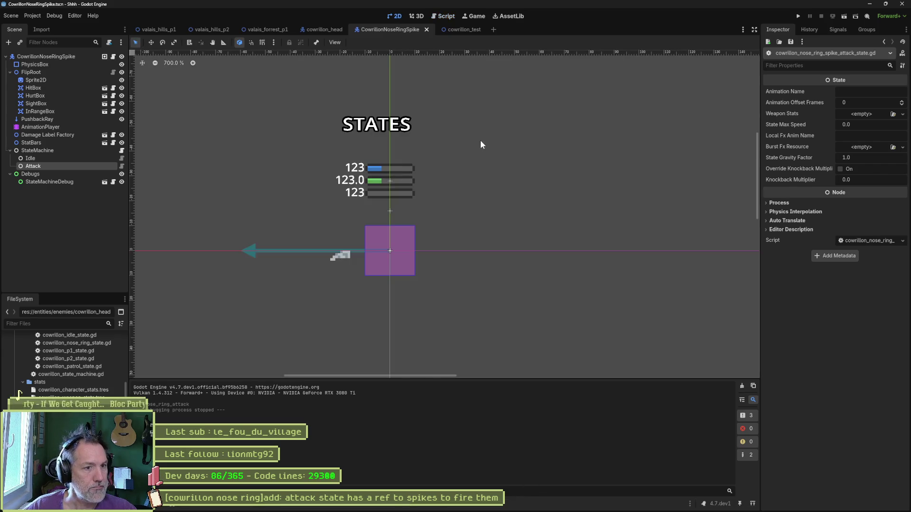
Center the spike on the canvas, select the CowrillonNoseRingSpike root node, and begin adding a child
drag(383, 259, 434, 234)
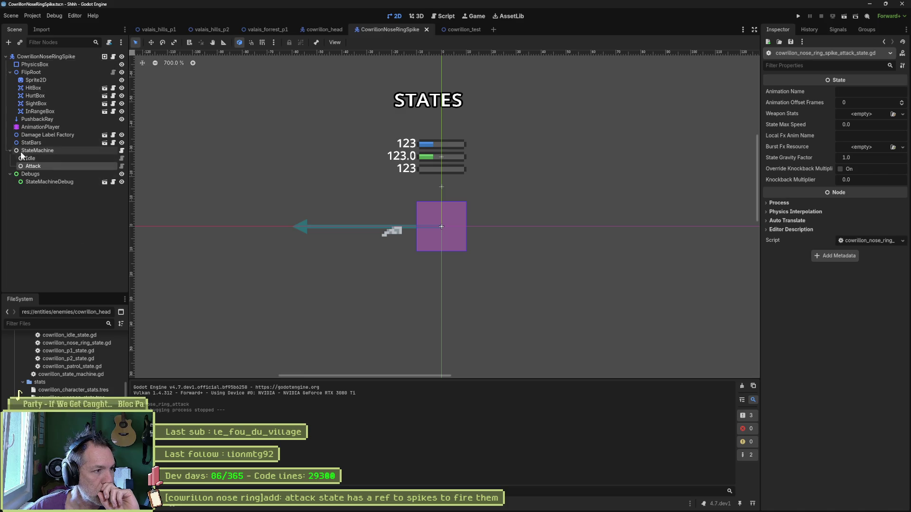
click(43, 56)
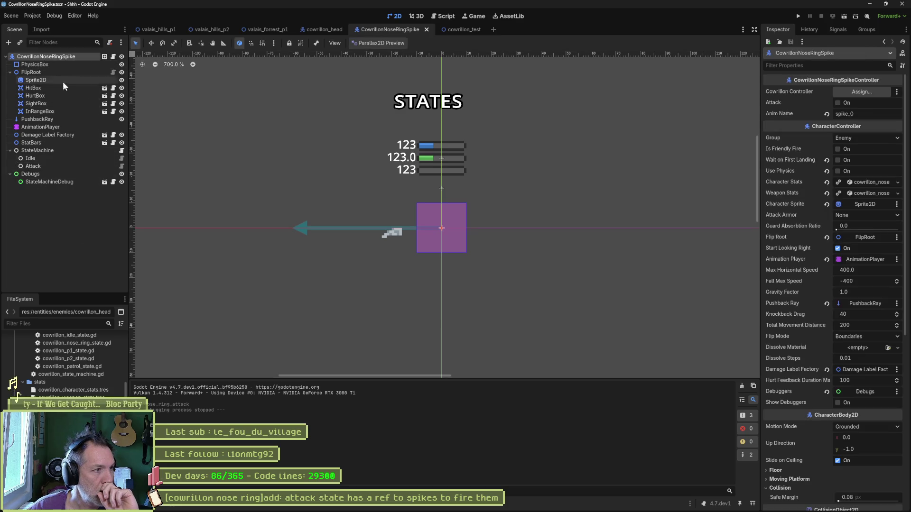
key(ctrl+a)
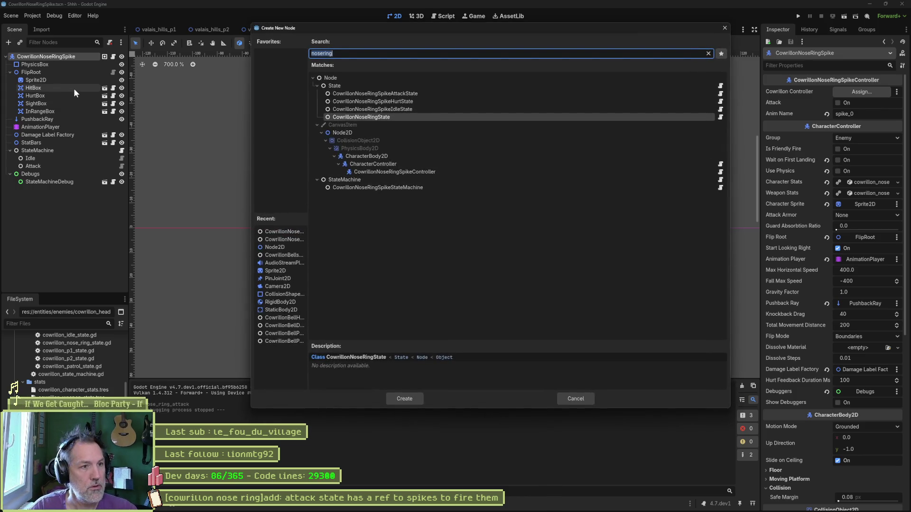
Add a Node2D named SpikeVector and parent it under FlipRoot
key(Down)
key(Down)
key(Return)
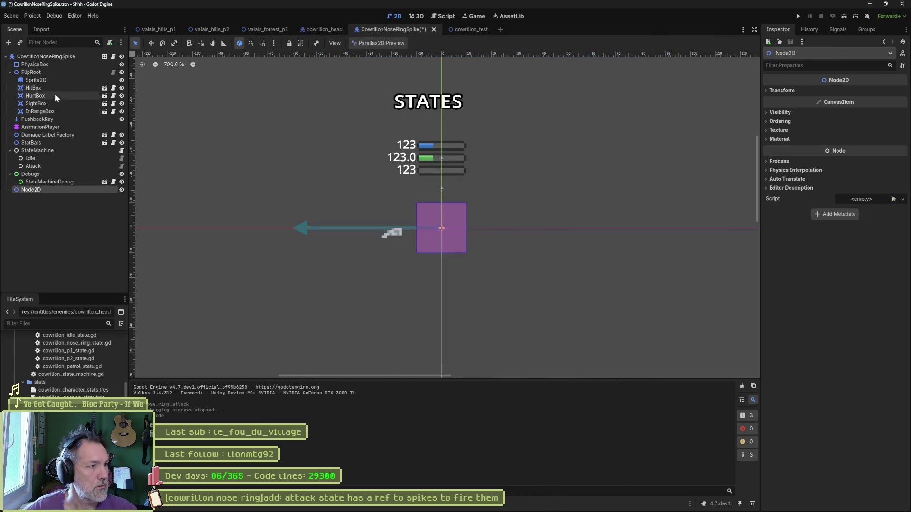
key(F2)
text(SpikeVector)
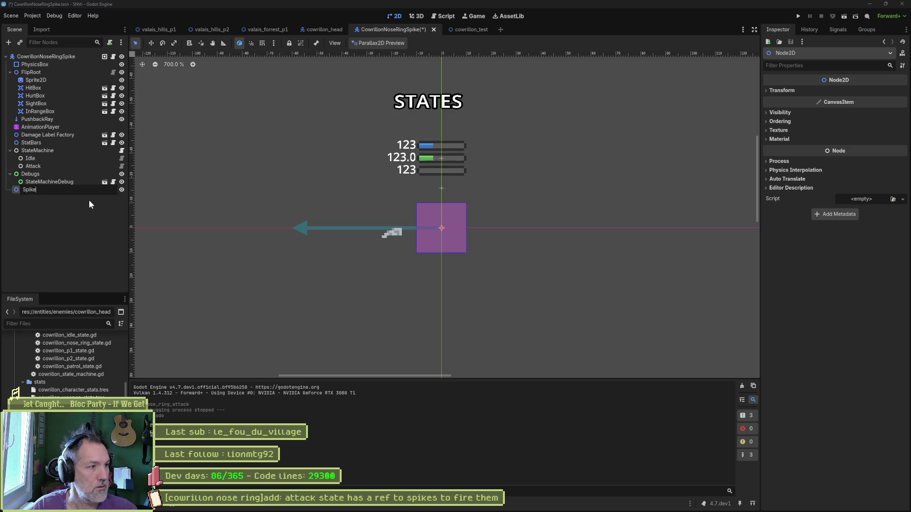
key(Return)
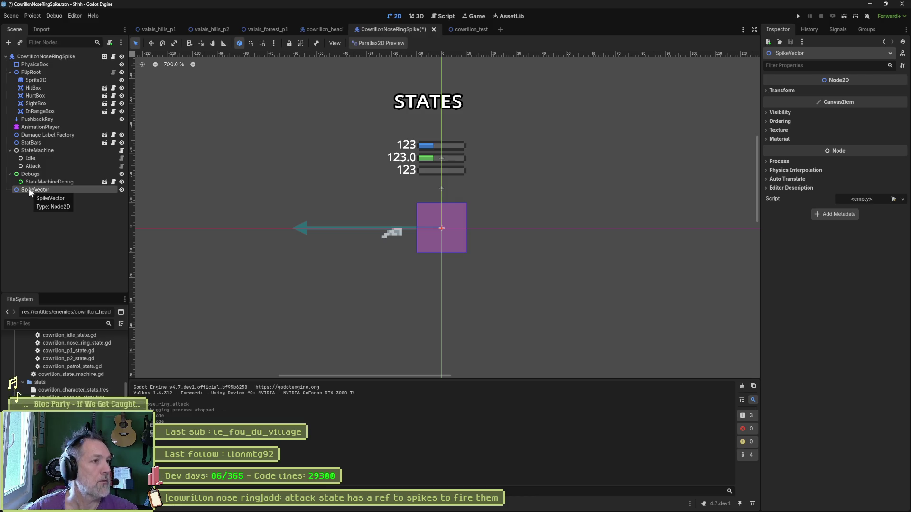
drag(29, 188, 39, 76)
key(w)
mouse_move(436, 240)
mouse_down()
mouse_move(345, 256)
mouse_move(439, 311)
mouse_move(553, 265)
mouse_move(322, 265)
mouse_move(546, 252)
mouse_move(334, 255)
mouse_move(525, 251)
mouse_move(349, 270)
mouse_up()
drag(350, 270, 376, 244)
scroll(399, 246, up, 4)
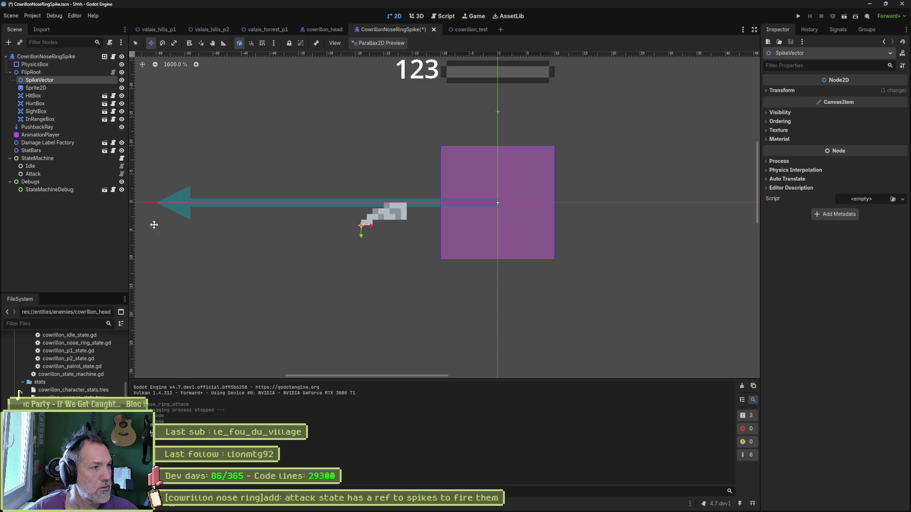
key(ctrl+s)
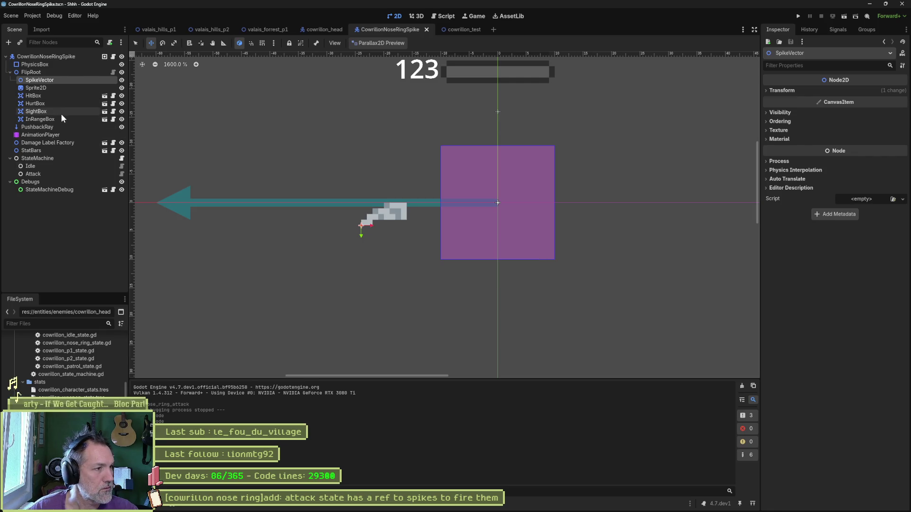
click(121, 175)
drag(43, 81, 337, 122)
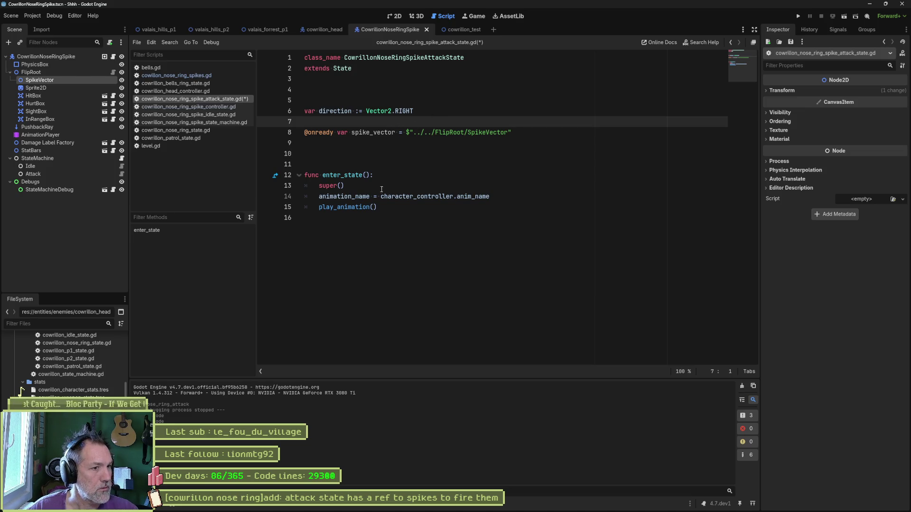
Add an update_state function at the end of the attack state script with a pass placeholder
key(ctrl+End)
key(Return)
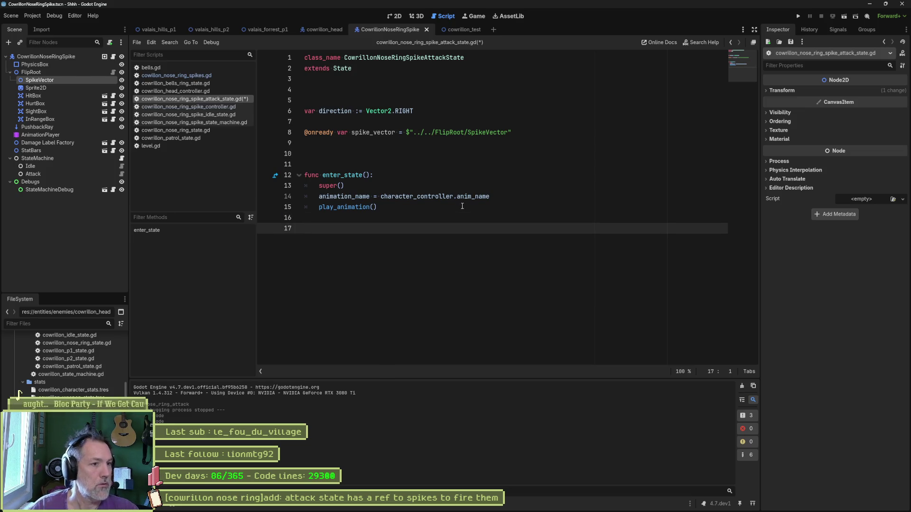
key(Return)
text(func )
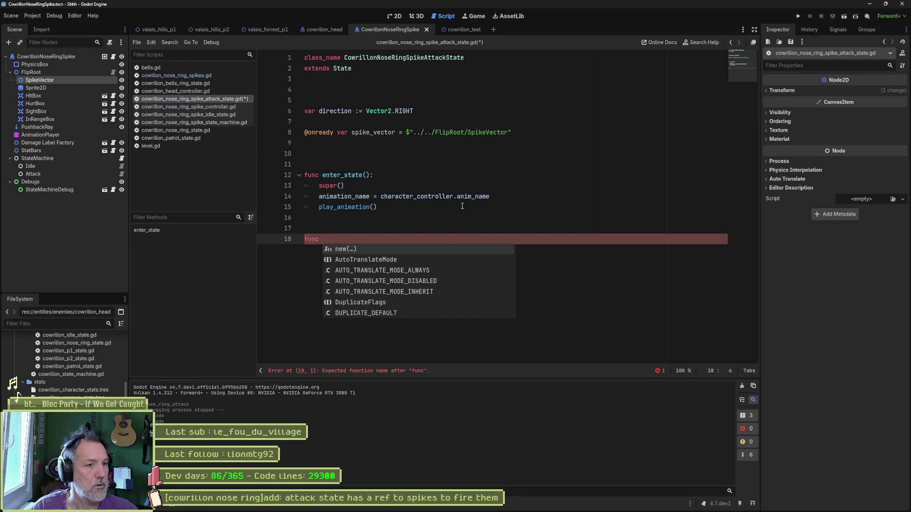
text(update)
key(Return)
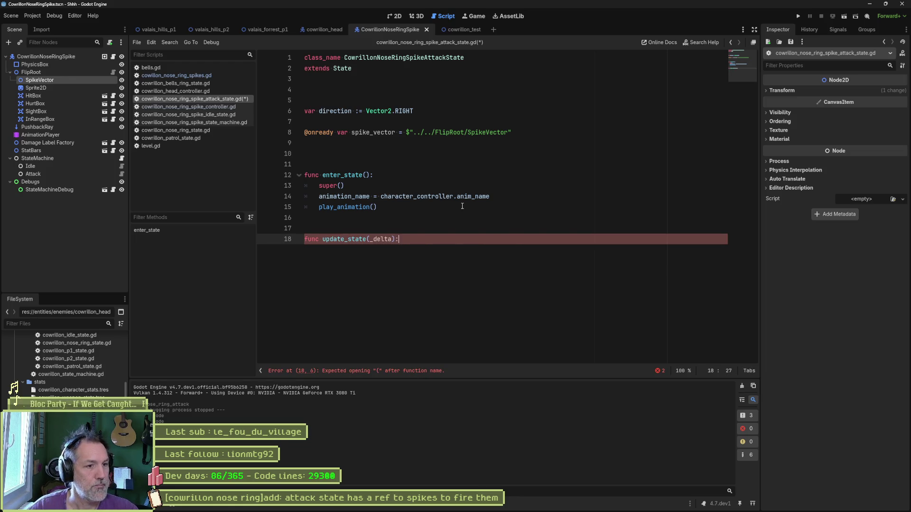
key(Return)
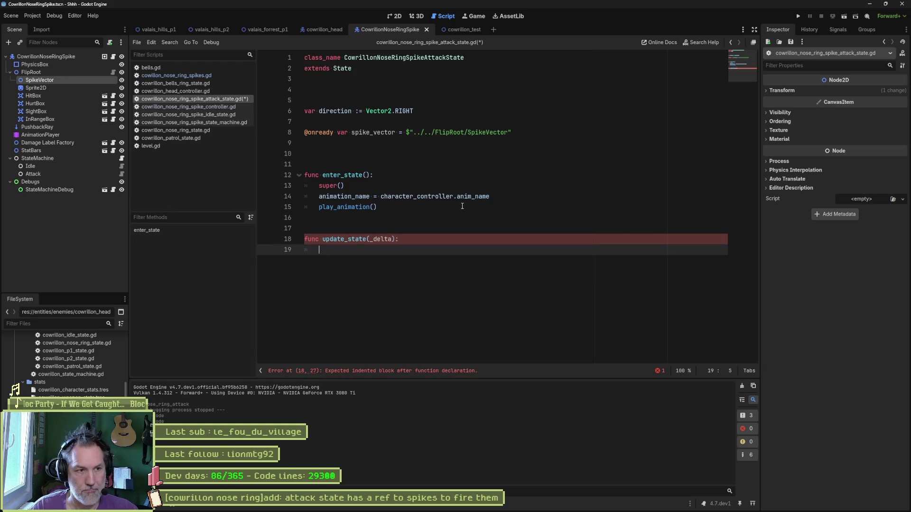
text(pass)
key(Up)
key(End)
key(Return)
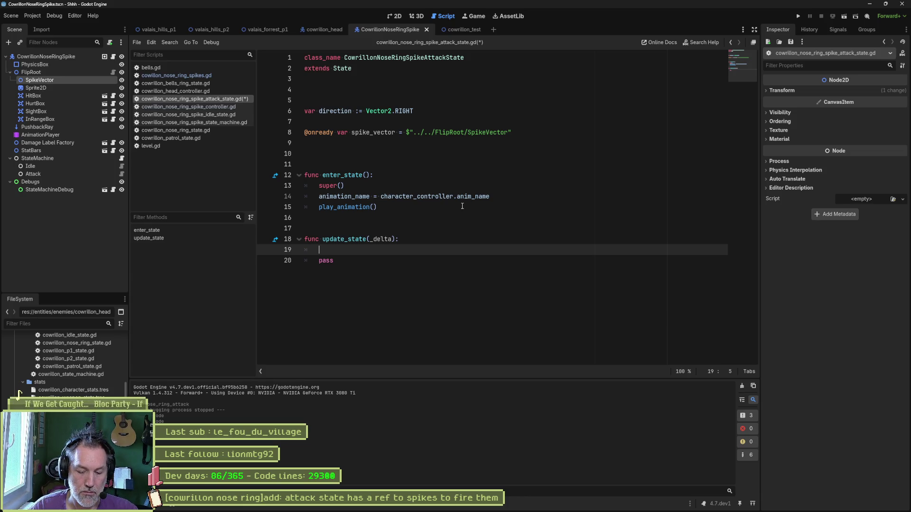
Write the velocity line from character_controller.global_position and spike_vector.global_position
text(velocity = )
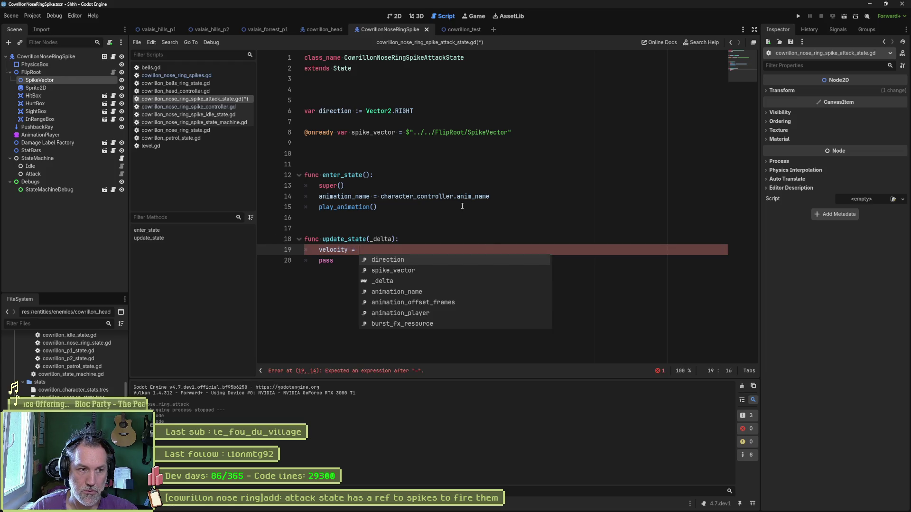
text(glo)
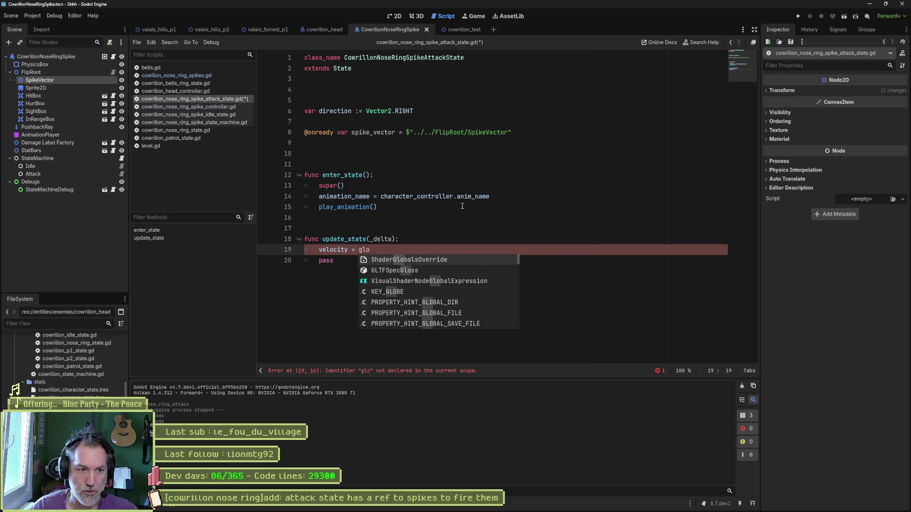
key(BackSpace)
key(BackSpace)
key(BackSpace)
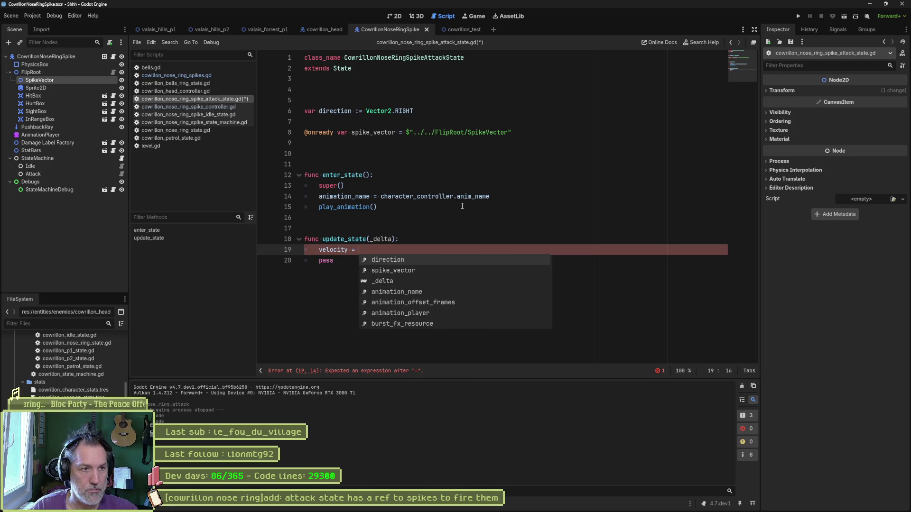
text(c)
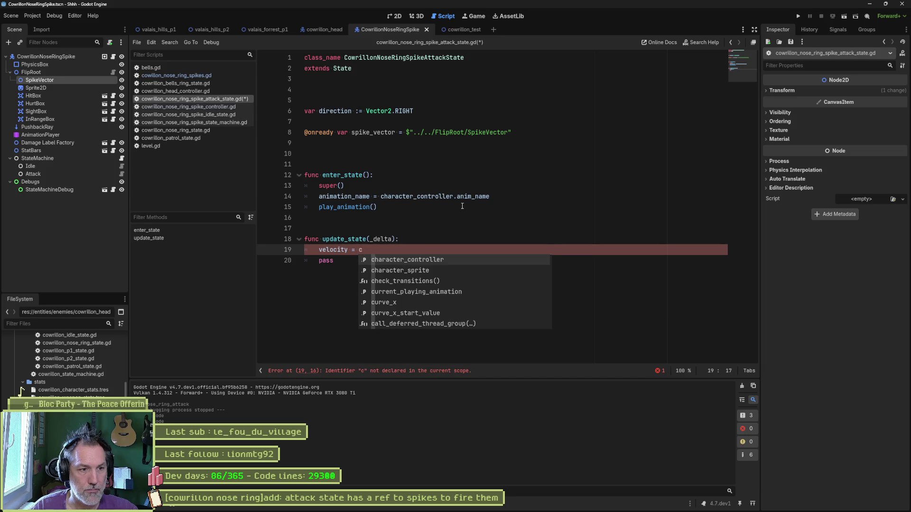
key(Return)
text(.glo)
key(Return)
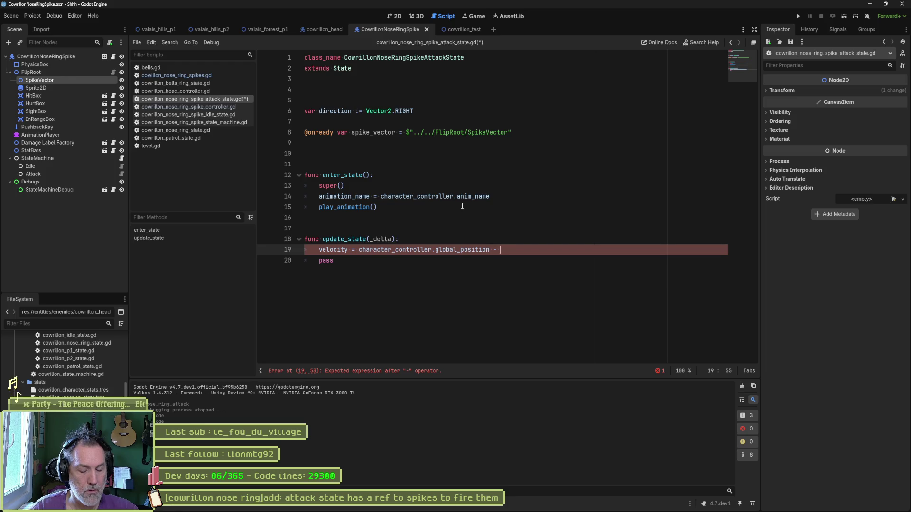
text(spike_ve)
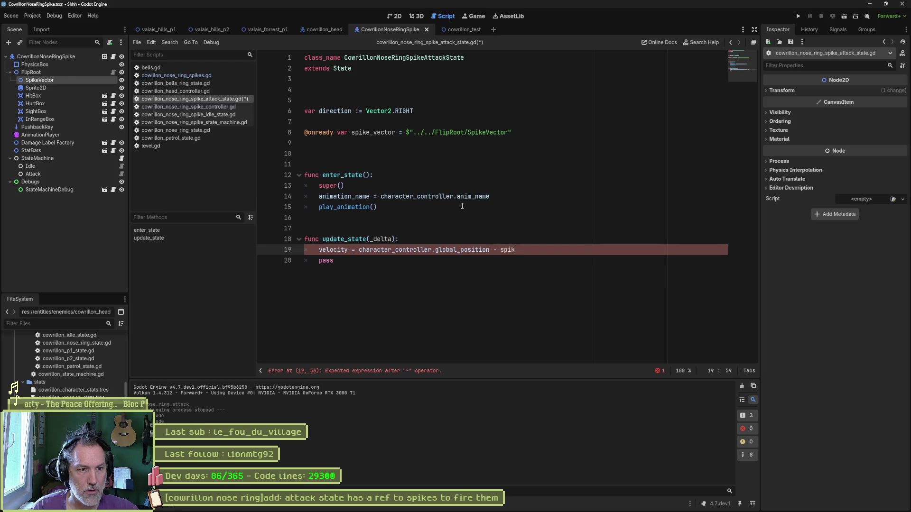
key(Return)
text(.glo)
key(Return)
Wrap the offset in parentheses, multiply by _delta * state_max_speed, and save
text())
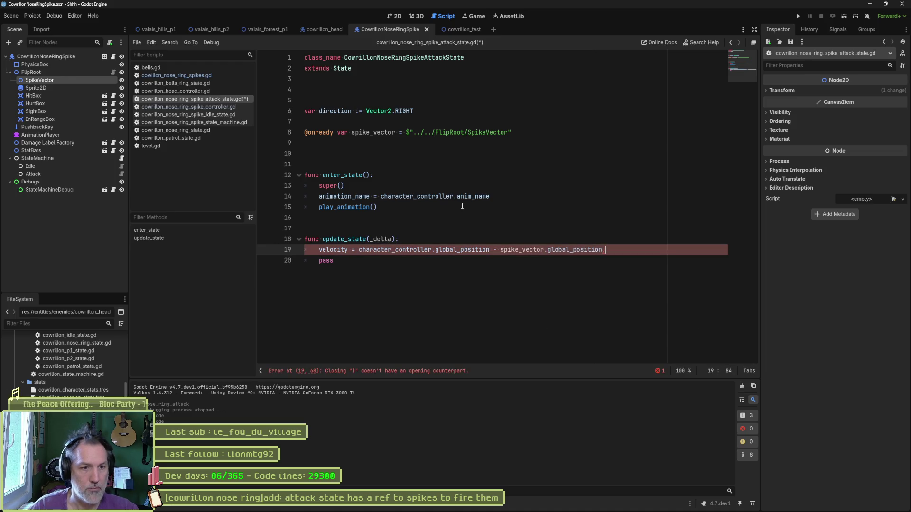
text(()
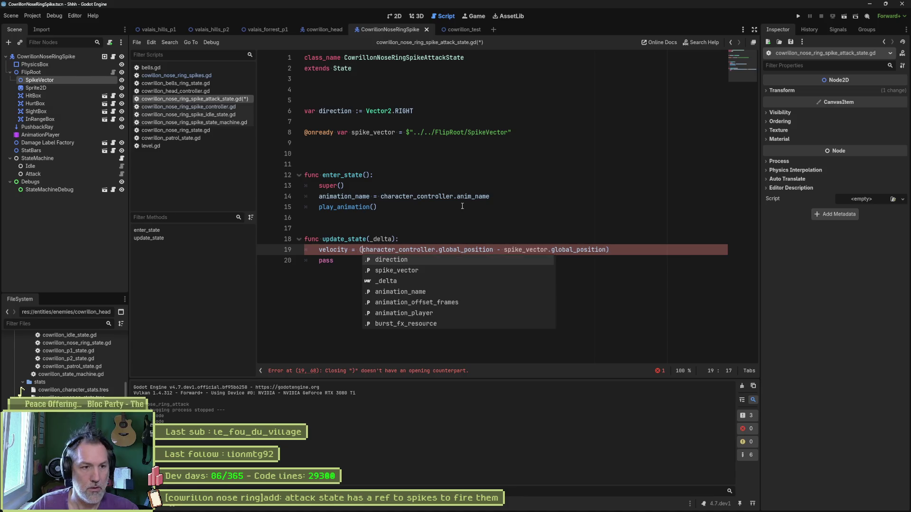
key(End)
text(* _del)
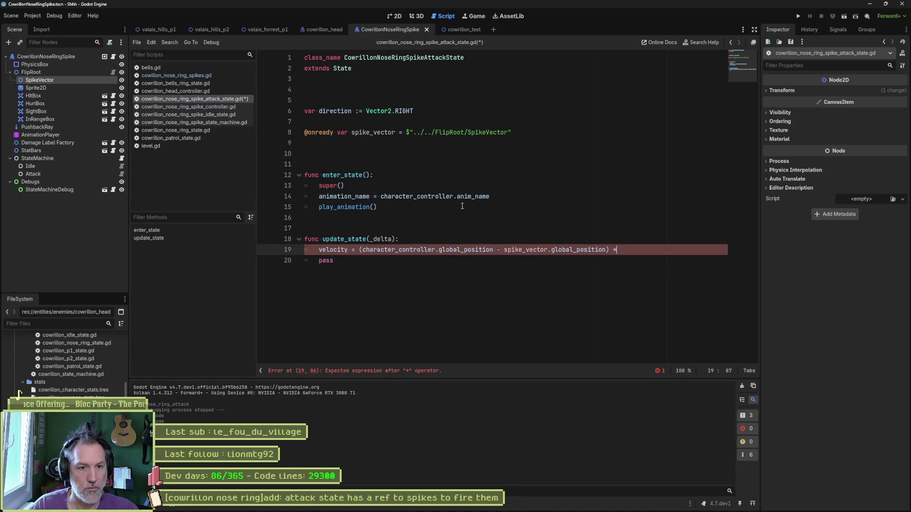
text(ta * speed)
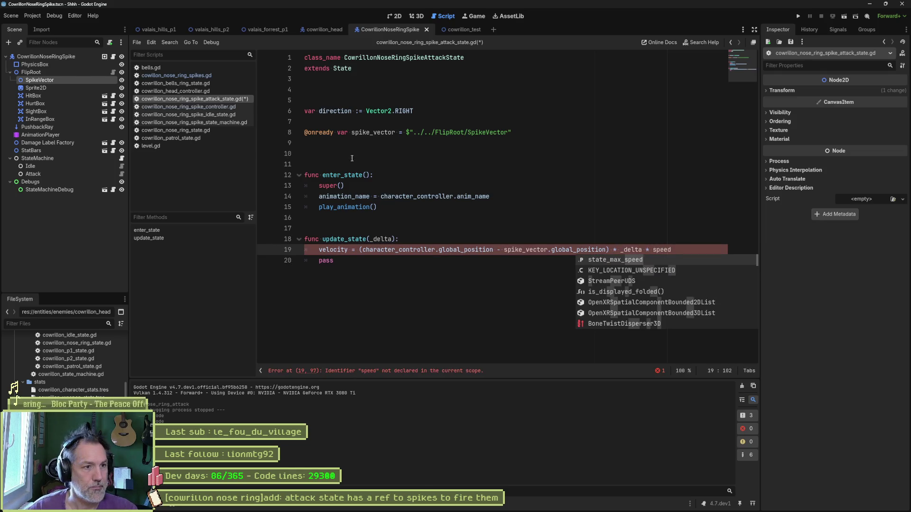
click(667, 251)
double_click(660, 250)
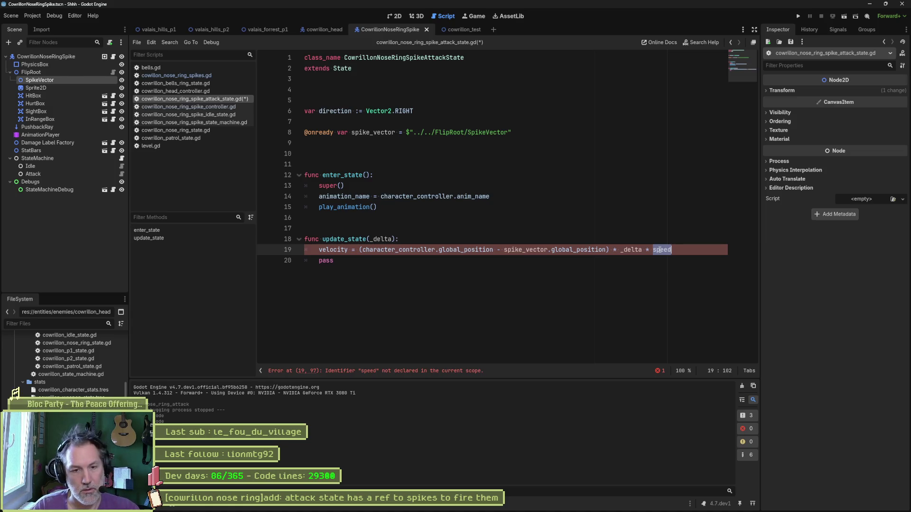
text(state)
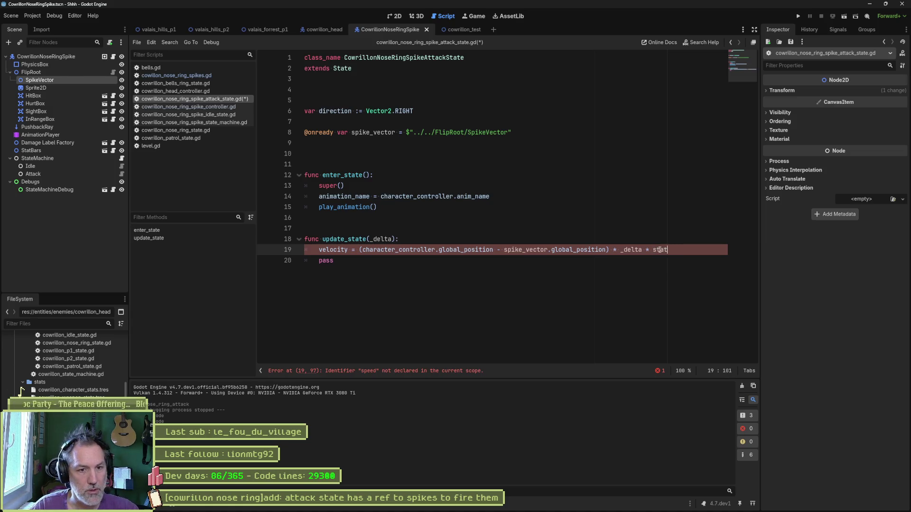
key(Return)
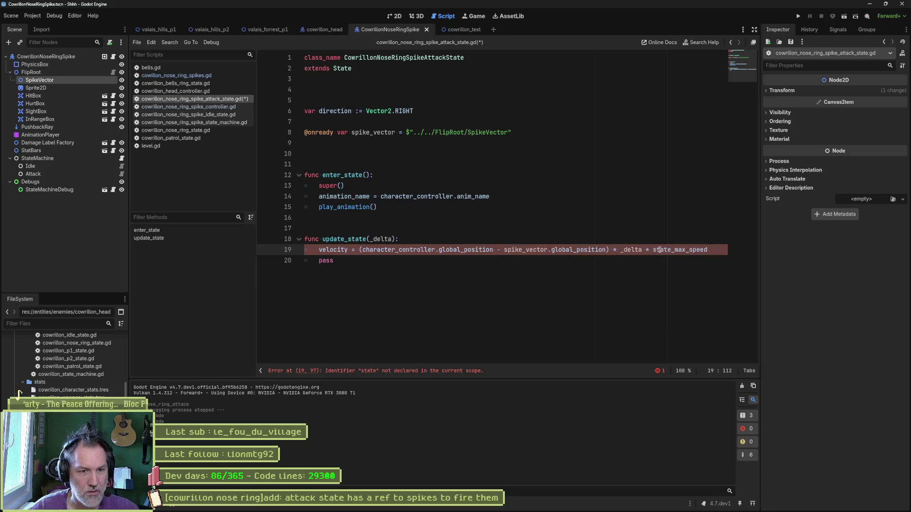
key(ctrl+s)
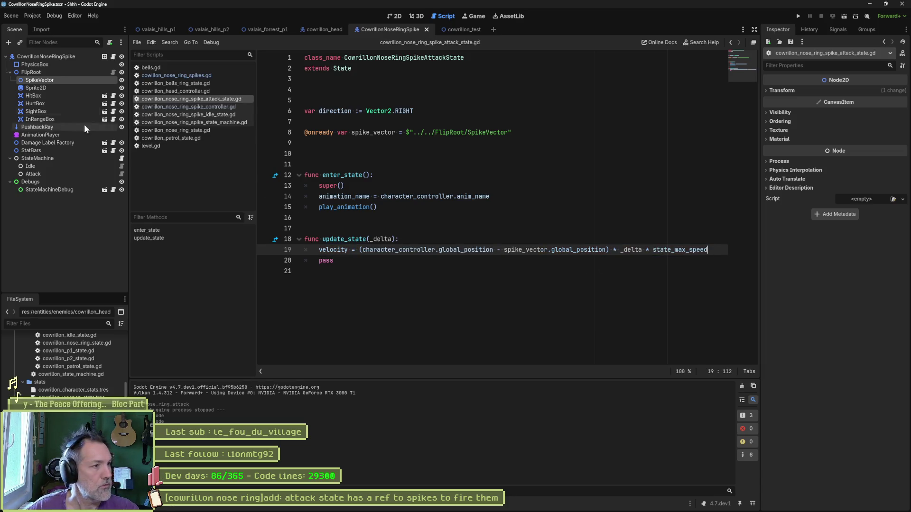
click(52, 174)
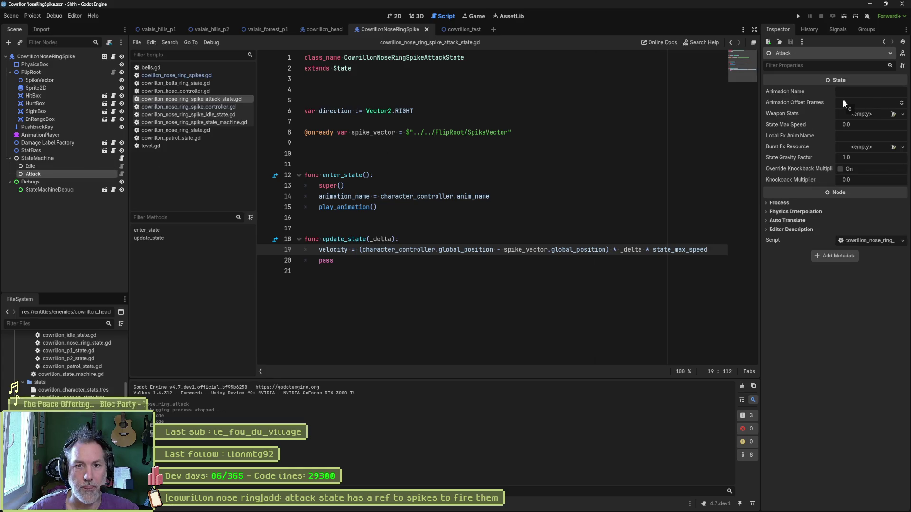
Set the Attack state's State Max Speed to 10 and save
drag(857, 125, 858, 128)
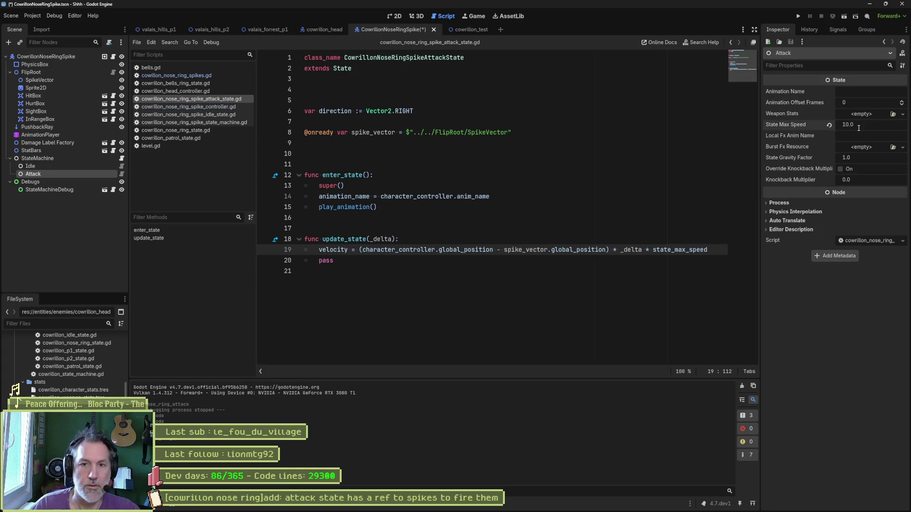
click(380, 207)
key(ctrl+s)
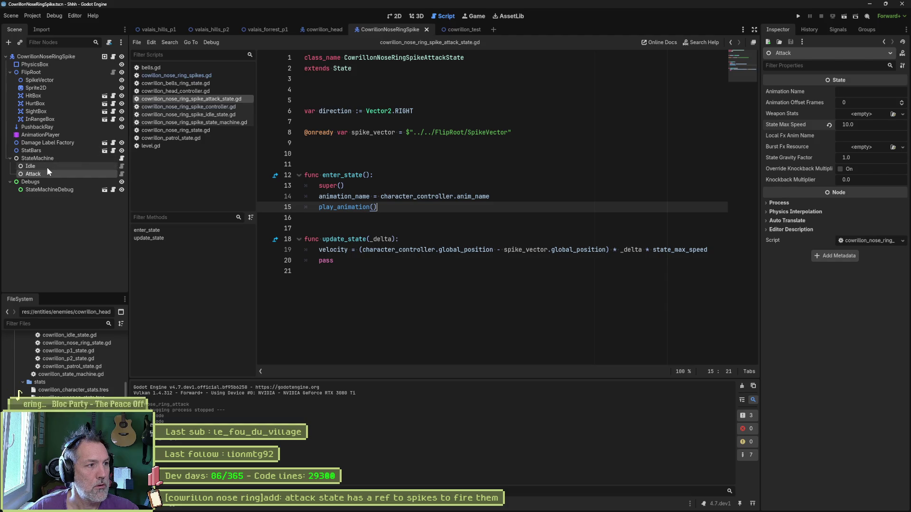
Make Attack the StateMachine's Initial State and run the spike scene
click(33, 160)
drag(32, 173, 868, 92)
click(520, 102)
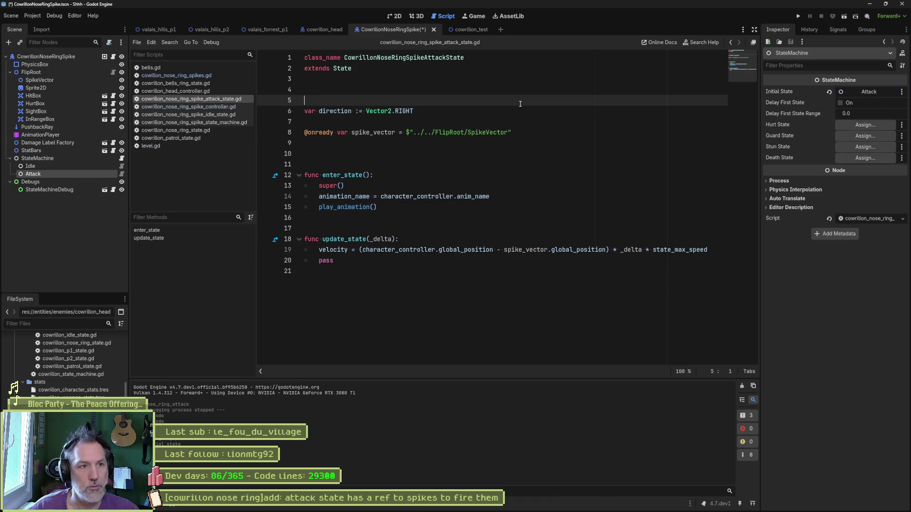
key(F6)
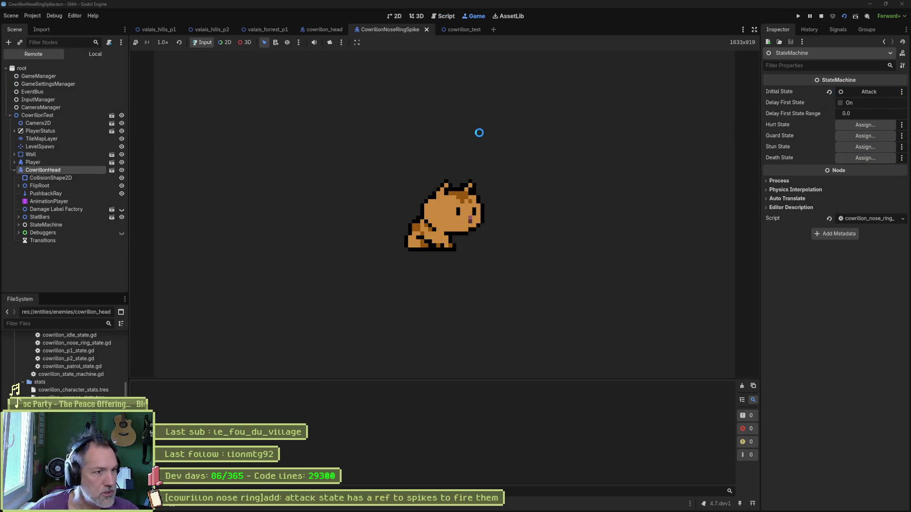
Stop the game, drag the CowrillonNoseRingSpike root off the origin, and run the scene again briefly
key(F8)
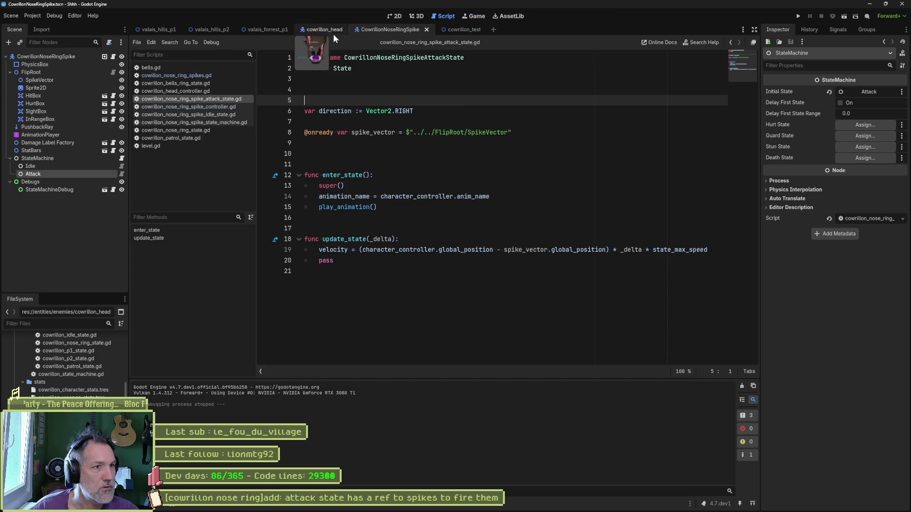
key(ctrl+F1)
click(72, 58)
scroll(569, 242, down, 10)
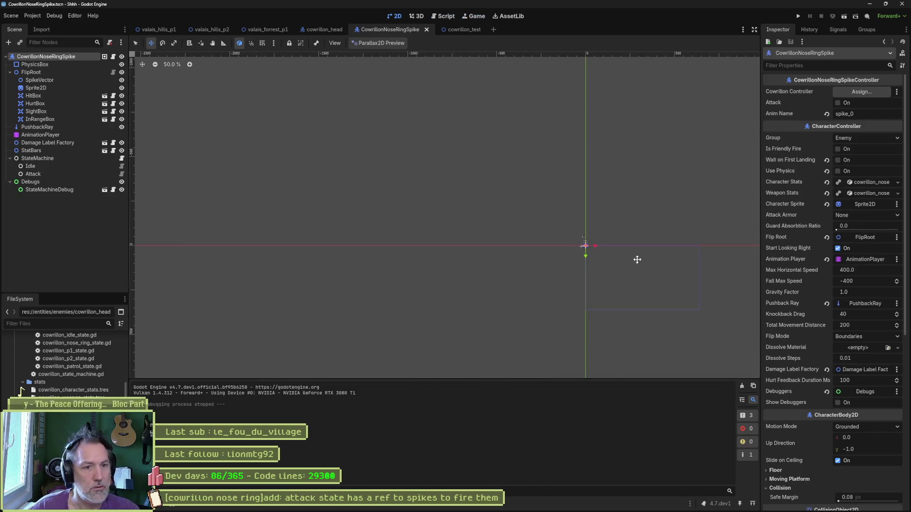
scroll(466, 197, down, 1)
scroll(583, 236, up, 7)
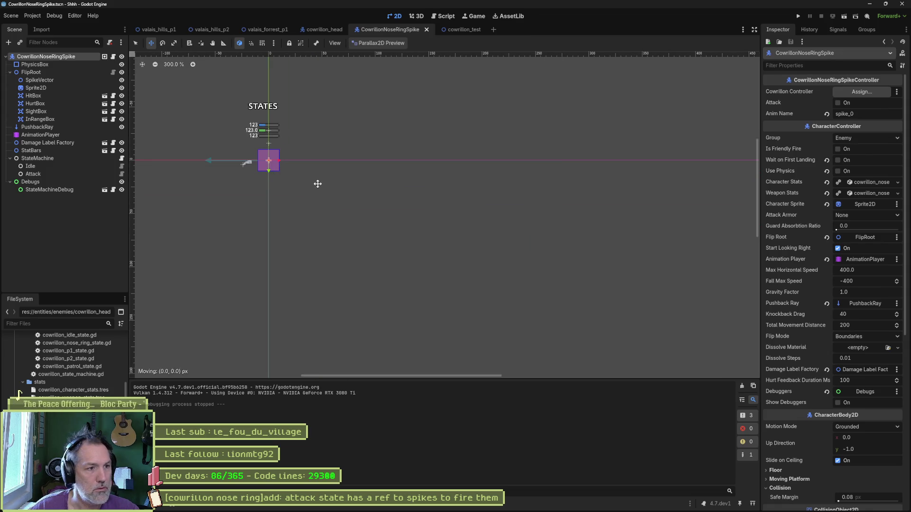
drag(317, 185, 473, 250)
key(F6)
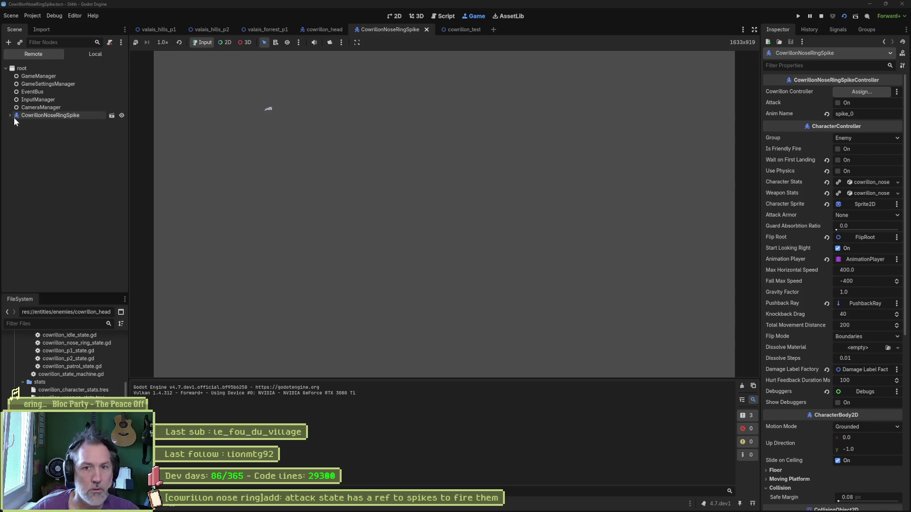
key(F8)
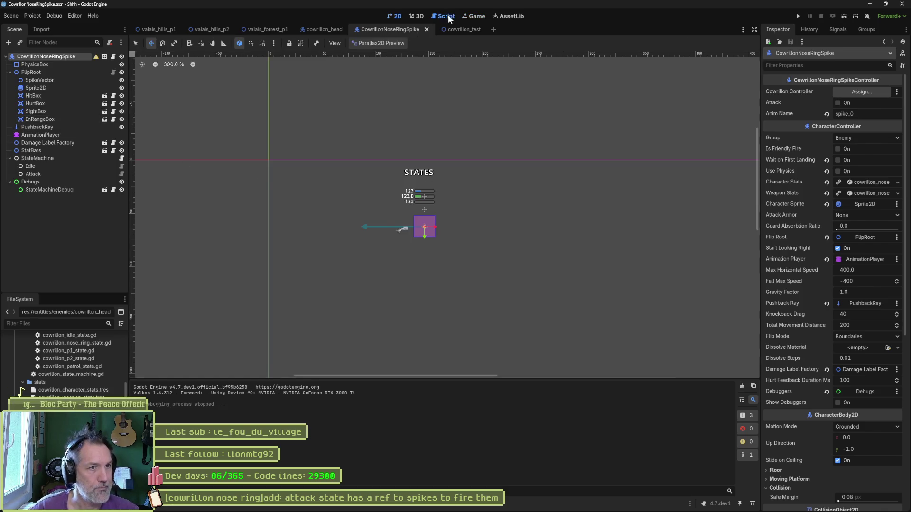
Append .noramlized after the parenthesized offset on line 19 and save
click(449, 18)
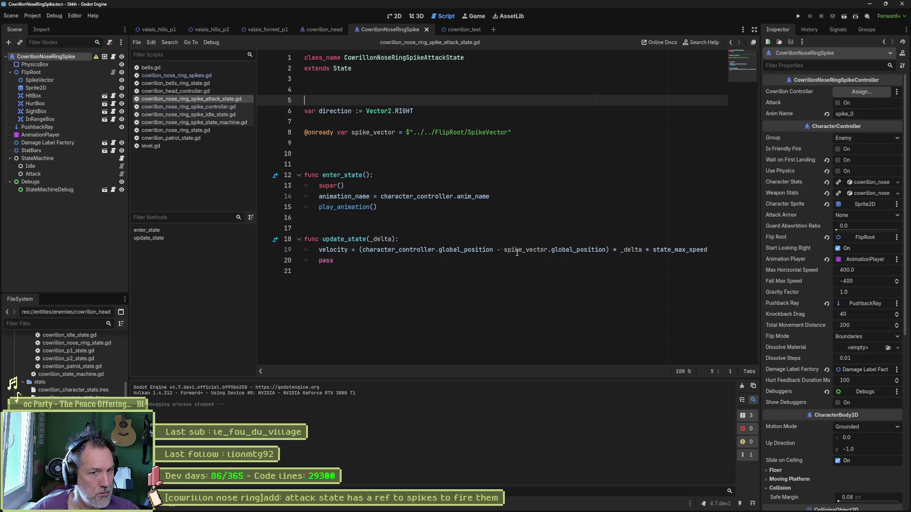
click(612, 251)
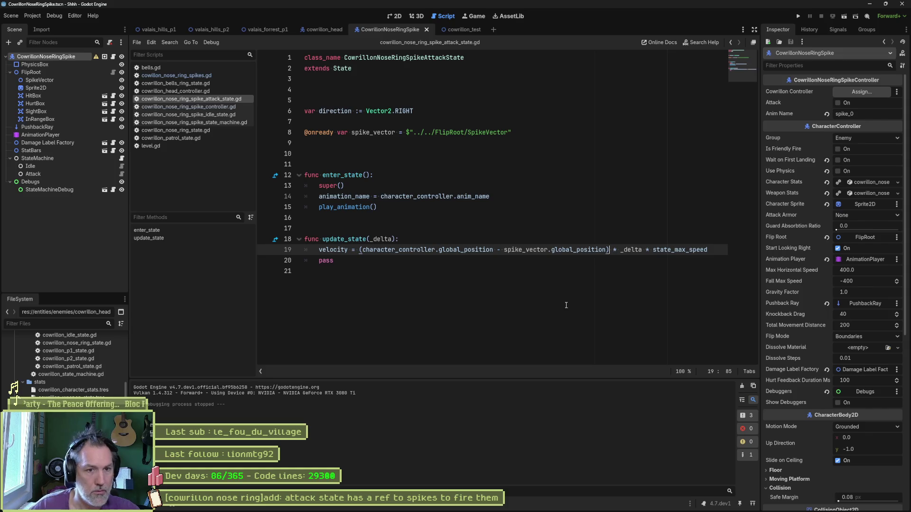
text(.no)
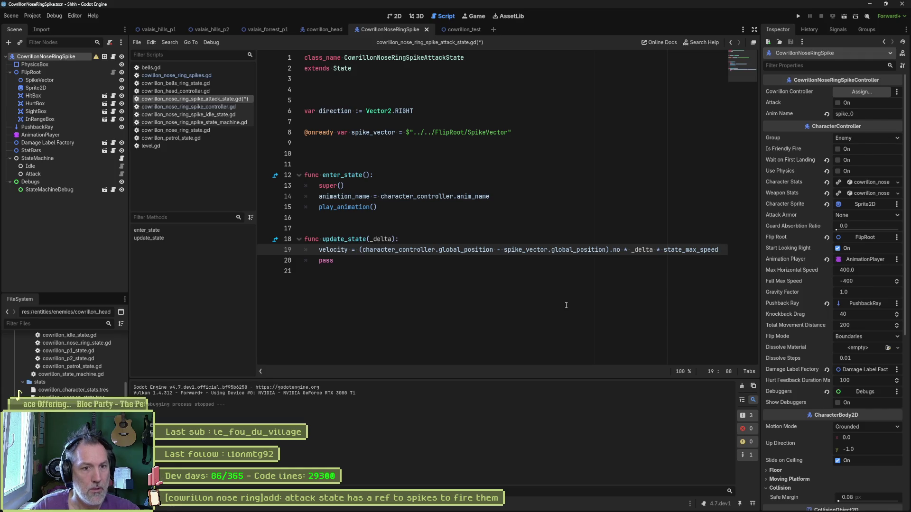
key(BackSpace)
key(BackSpace)
key(BackSpace)
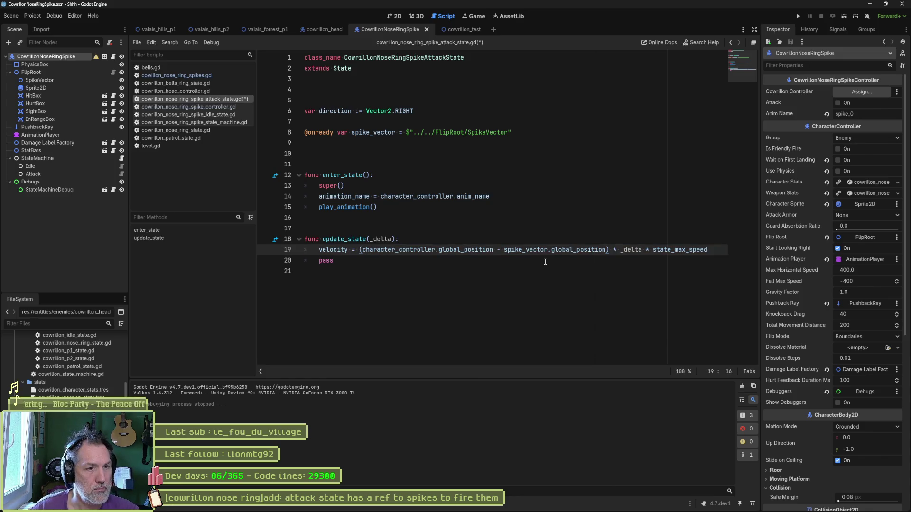
click(609, 250)
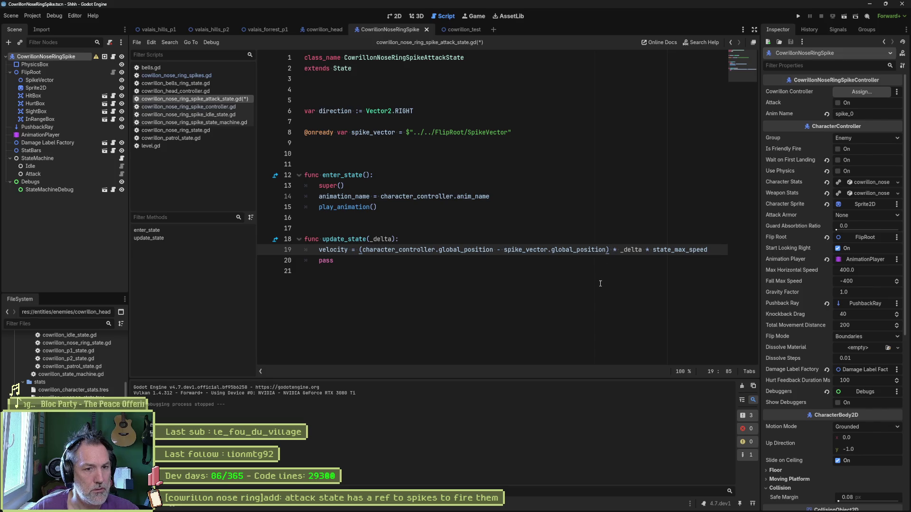
text(.noramlized)
key(ctrl+s)
Delete the leftover pass line, save, and run the scene
click(352, 265)
key(ctrl+shift+k)
key(ctrl+s)
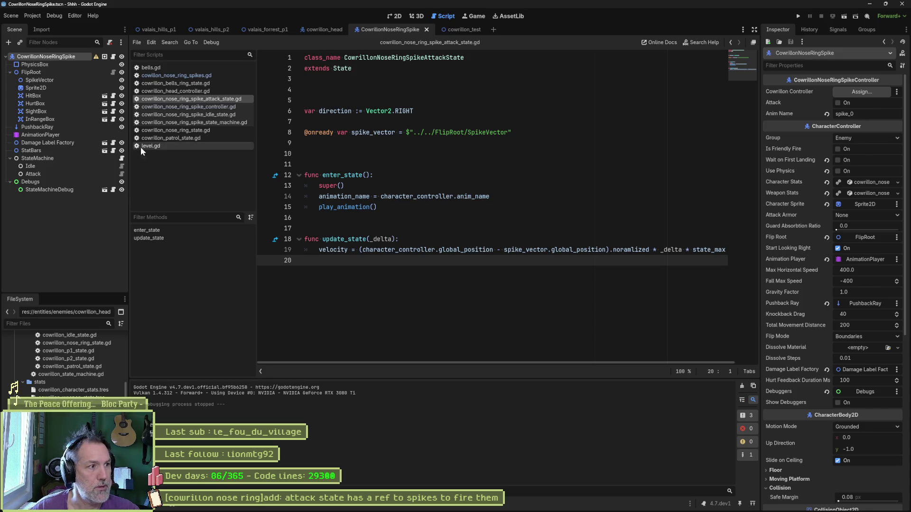
key(F6)
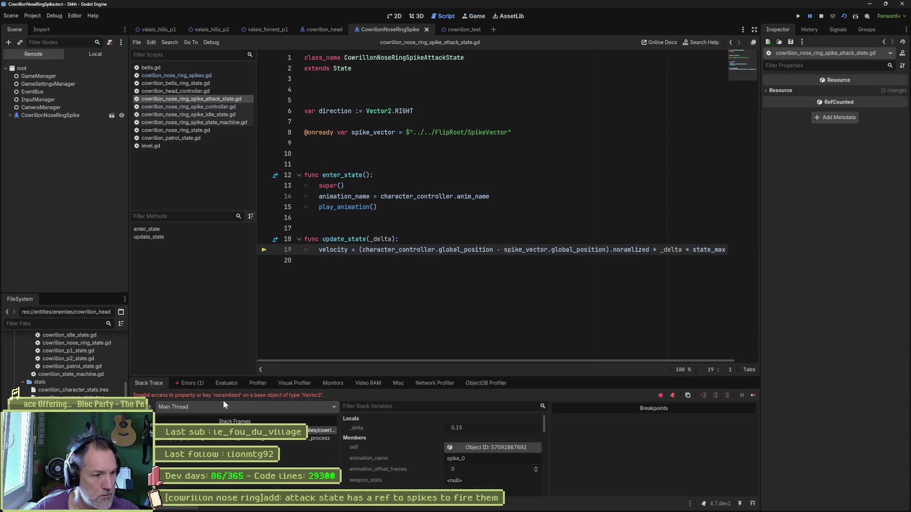
Stop debugging, correct the spelling to normalized, and rerun the scene
key(F8)
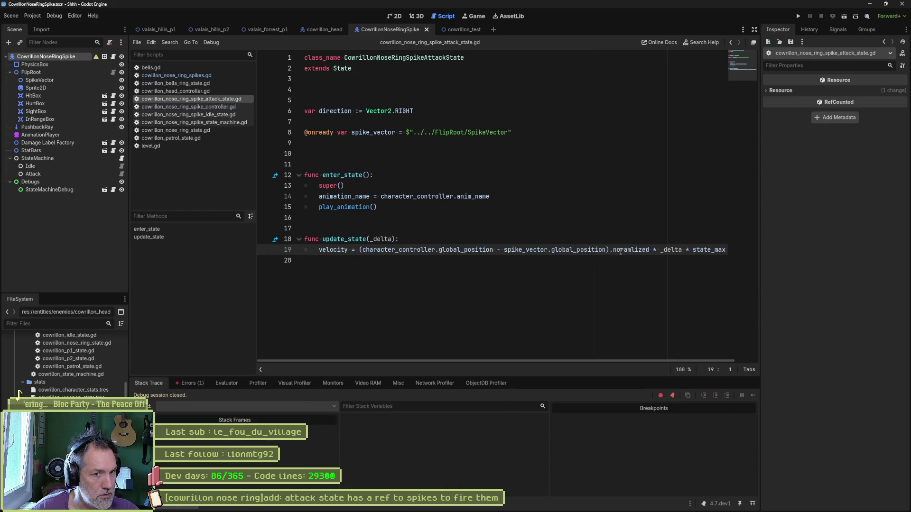
key(Right)
key(Delete)
key(Right)
text(a)
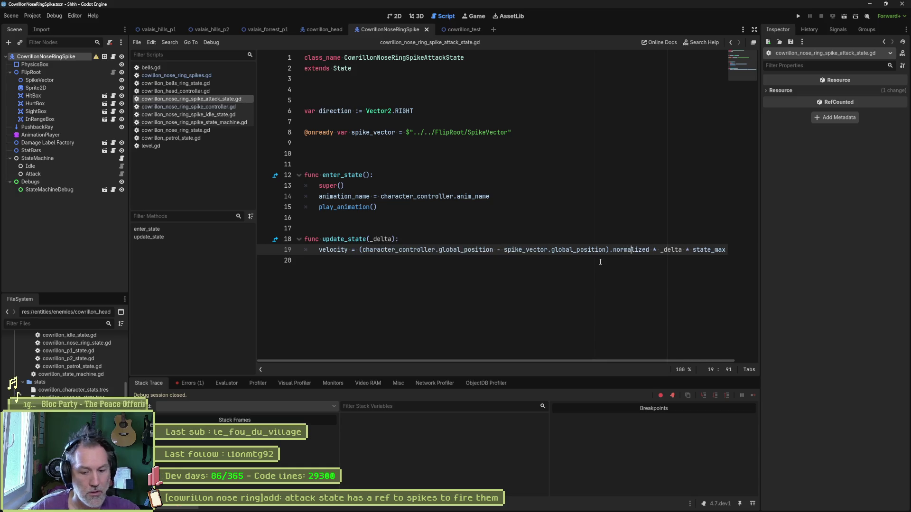
key(F6)
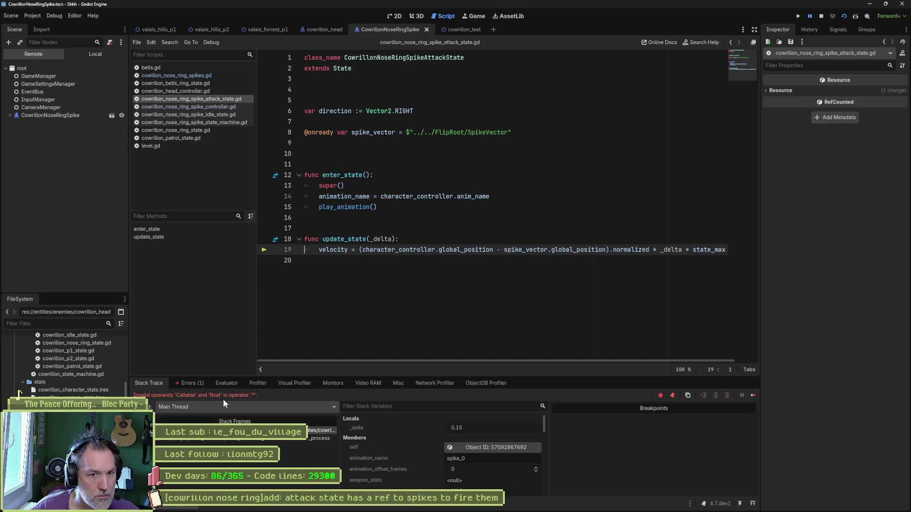
After the error, stop the game, delete .normalized from line 19, and switch to the browser
key(F8)
drag(650, 250, 609, 250)
key(BackSpace)
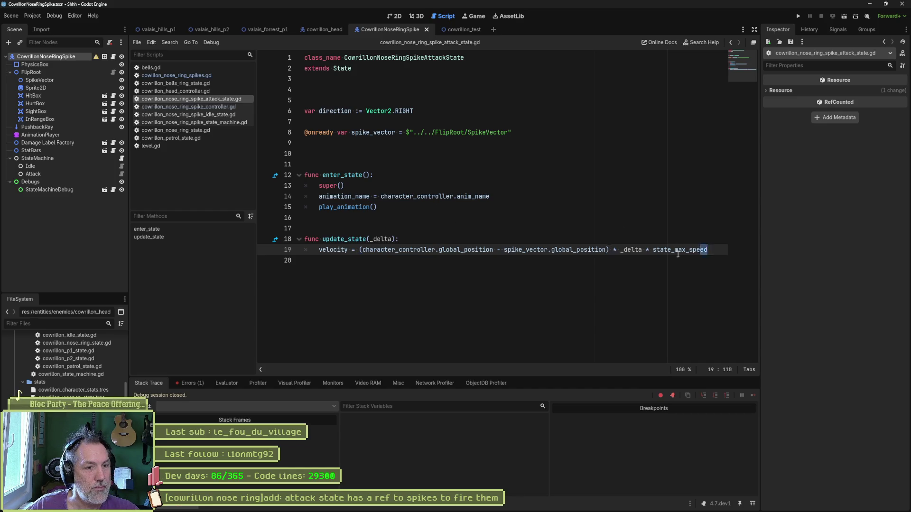
drag(708, 250, 305, 249)
click(345, 507)
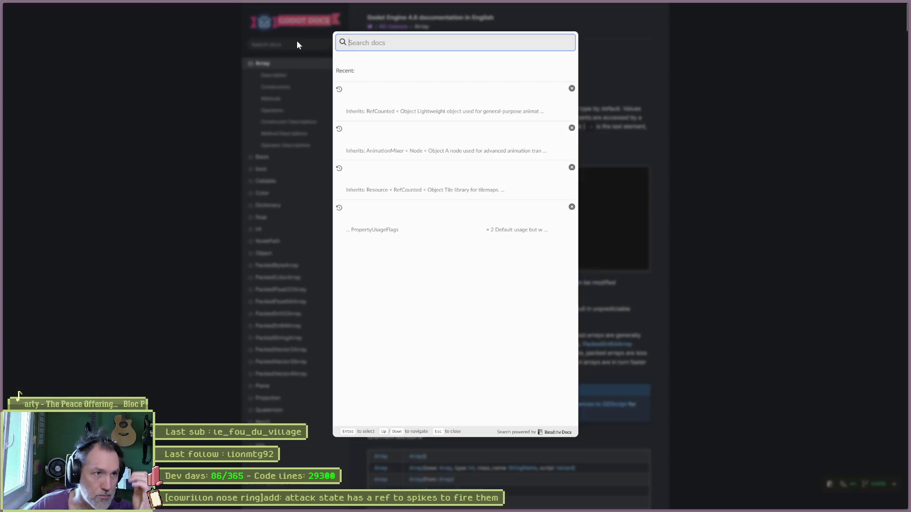
Search the docs for vector2, read the Vector2 normalized() method entry, then return to Godot
click(297, 41)
text(vector2)
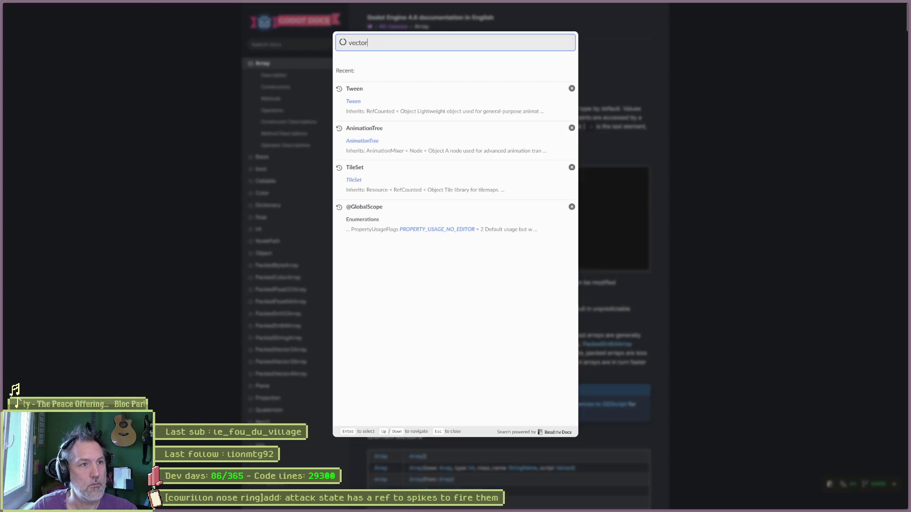
click(361, 80)
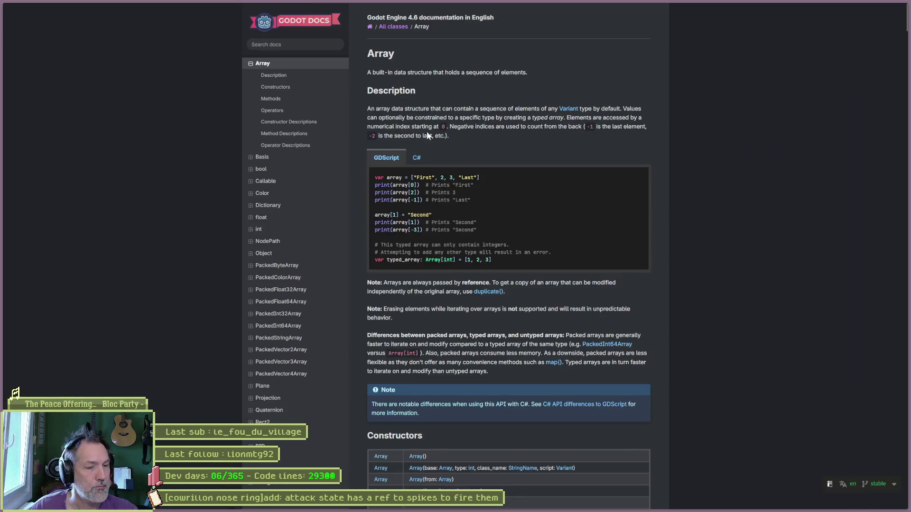
scroll(487, 275, down, 3)
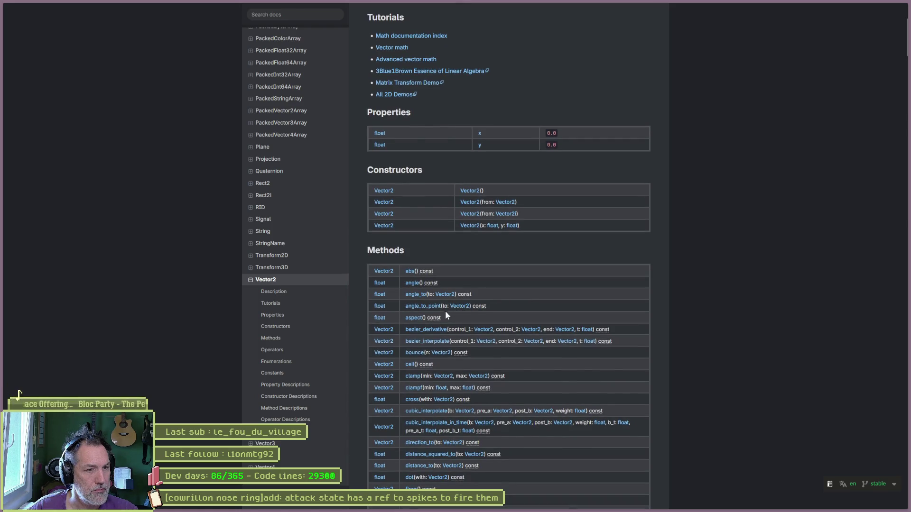
scroll(446, 332, down, 2)
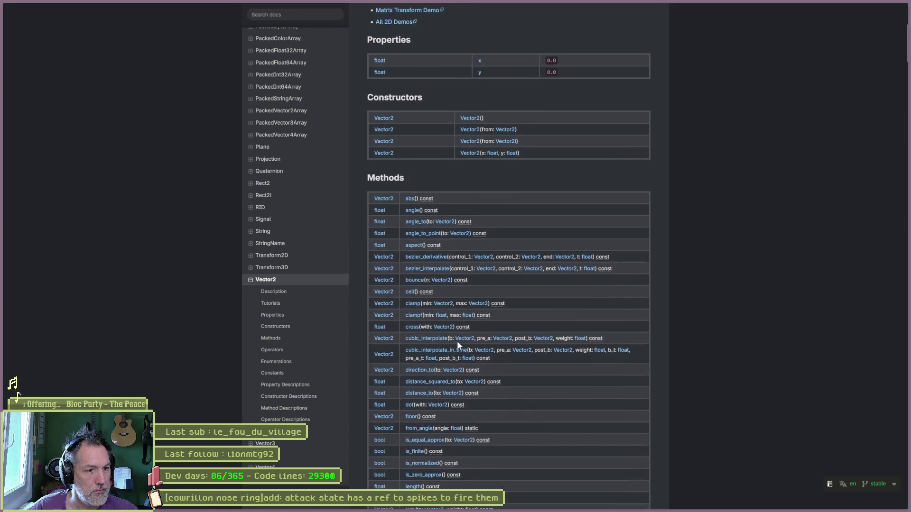
scroll(516, 332, down, 2)
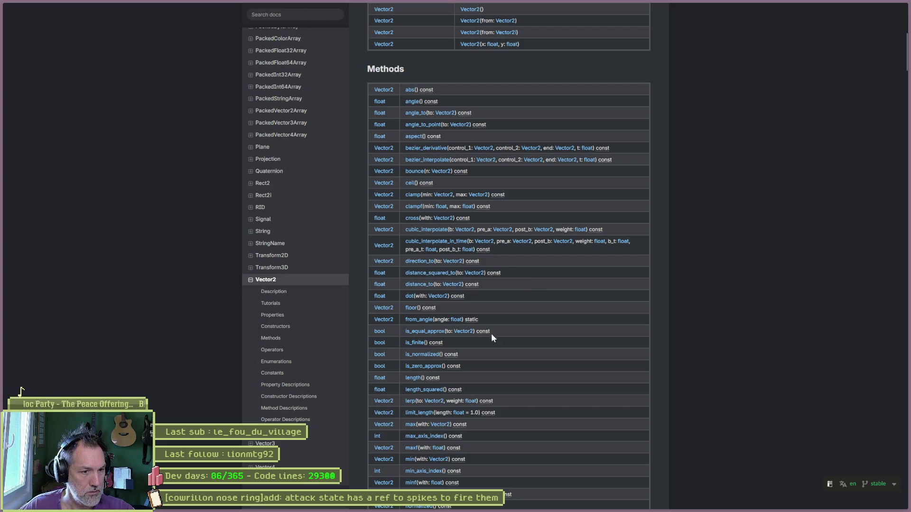
scroll(481, 378, down, 1)
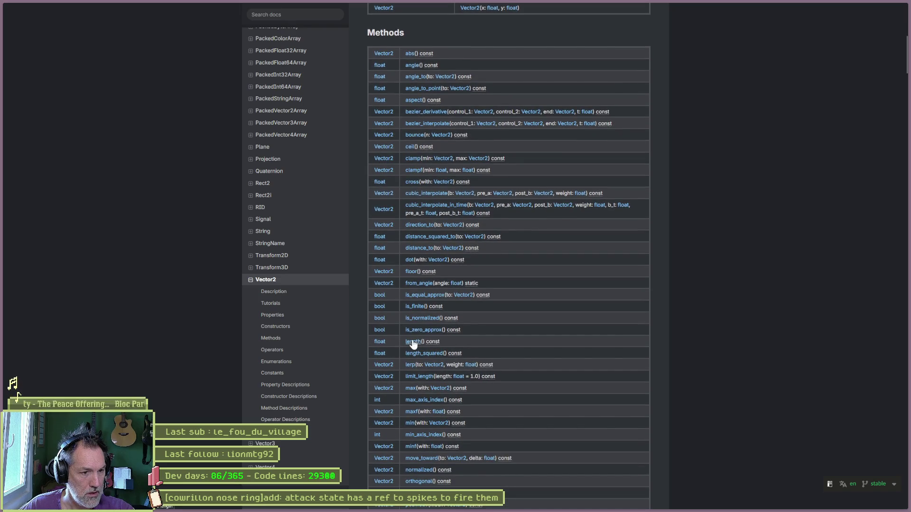
scroll(545, 379, down, 1)
scroll(546, 380, down, 1)
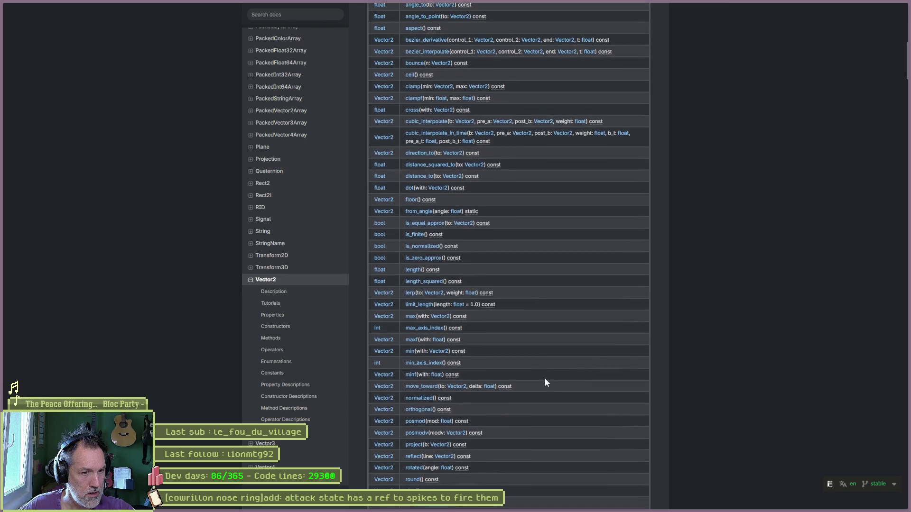
click(420, 398)
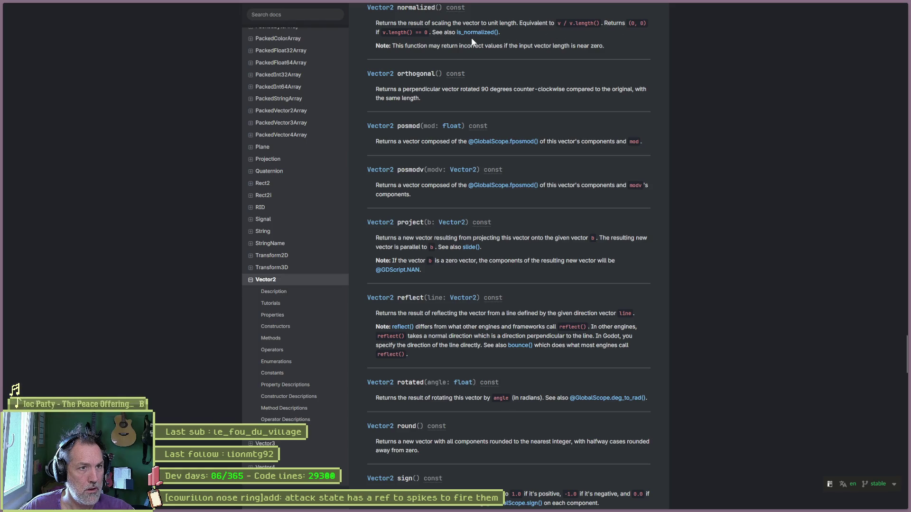
key(alt+Tab)
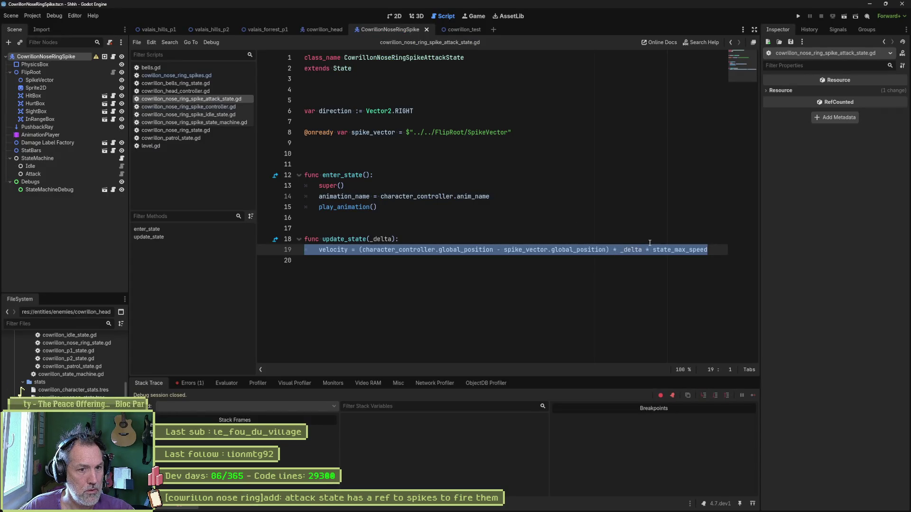
Append .normalized() to line 19's direction expression, then run the game and select the spike node
click(611, 249)
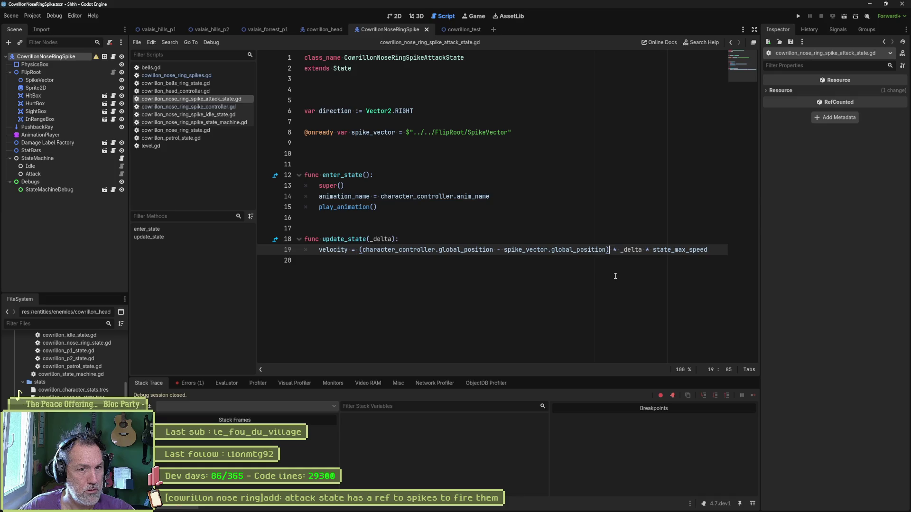
text(.no)
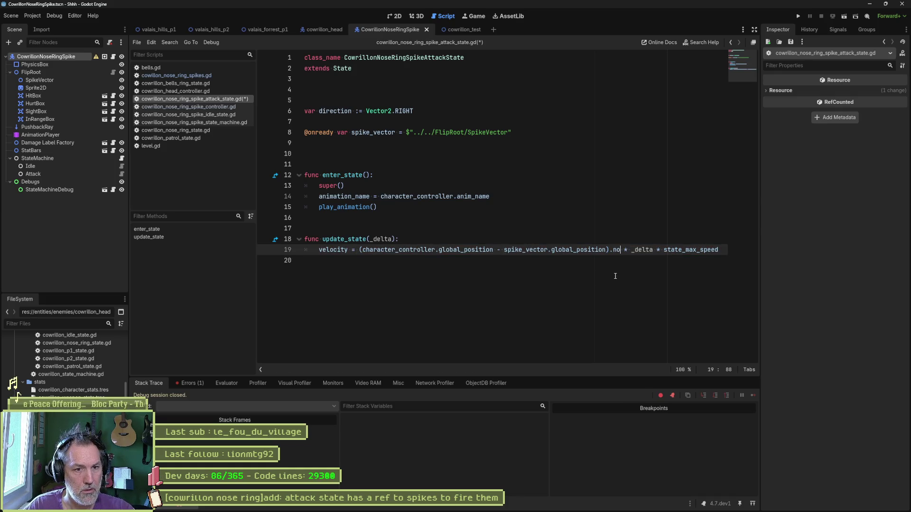
text(ra)
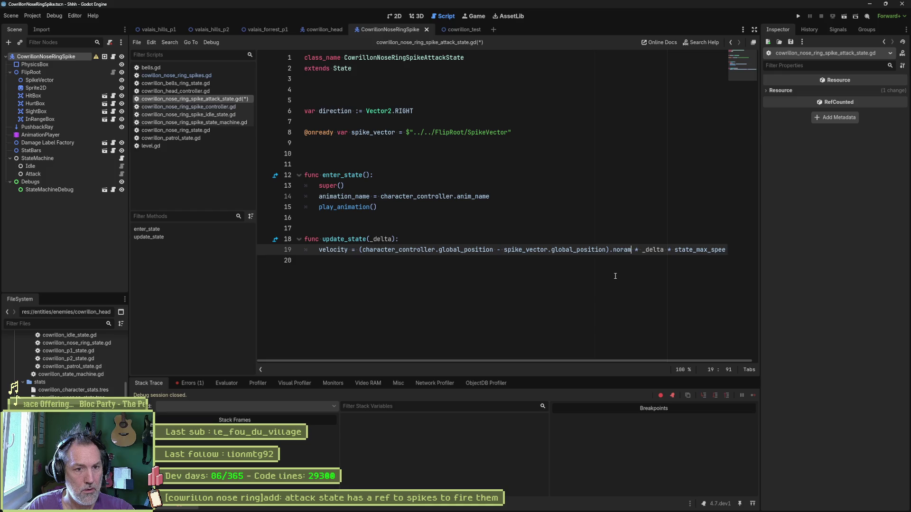
key(BackSpace)
text(malized)
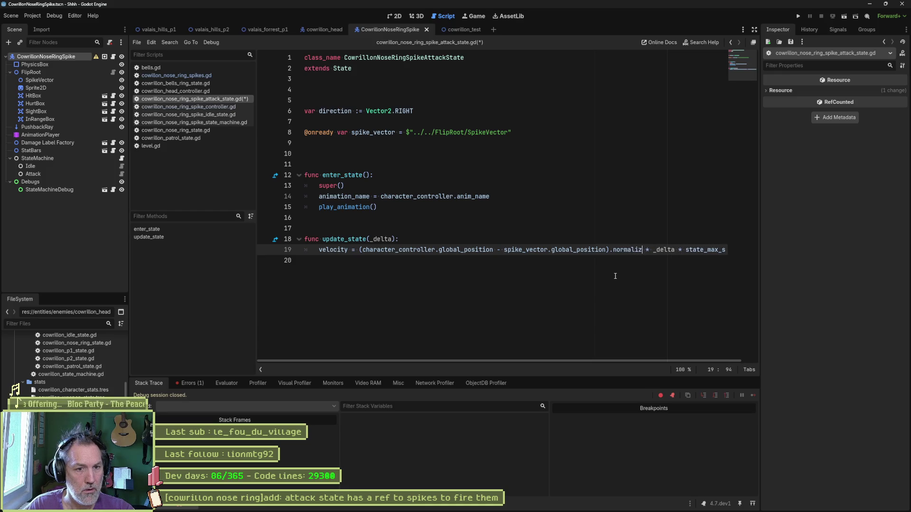
text(())
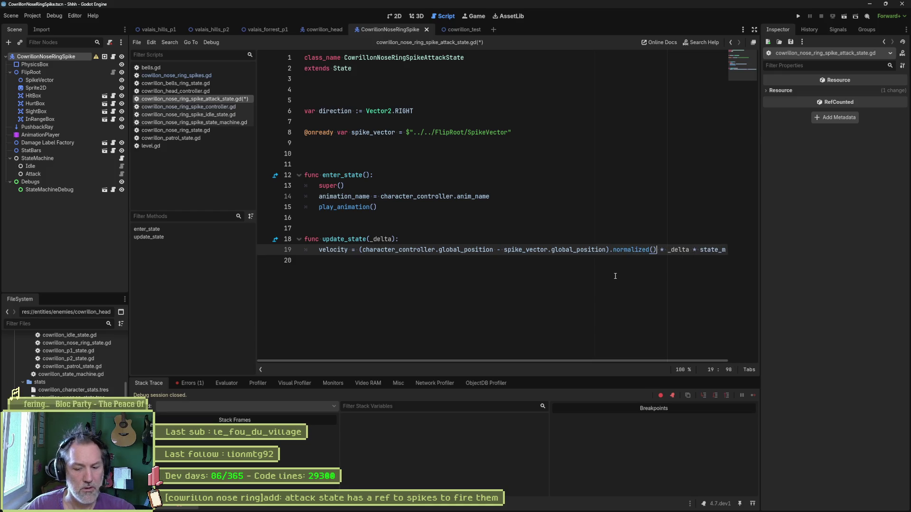
key(F5)
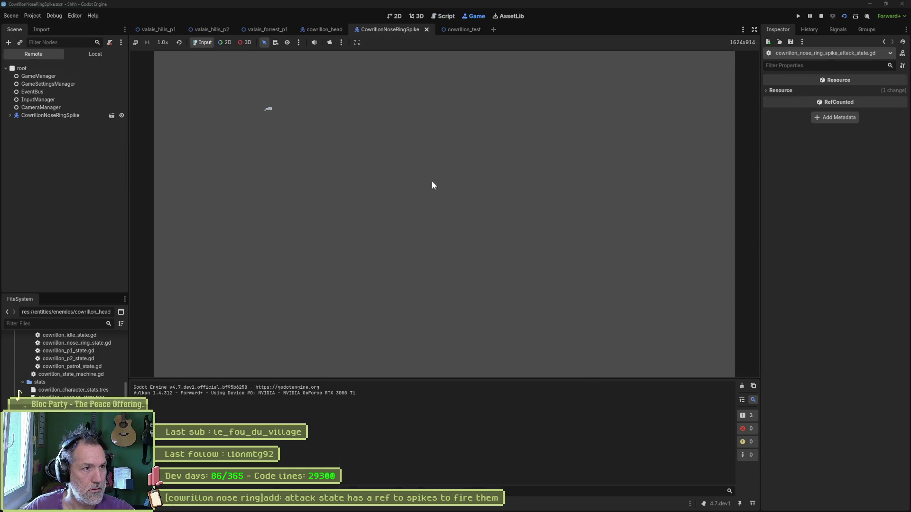
click(45, 115)
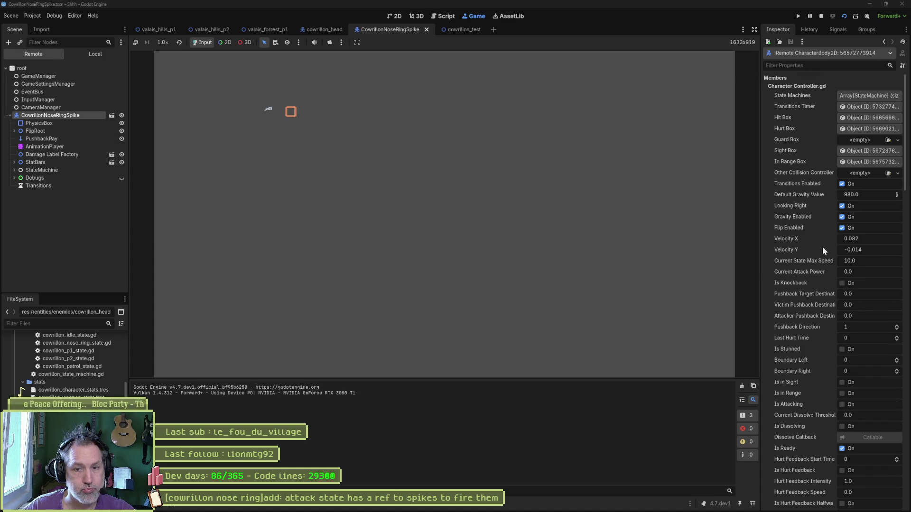
Scroll through the running CowrillonNoseRingSpike's live Inspector properties, then stop the game
scroll(827, 255, down, 15)
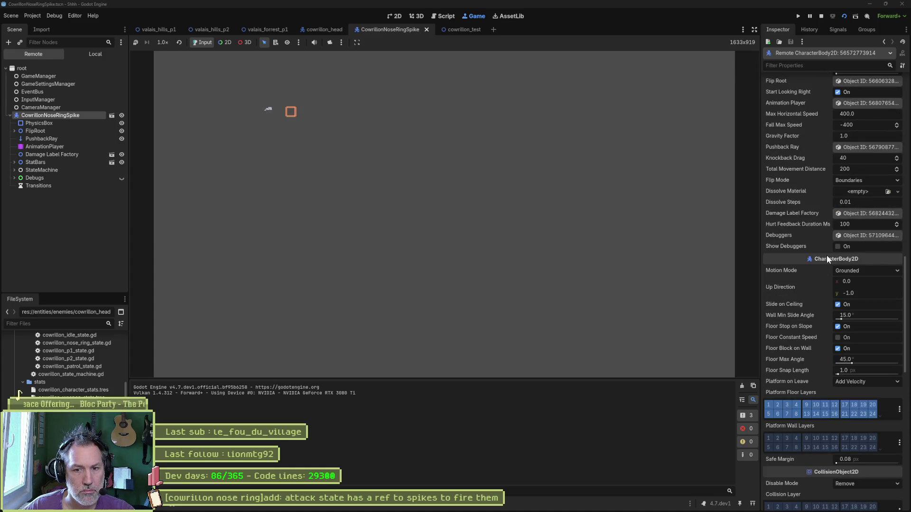
scroll(826, 256, down, 10)
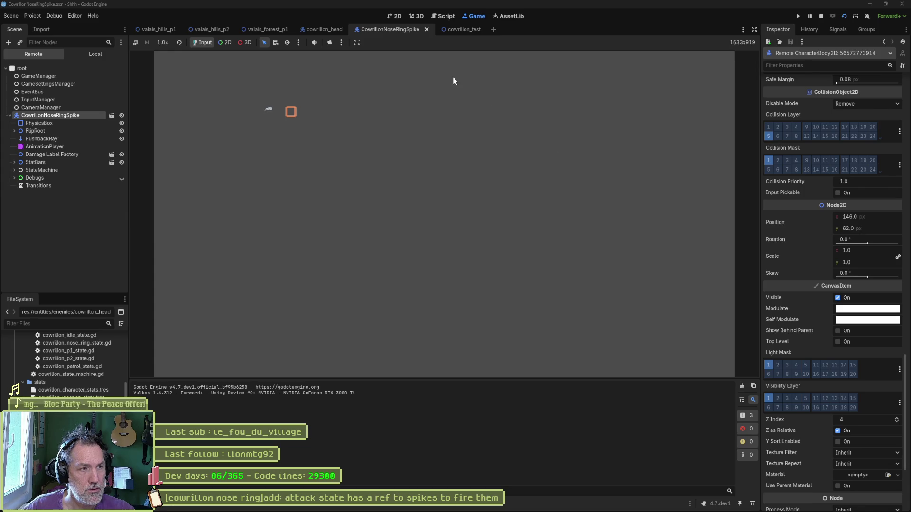
key(F8)
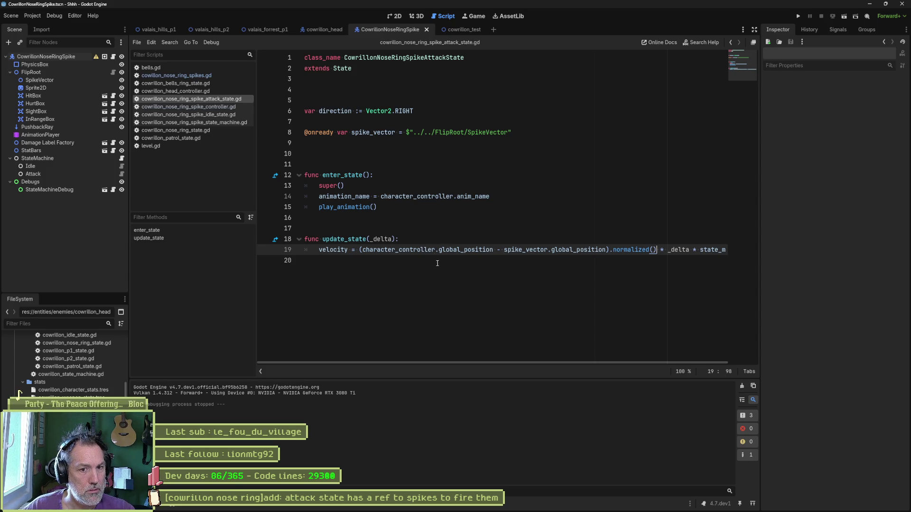
Add print_debug(self, " normalized direction: ", <normalized expression>) after play_animation() in enter_state, then run the scene
drag(440, 363, 486, 361)
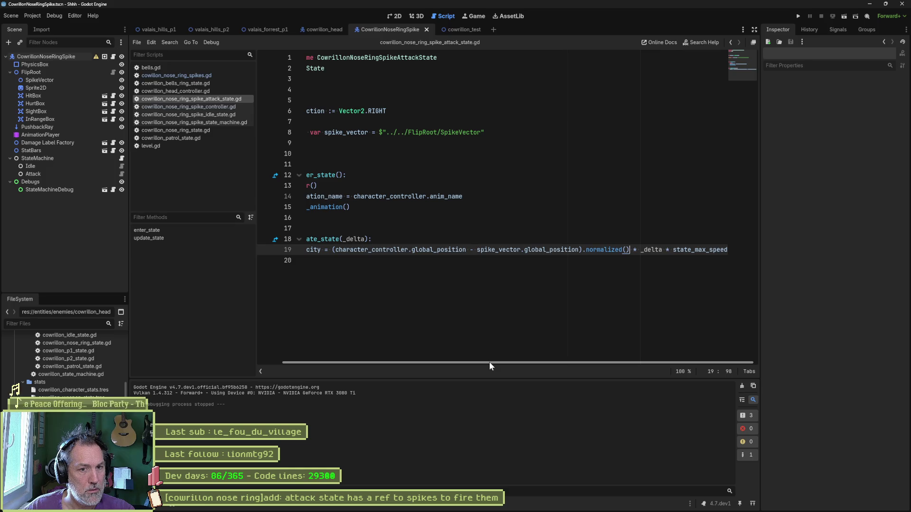
drag(486, 362, 454, 366)
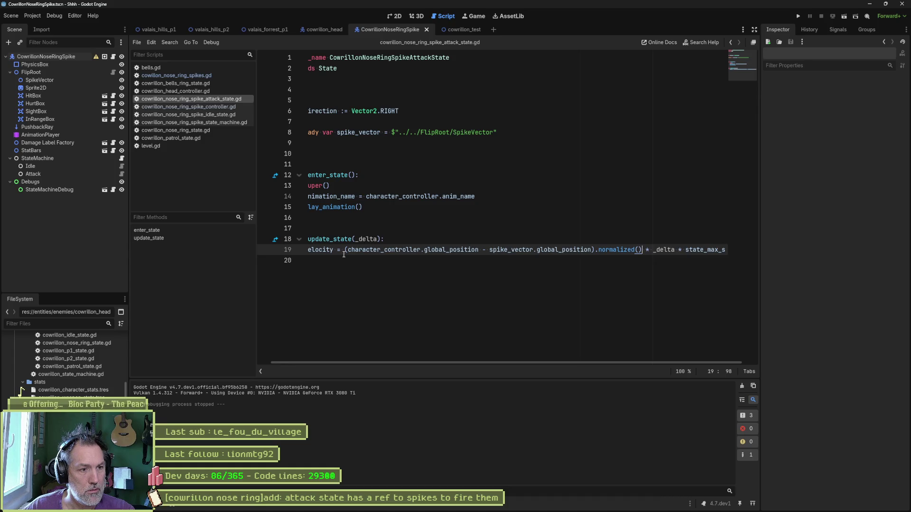
drag(343, 250, 657, 250)
key(ctrl+c)
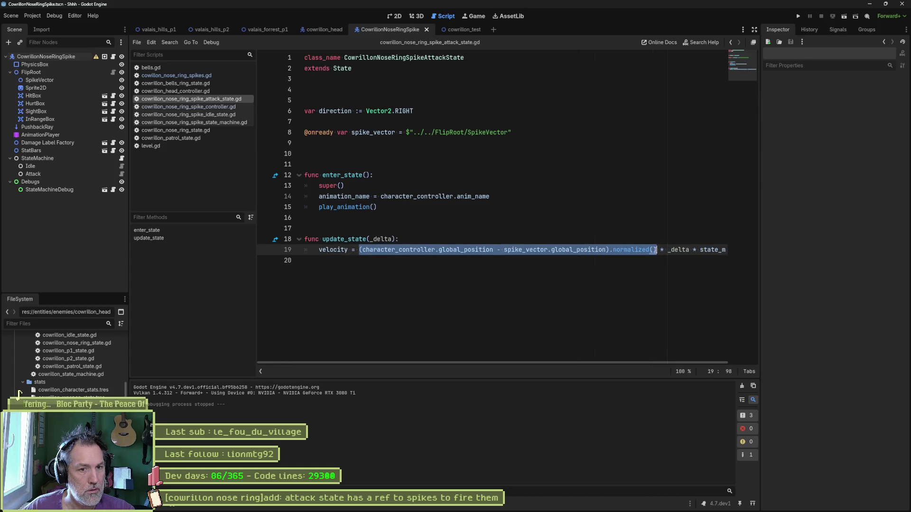
click(503, 212)
key(Return)
text(print_)
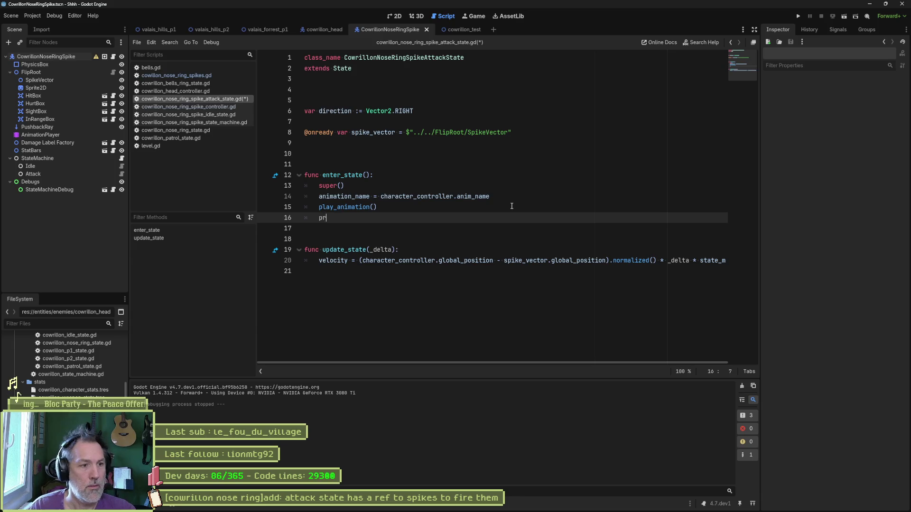
text(de)
key(Return)
text(self)
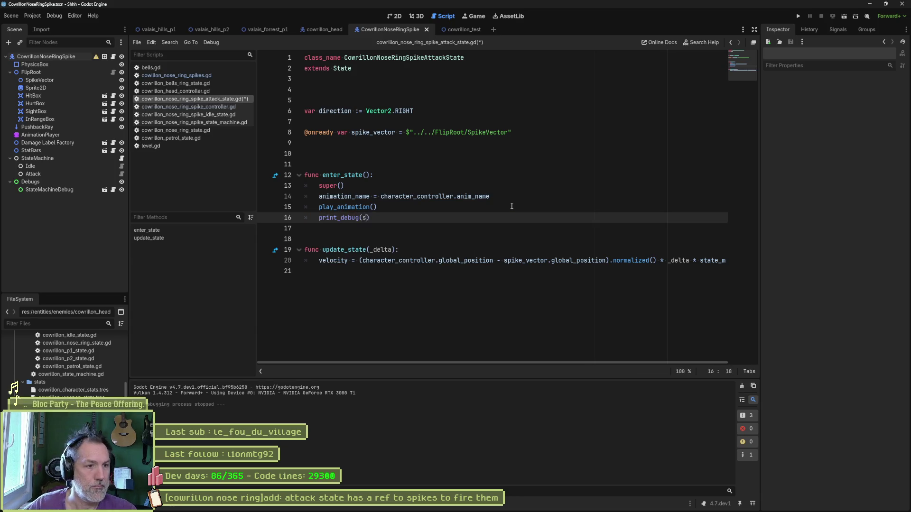
text(, " normal)
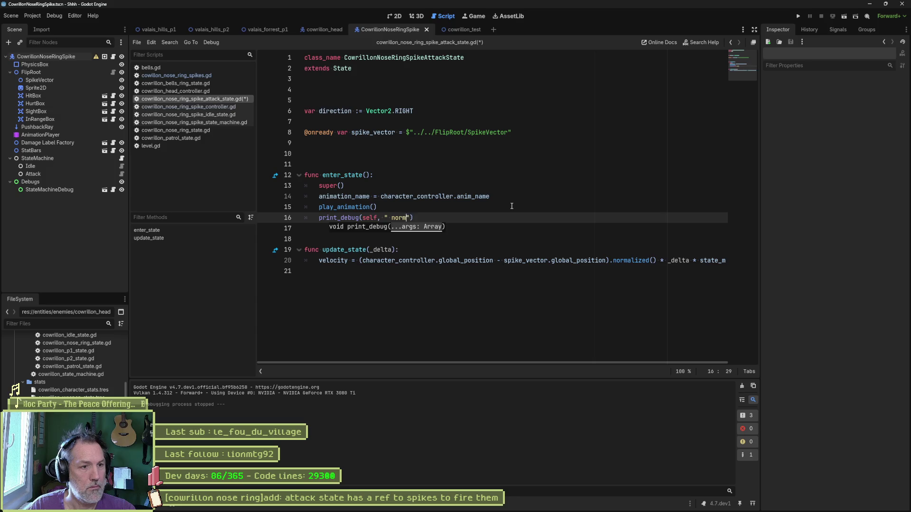
text(ized direction)
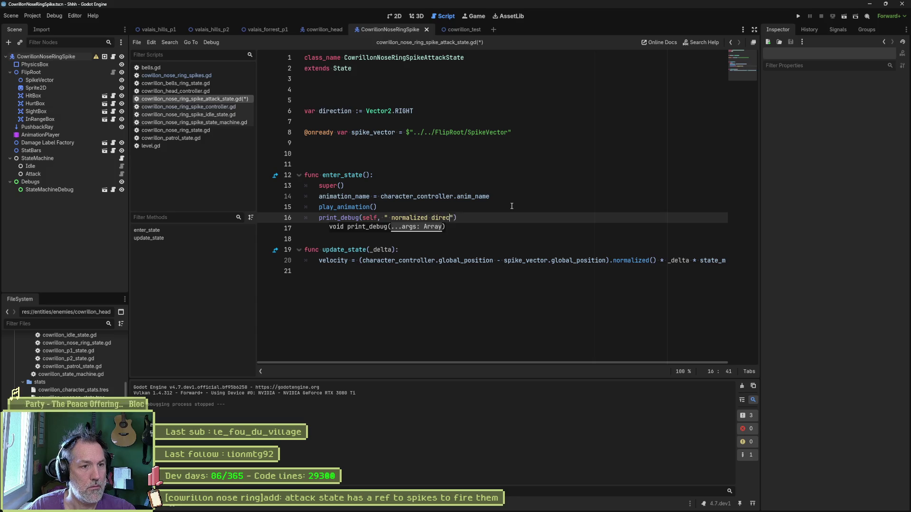
text(,)
key(ctrl+v)
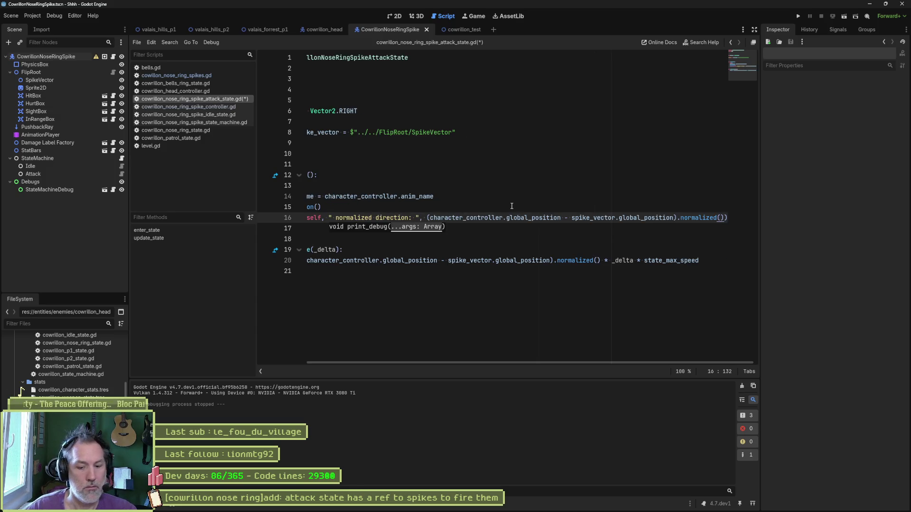
key(F6)
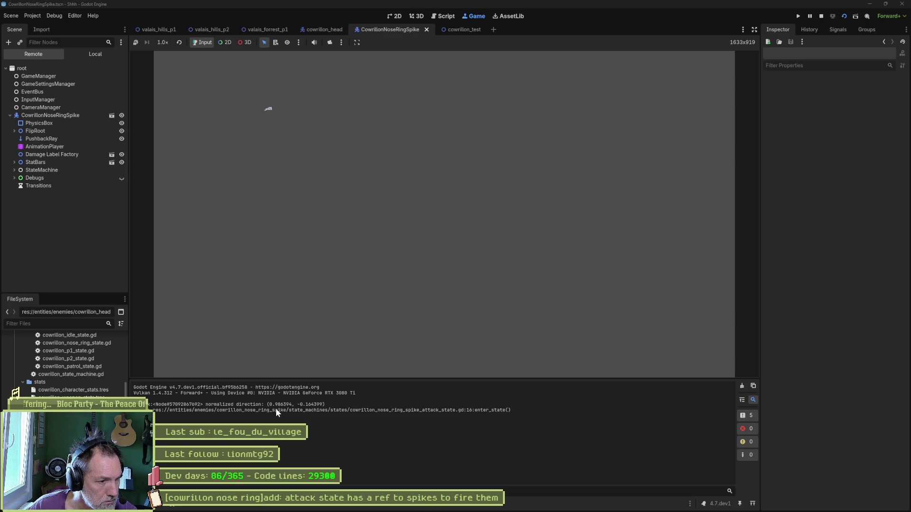
Stop the game after it logs direction (0.986394, -0.164399) and return to empty line 18
key(F8)
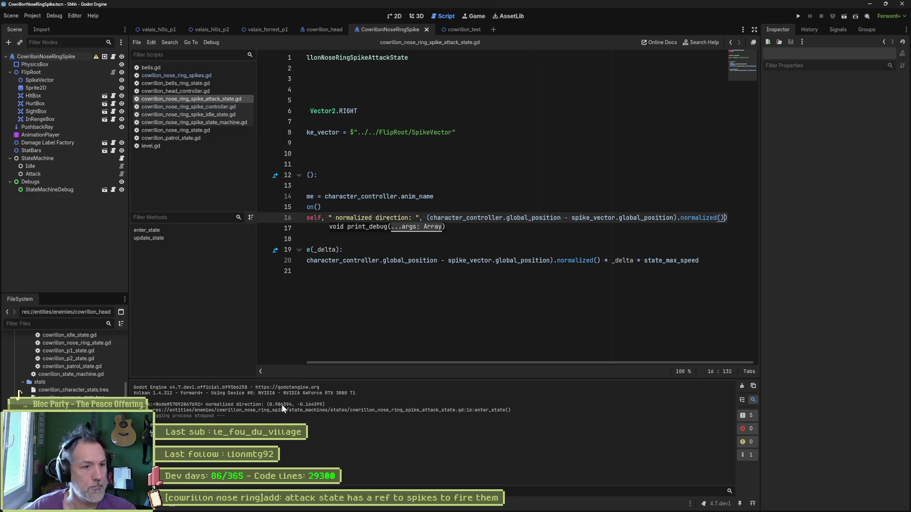
click(588, 239)
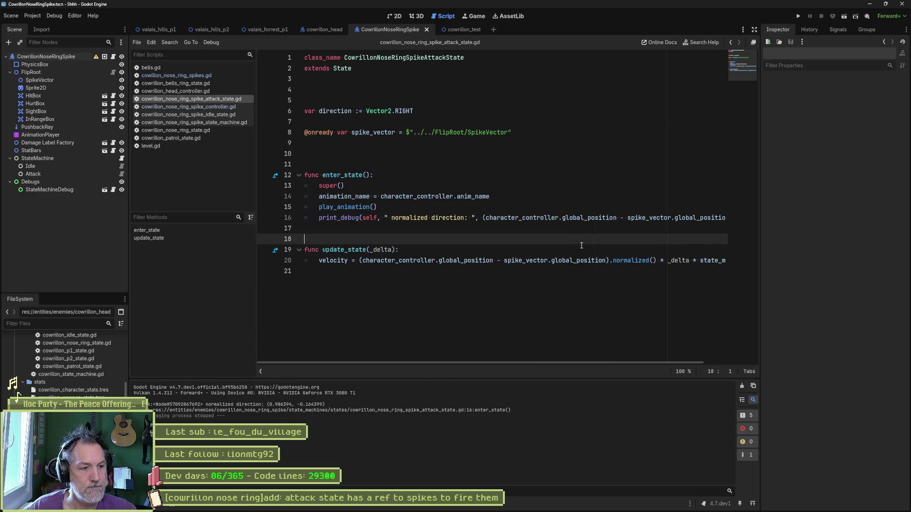
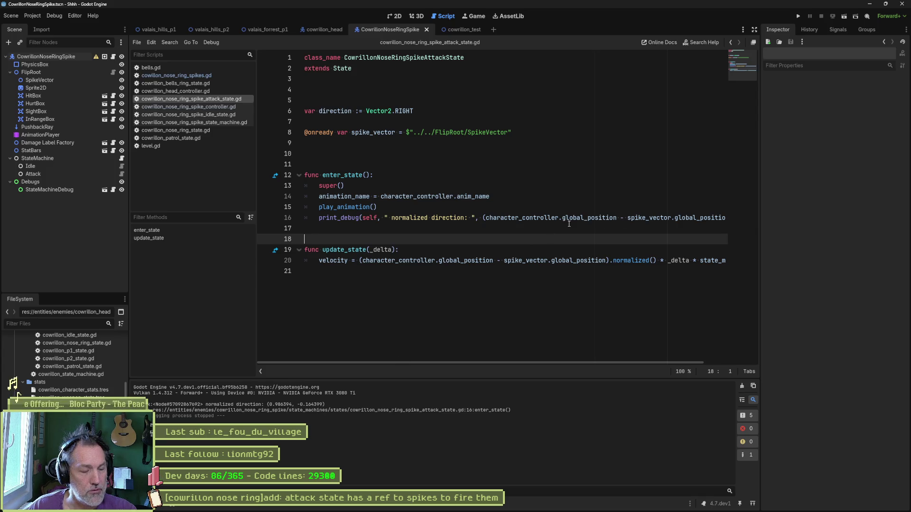
Look up the base state's velocity definition and the CharacterBody2D velocity docs, then return to the attack script
ctrl+click(349, 262)
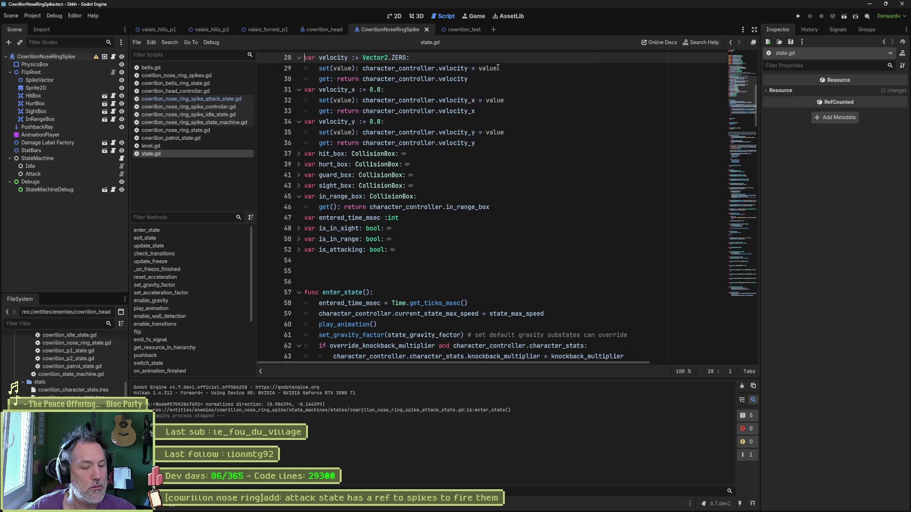
ctrl+click(460, 68)
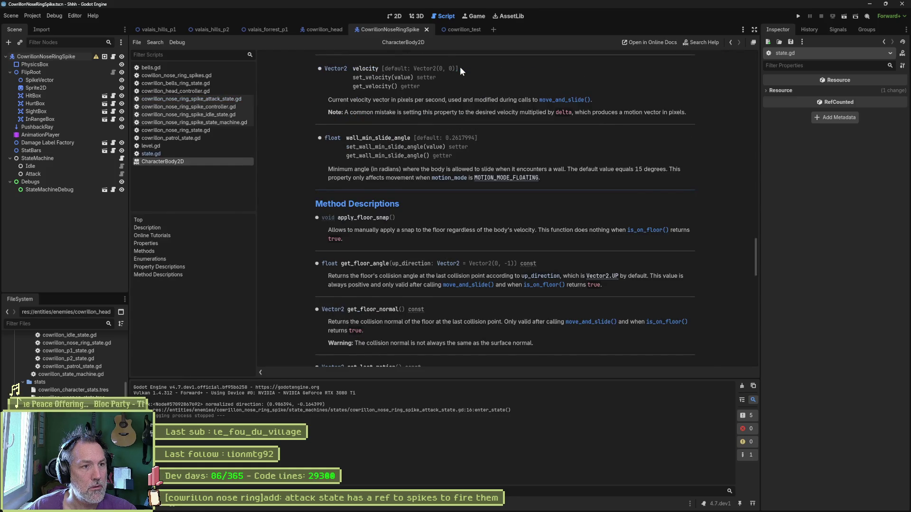
key(ctrl+w)
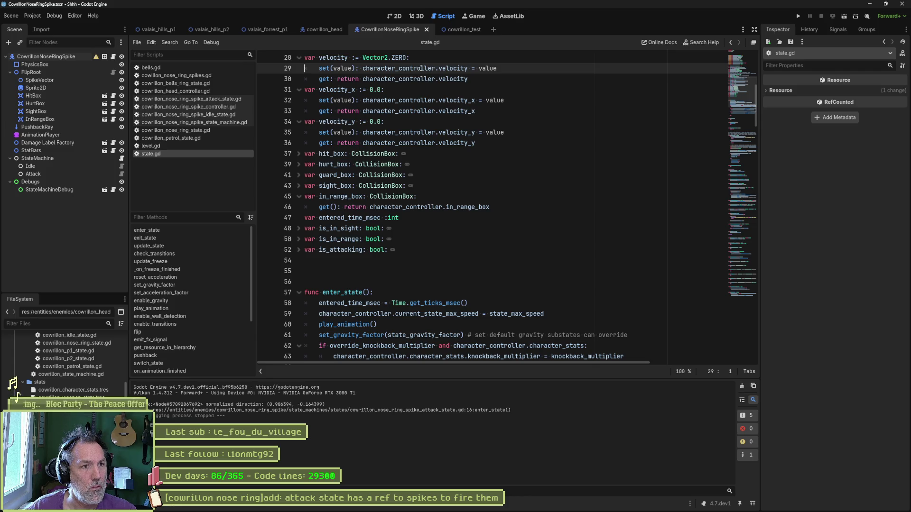
mouse_move(421, 68)
key(ctrl+w)
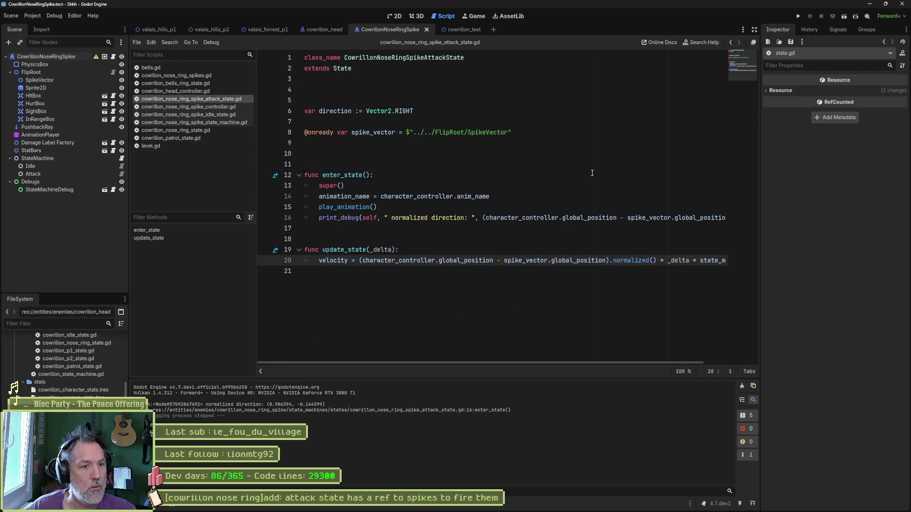
Set the Attack state's State Max Speed to 100 in the Inspector
click(33, 174)
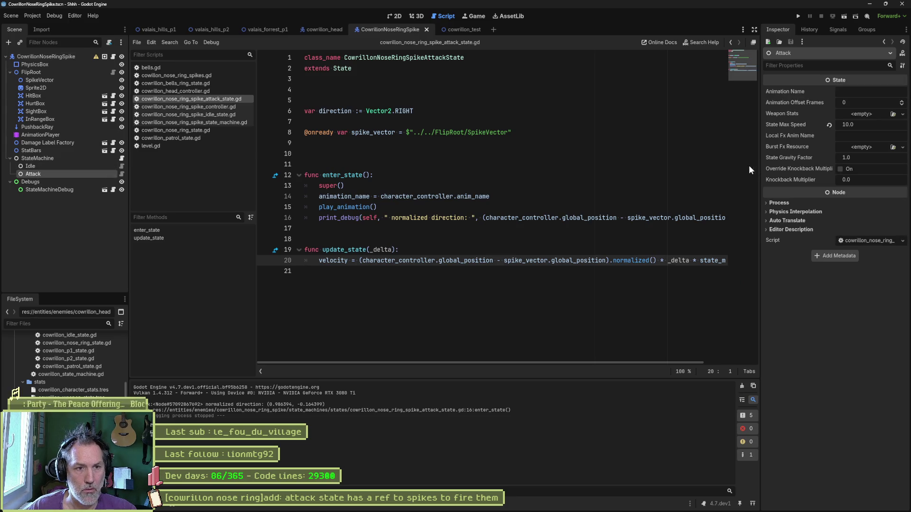
click(88, 159)
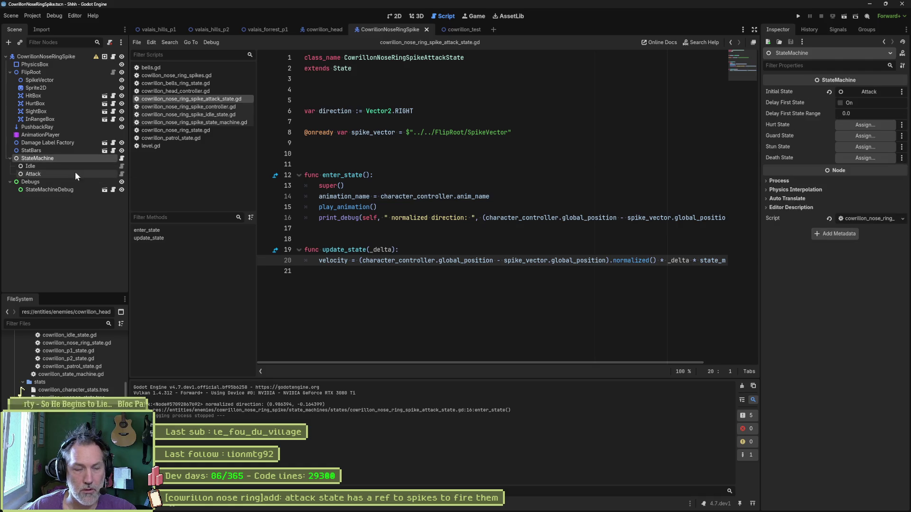
click(75, 173)
click(865, 125)
text(100)
key(Return)
Test-run the spike scene and inspect the running spike's live velocity values
click(586, 164)
key(F6)
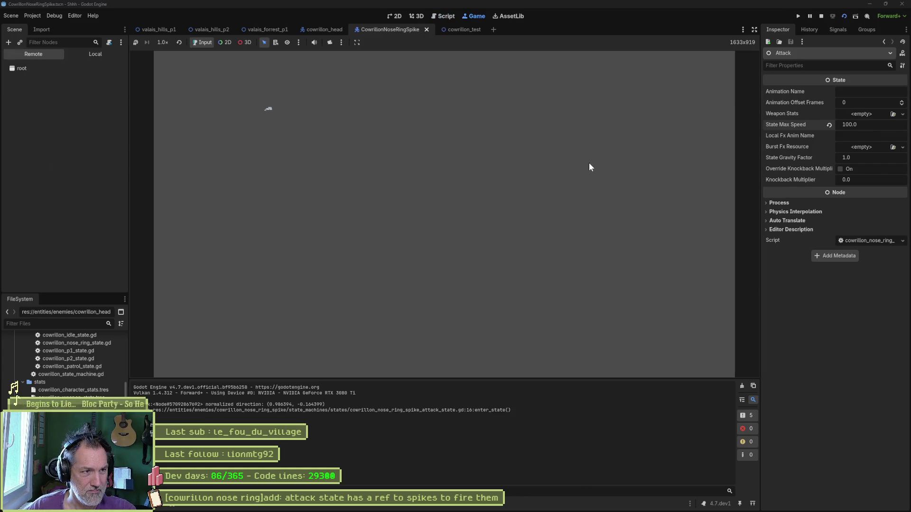
click(99, 117)
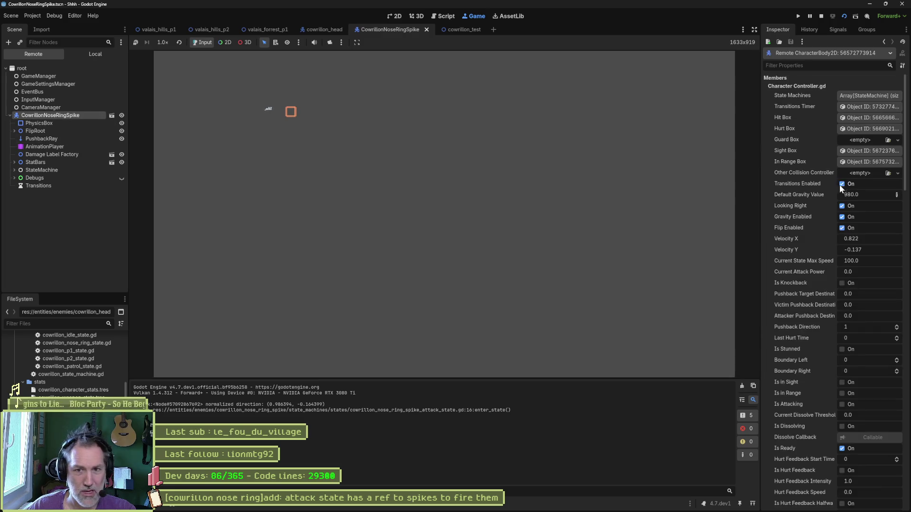
scroll(815, 213, down, 20)
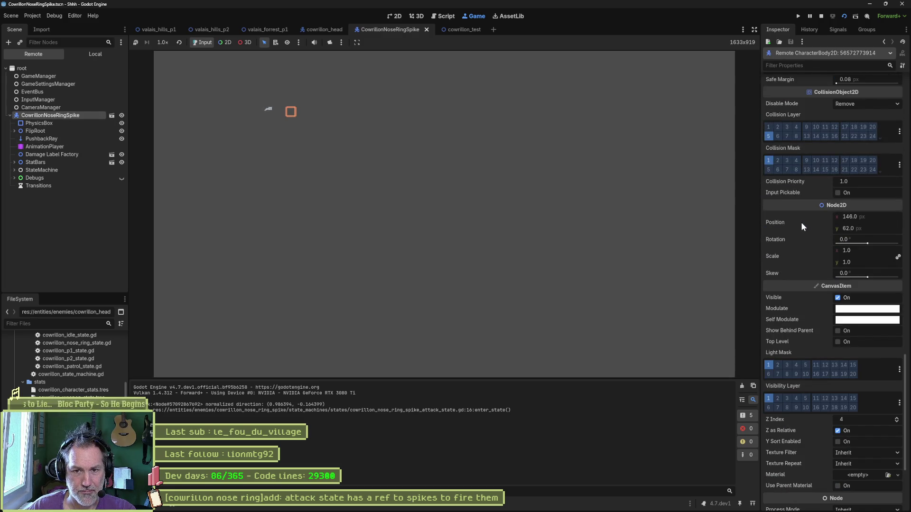
key(F8)
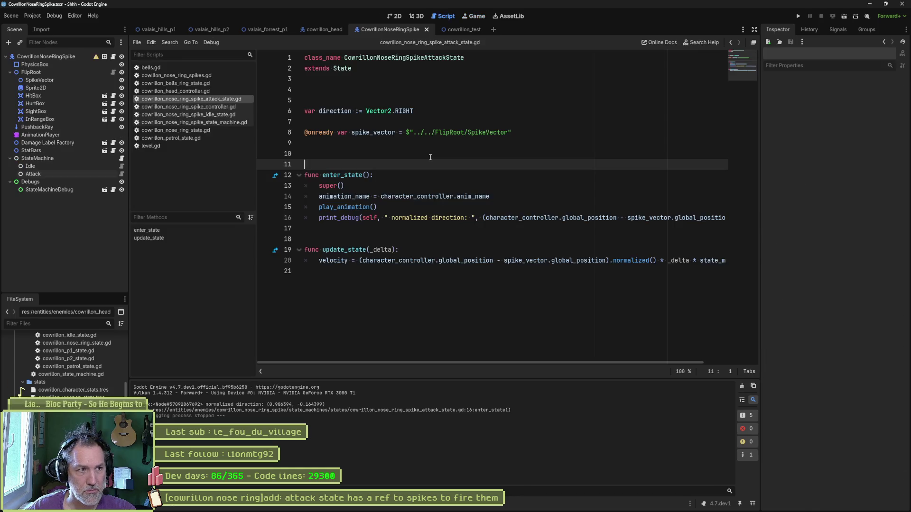
drag(361, 262, 759, 270)
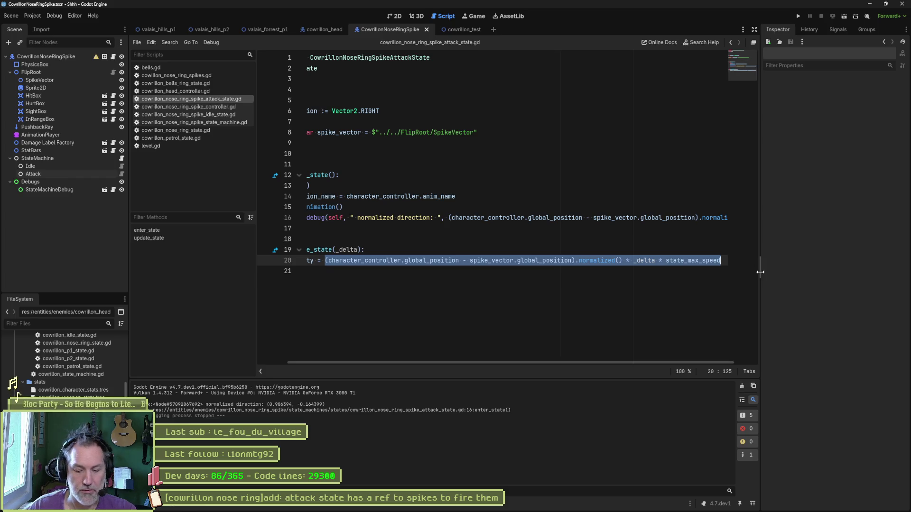
Set velocity on line 20 to _delta, then to Vector2.ONE, test-running each change
text(_delt)
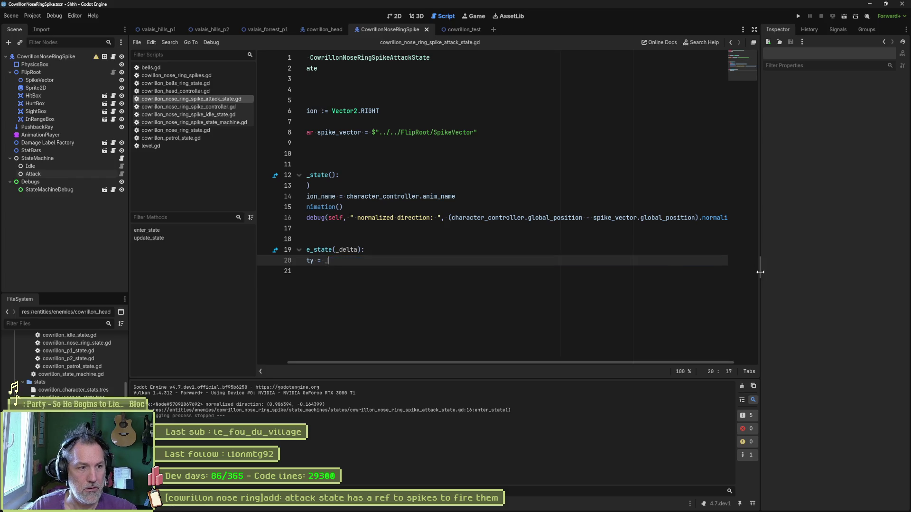
text(a)
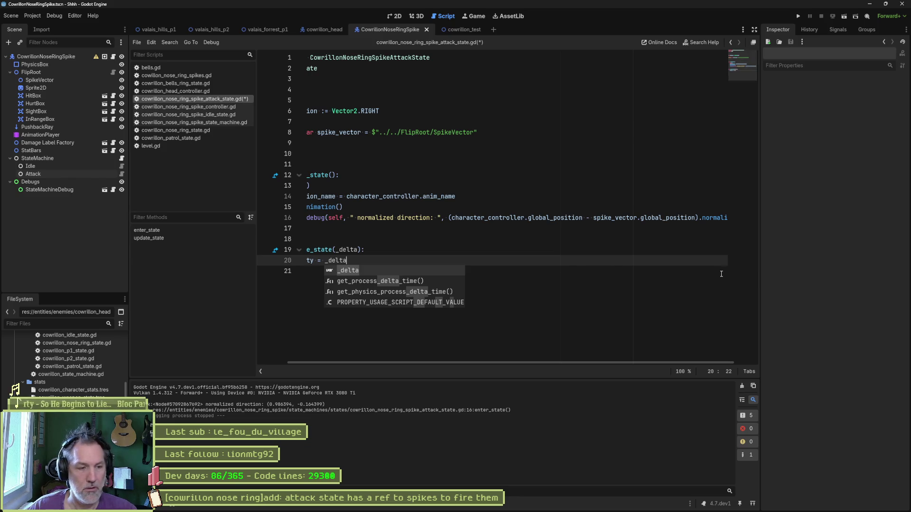
key(F6)
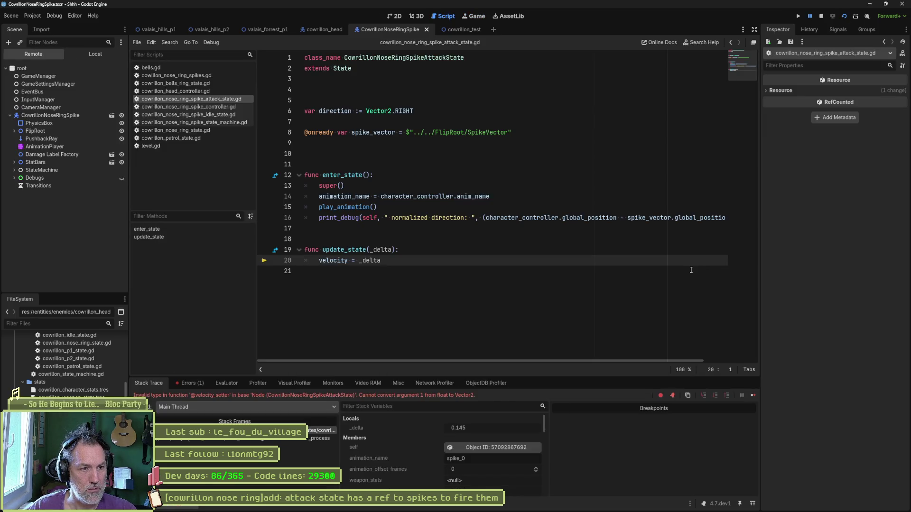
key(F8)
drag(359, 261, 381, 261)
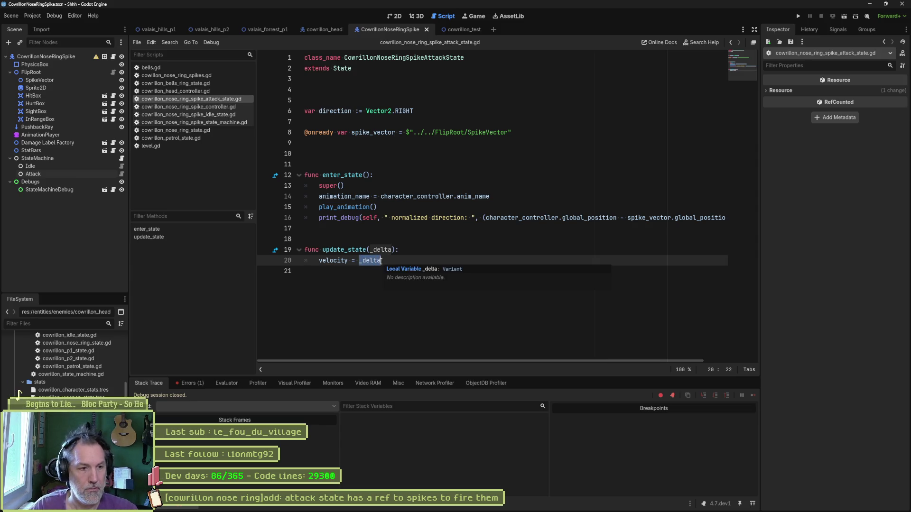
text(Vector2)
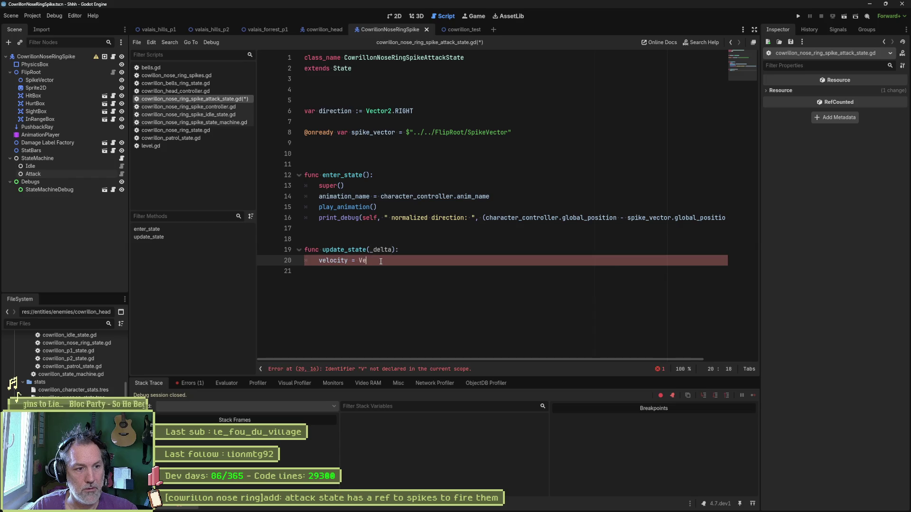
text(.ONE)
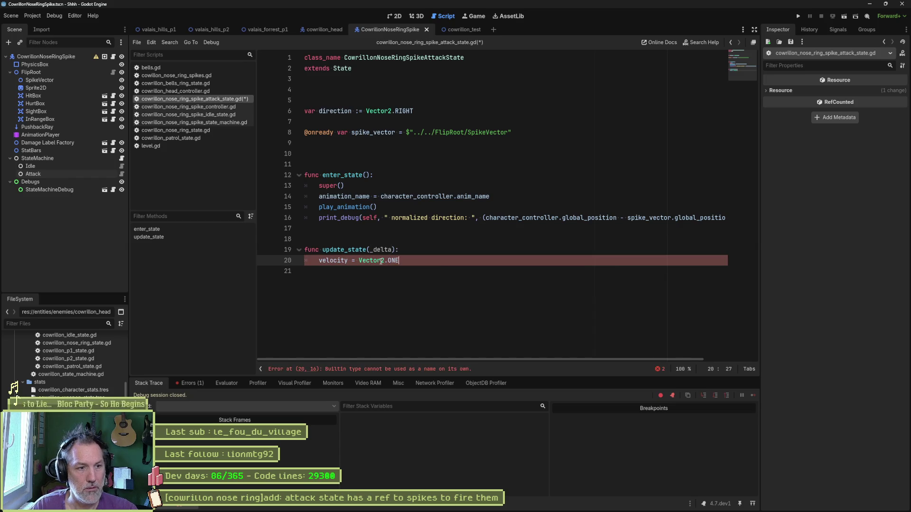
key(F6)
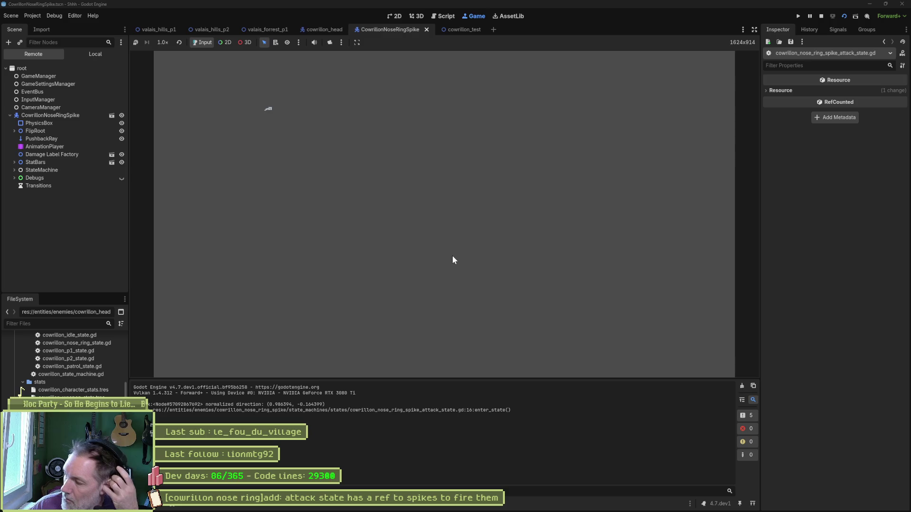
key(F8)
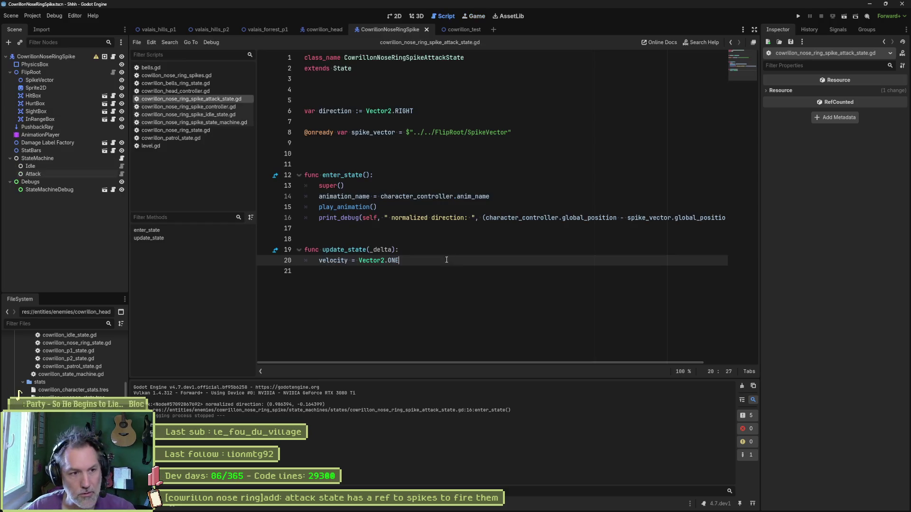
Add a super(_delta) call at the top of update_state and test-run, checking the remote spike
click(418, 251)
key(Return)
text(super())
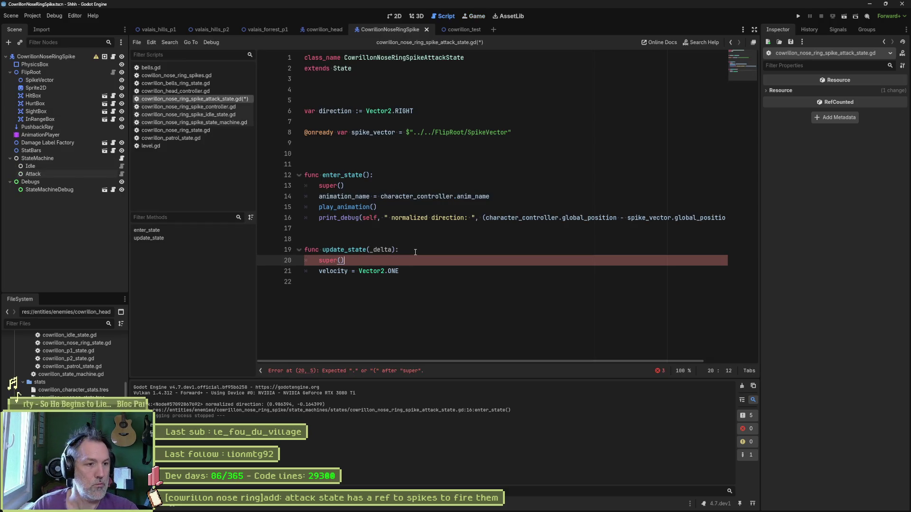
text(_delta)
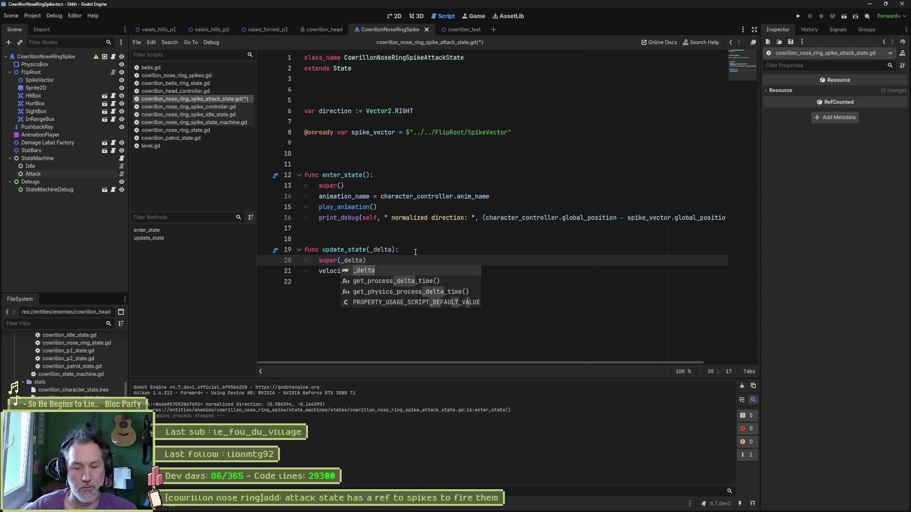
key(F6)
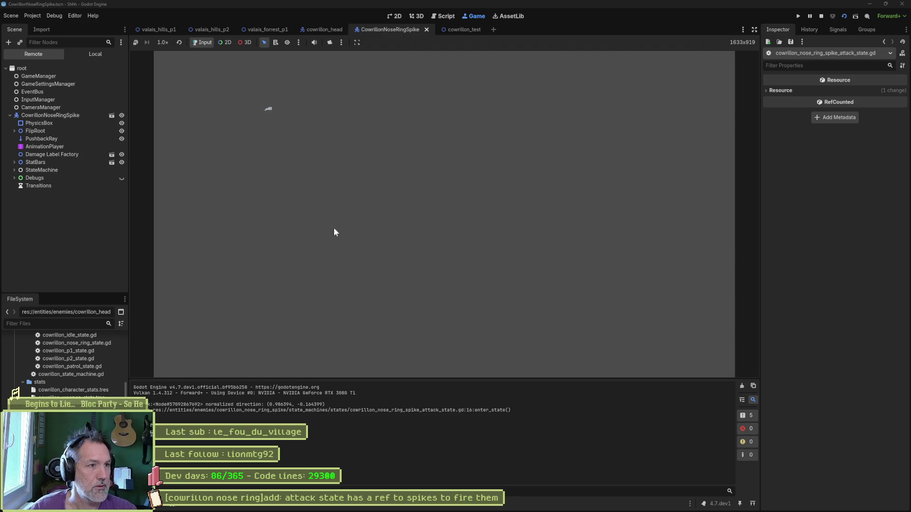
click(48, 116)
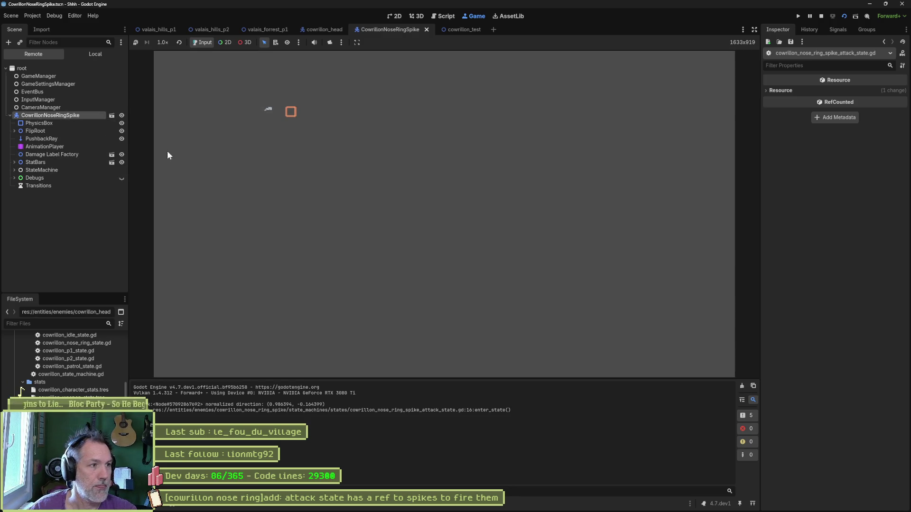
scroll(813, 385, down, 10)
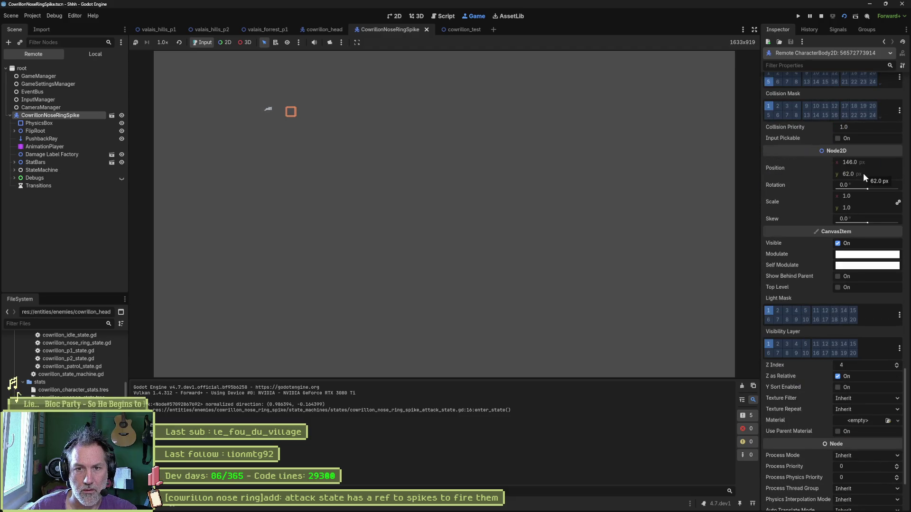
key(F8)
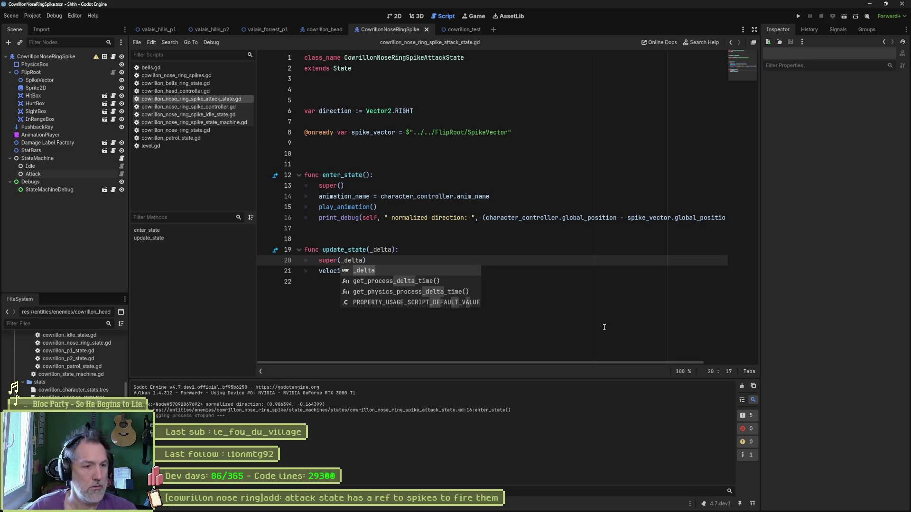
Jump to the base state's definition of velocity
click(596, 327)
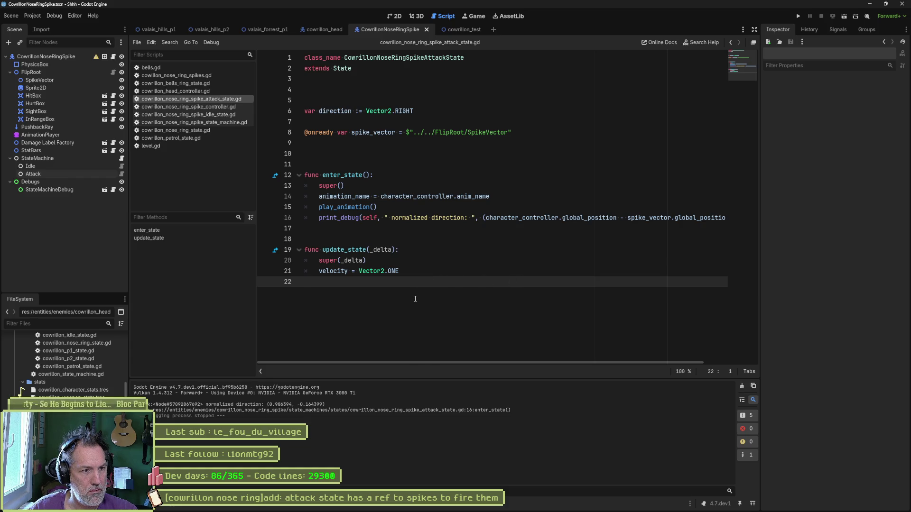
double_click(329, 271)
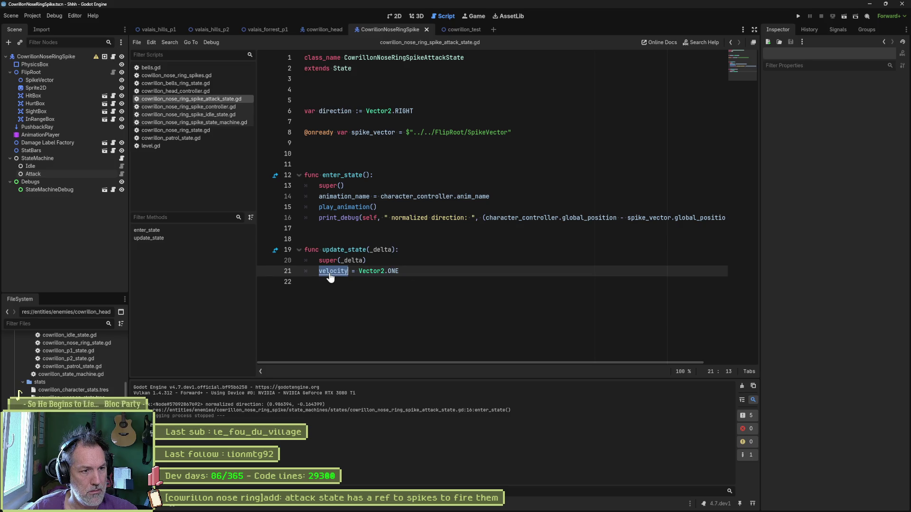
ctrl+click(333, 271)
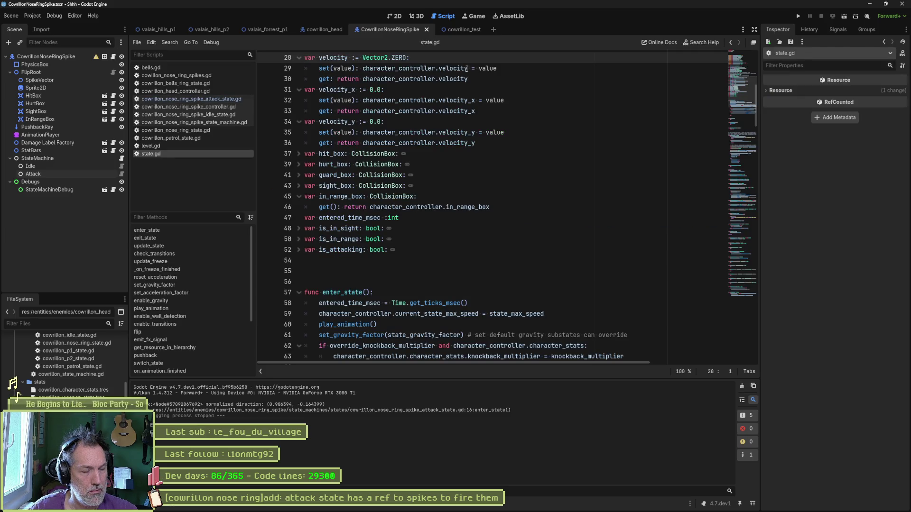
Check how the character controller uses velocity, then return to the spike attack state script
ctrl+click(391, 207)
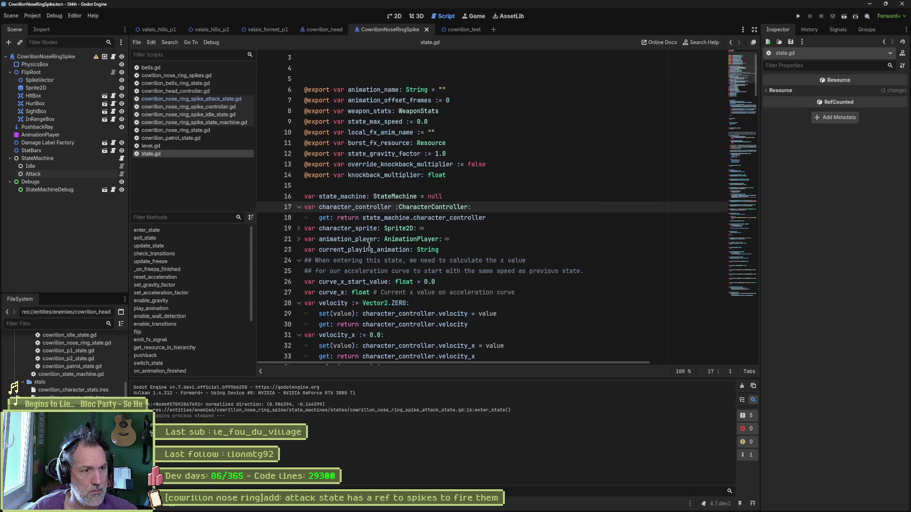
scroll(338, 144, down, 4)
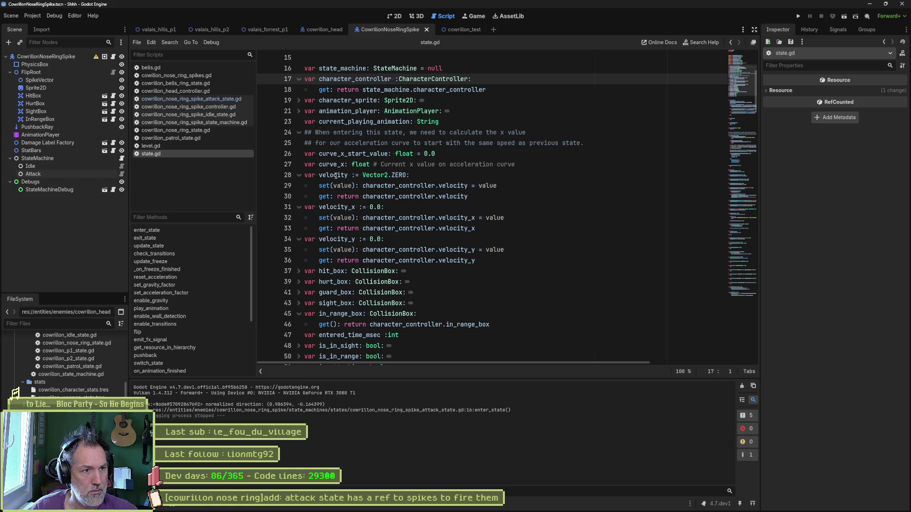
double_click(336, 175)
mouse_move(464, 190)
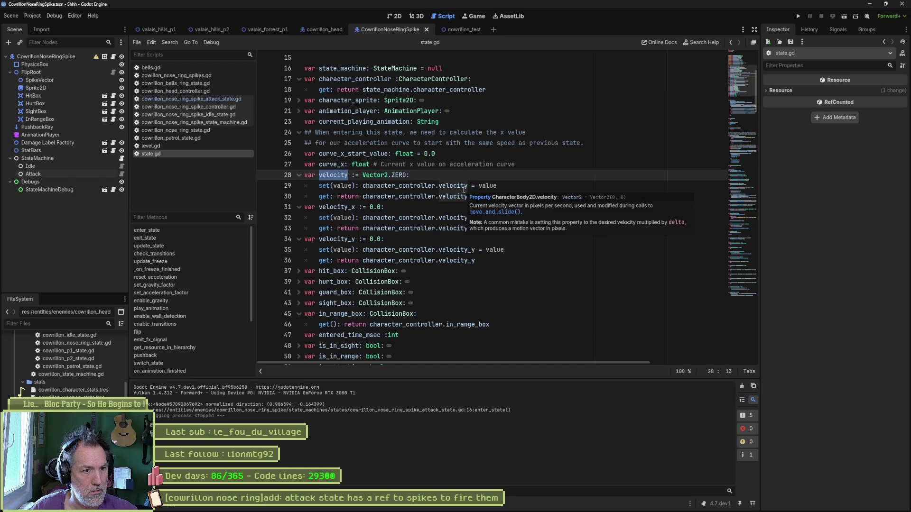
key(alt+Left)
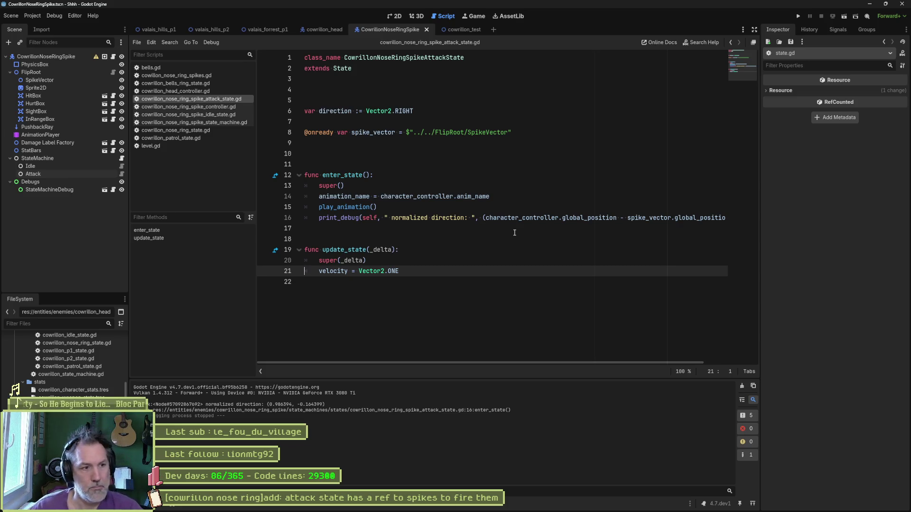
Change line 21 to assign only velocity.x instead of Vector2.ONE, and test-run the scene twice
click(349, 271)
text(.x)
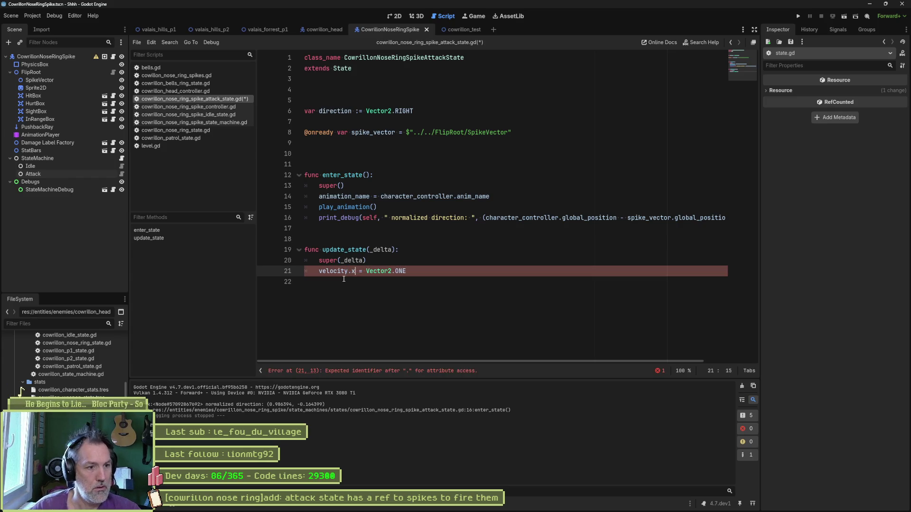
key(Escape)
click(377, 249)
double_click(377, 250)
key(ctrl+c)
drag(367, 271, 406, 271)
key(ctrl+v)
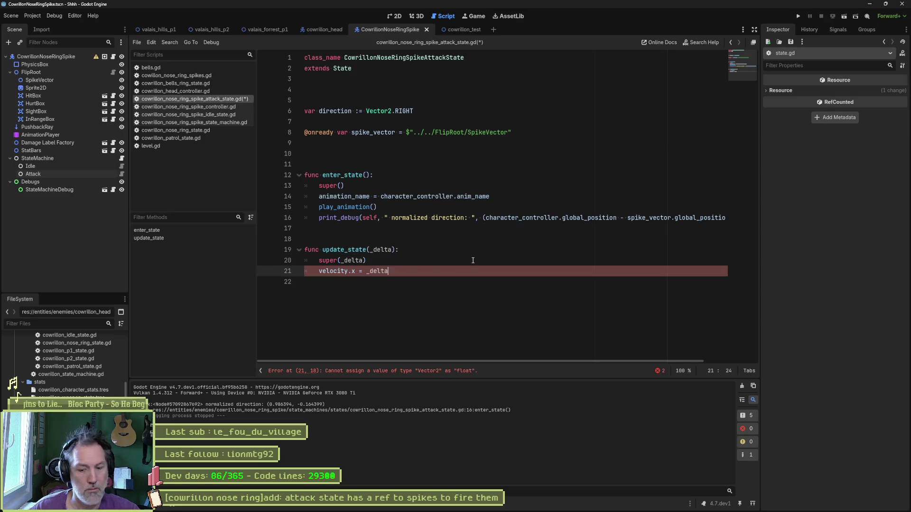
key(F6)
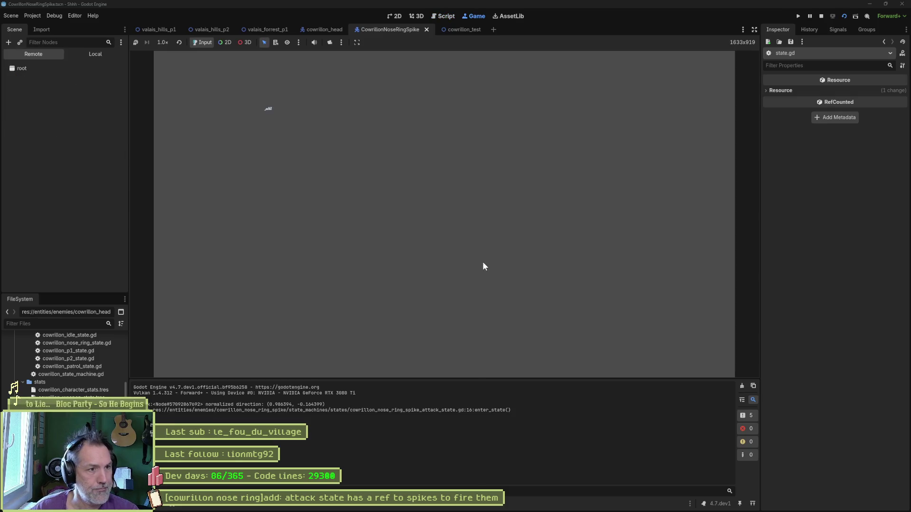
key(F8)
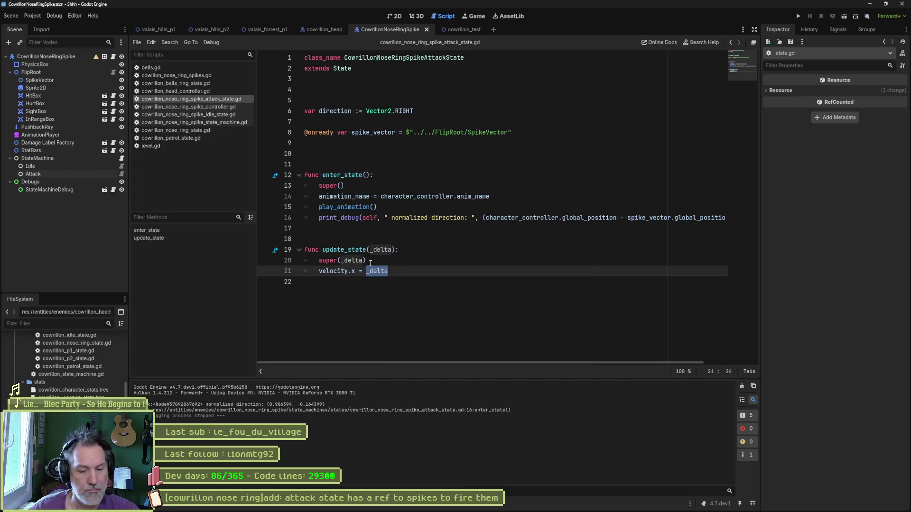
key(F6)
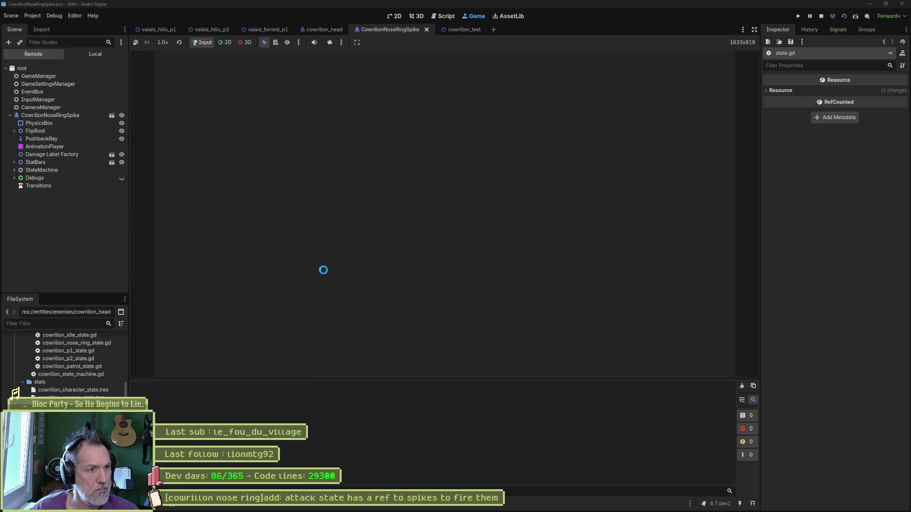
key(F8)
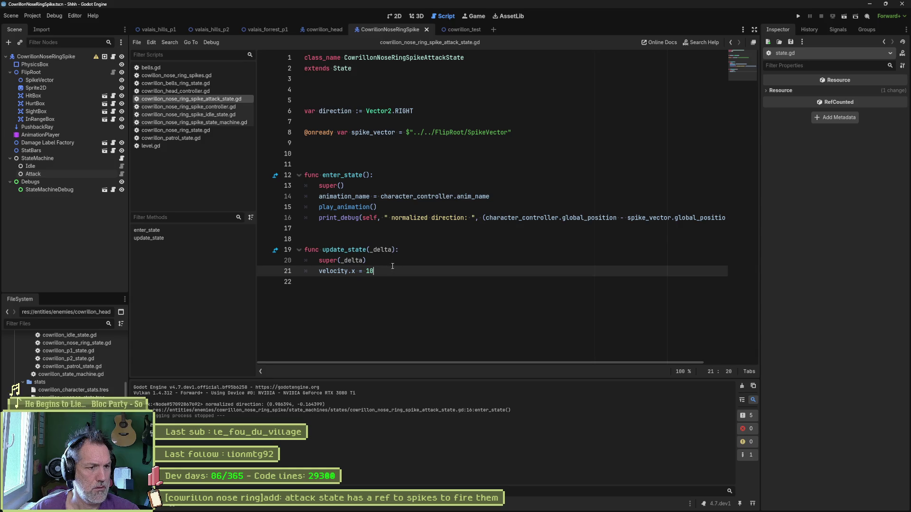
Try adding a move line above the assignment, remove it, and save the attack state script
key(ctrl+shift+Return)
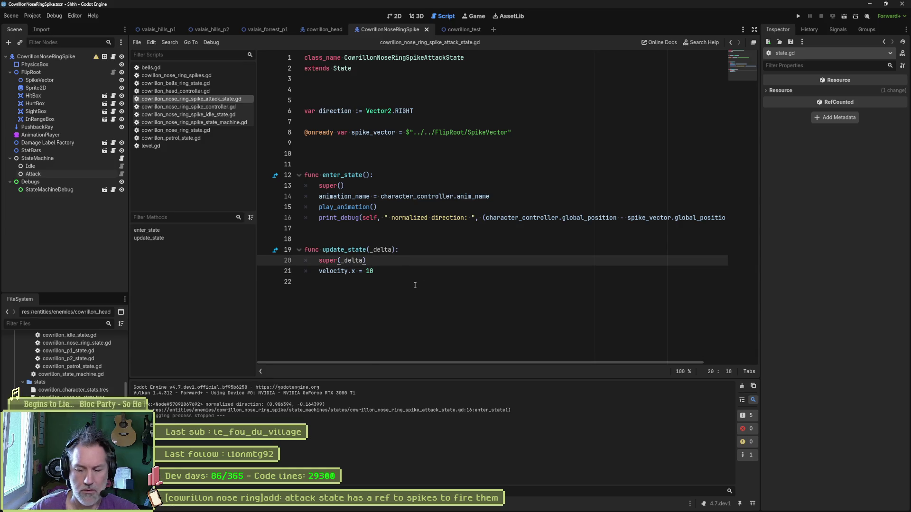
text(move)
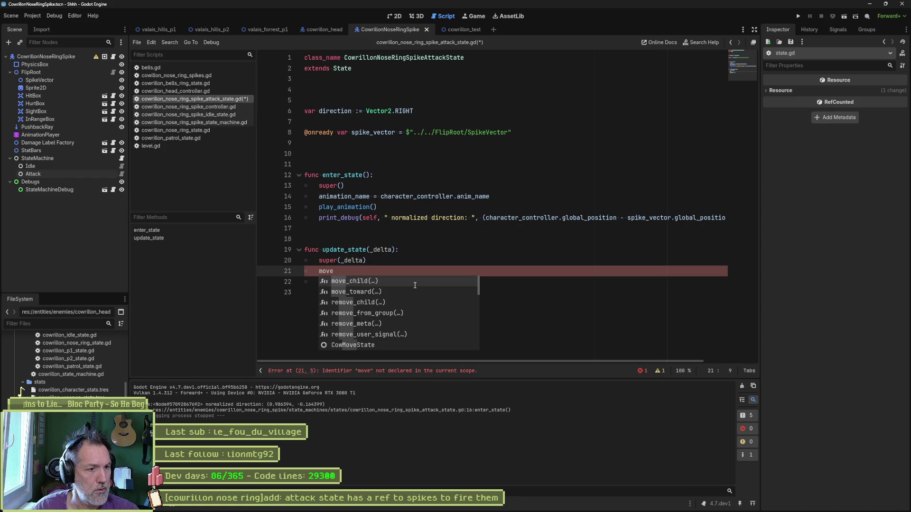
key(ctrl+shift+k)
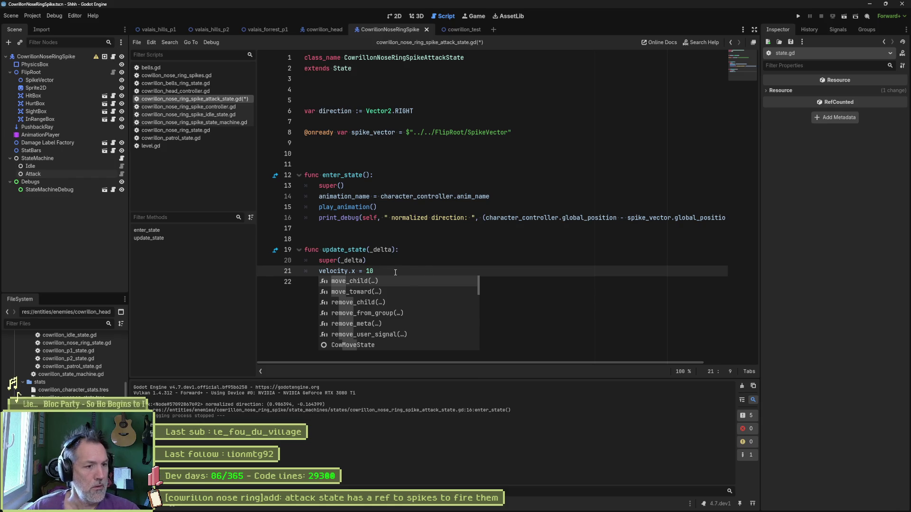
click(395, 271)
key(ctrl+s)
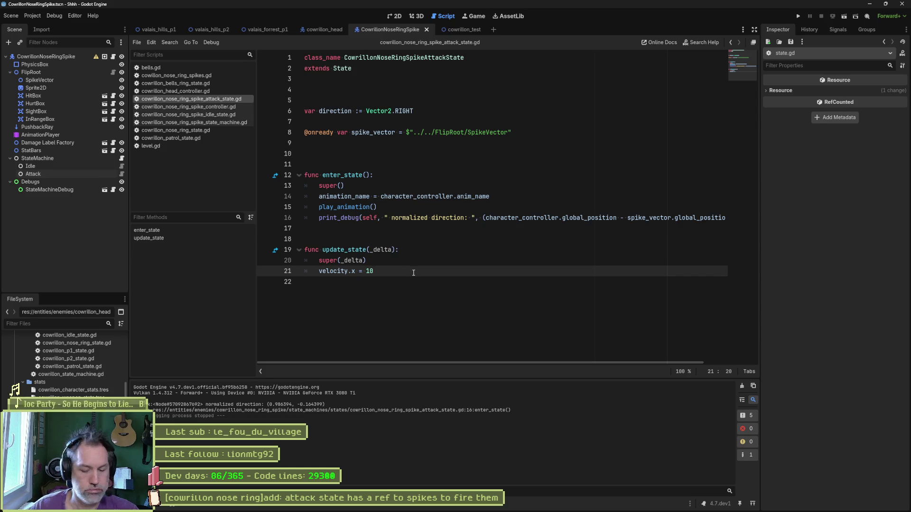
key(alt+shift+o)
Open the CowrillonBellProjectile scene and review its attack state's velocity_y = speed_y code
text(bellproje)
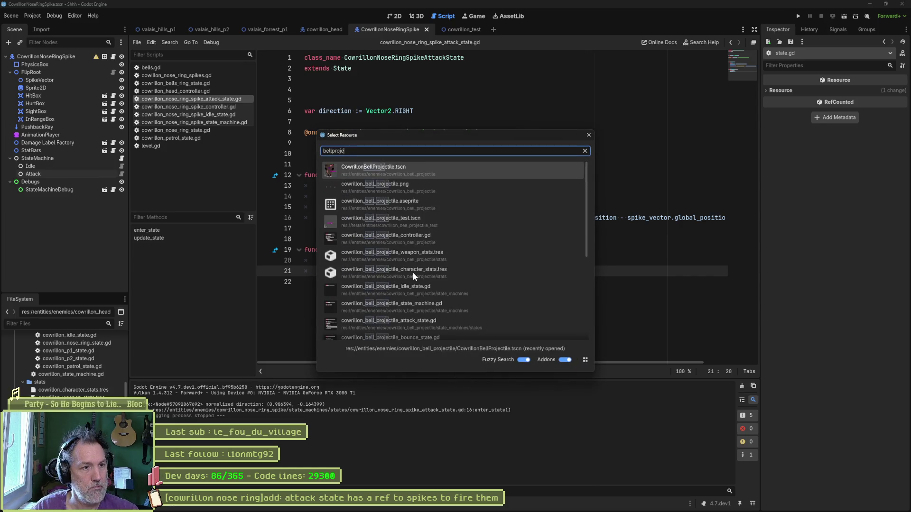
key(Return)
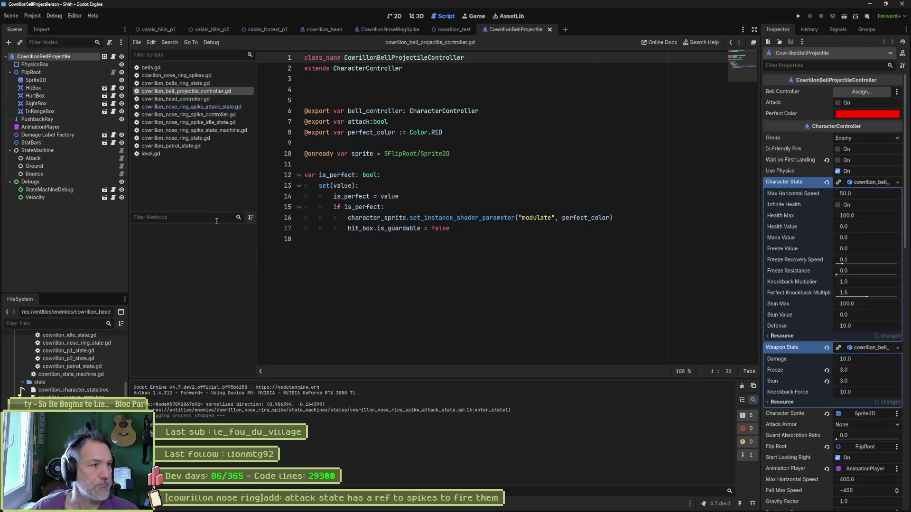
click(121, 157)
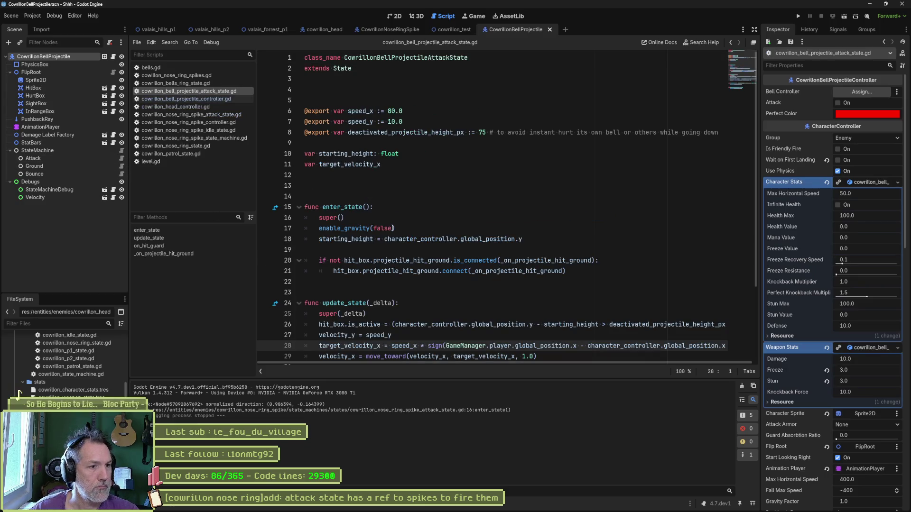
scroll(396, 274, down, 3)
click(392, 238)
mouse_move(391, 239)
mouse_down()
mouse_move(316, 238)
mouse_move(339, 260)
mouse_move(566, 263)
mouse_up()
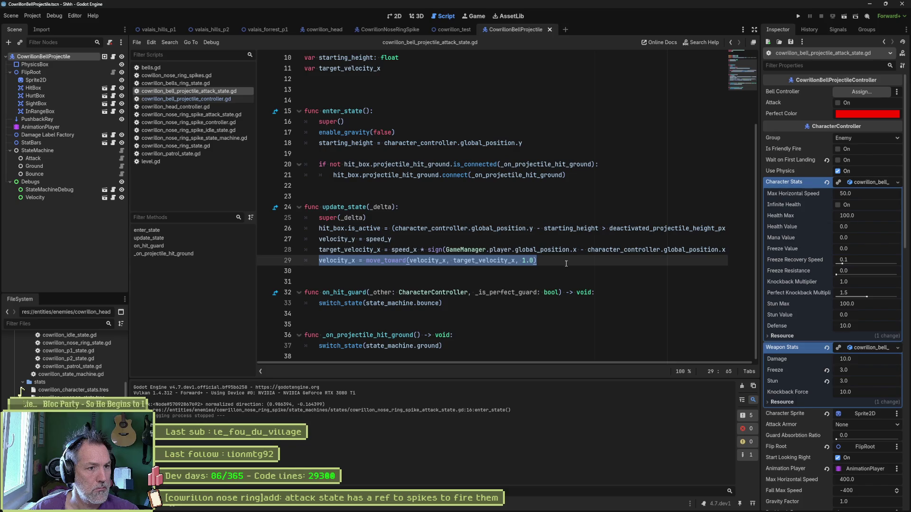
click(525, 219)
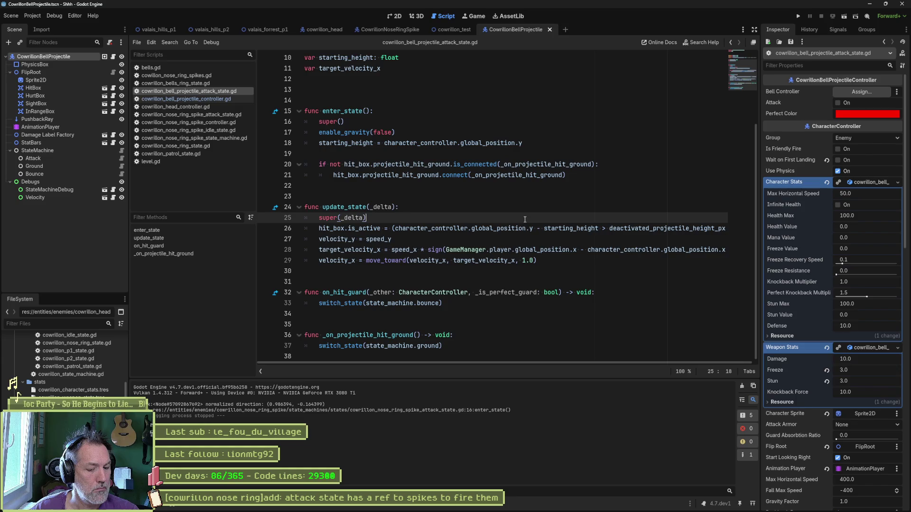
Close both bell projectile scripts and view the scene in the 2D workspace
key(ctrl+w)
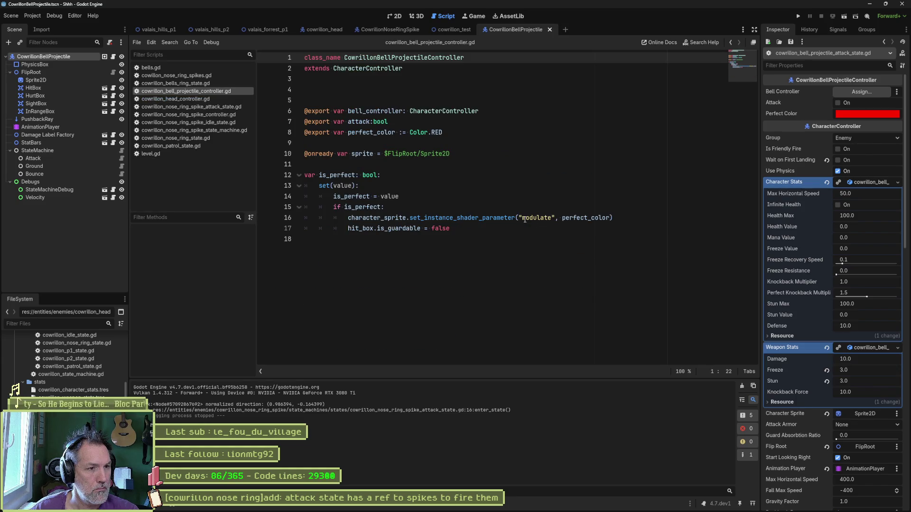
key(ctrl+w)
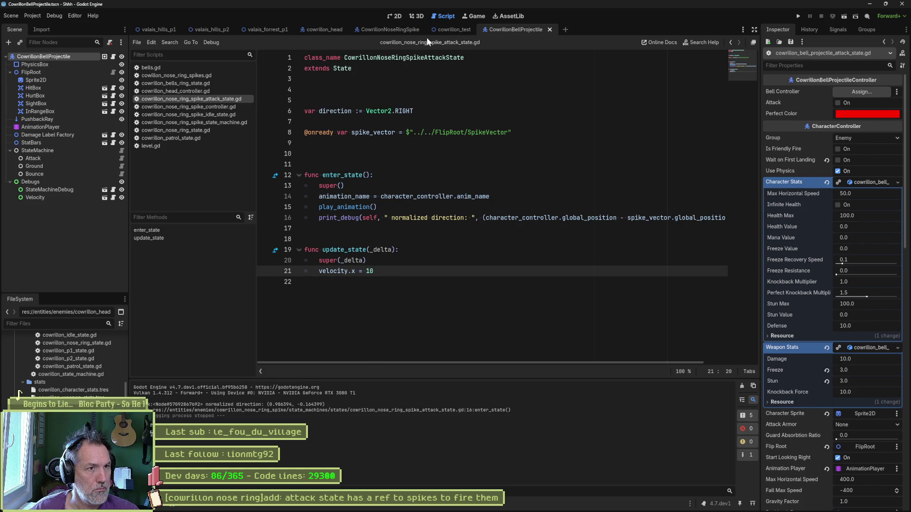
click(396, 17)
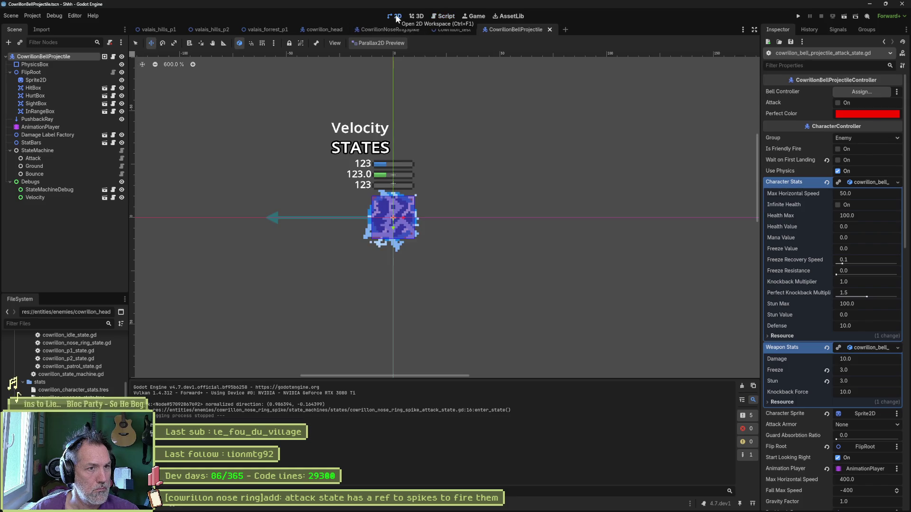
Switch to CowrillonNoseRingSpike and add a VelocityDebug node under Debugs, placed at the STATES label
middle_click(494, 27)
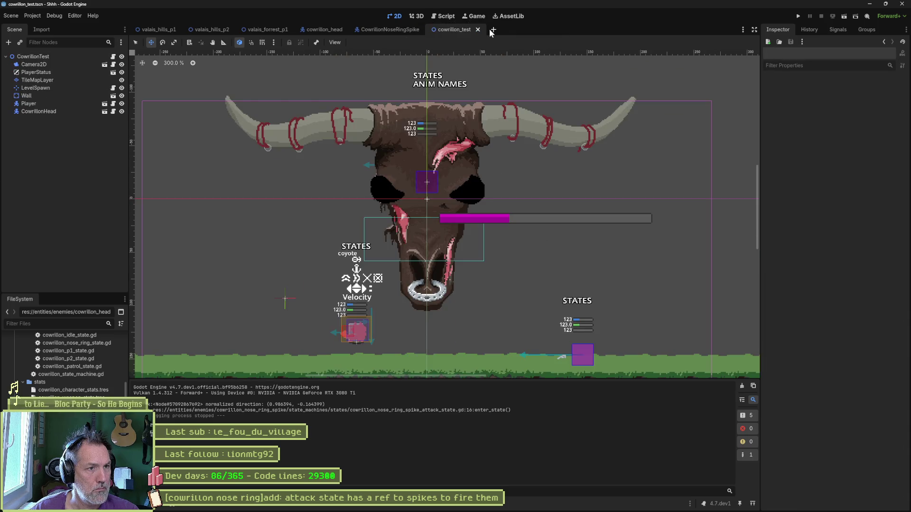
click(401, 31)
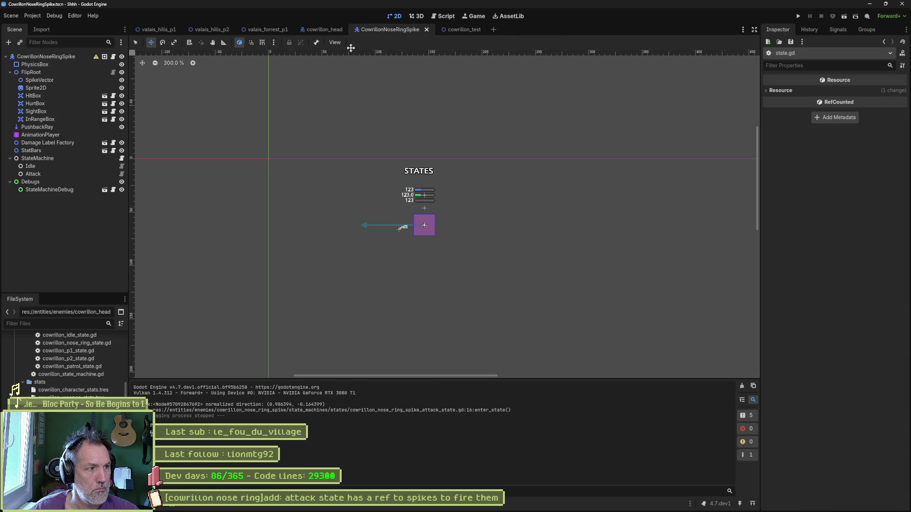
click(71, 182)
key(ctrl+a)
text(velocity)
key(Return)
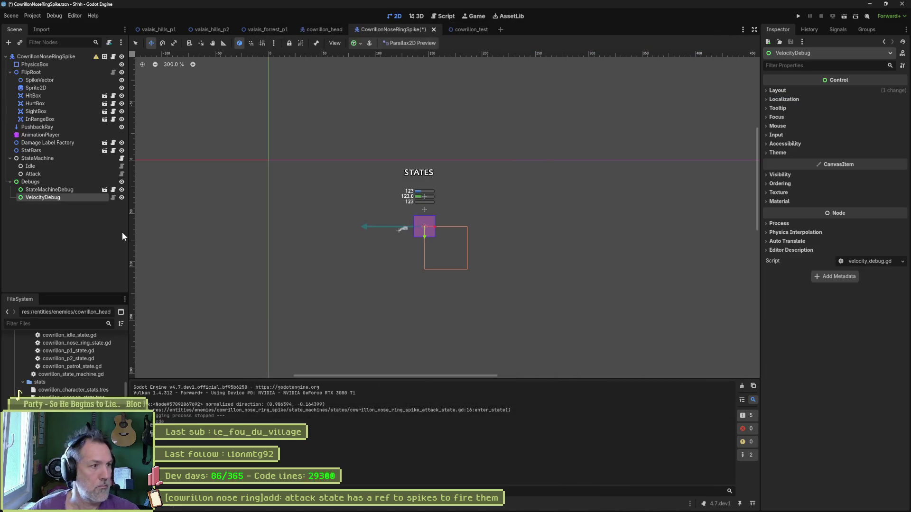
mouse_move(421, 237)
mouse_down()
mouse_move(421, 171)
mouse_move(402, 170)
mouse_up()
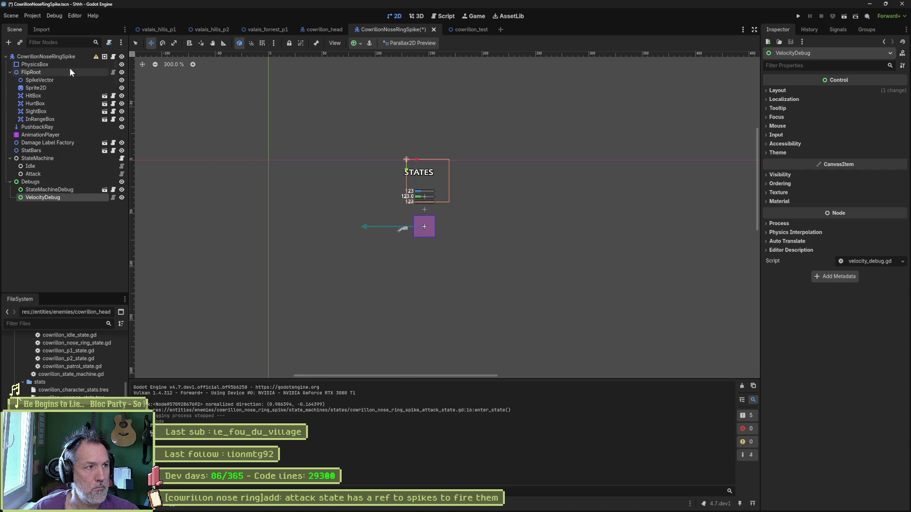
Enable Show Debuggers on the CowrillonNoseRingSpike root and test-run the scene
click(57, 56)
scroll(838, 298, down, 5)
click(838, 240)
key(F6)
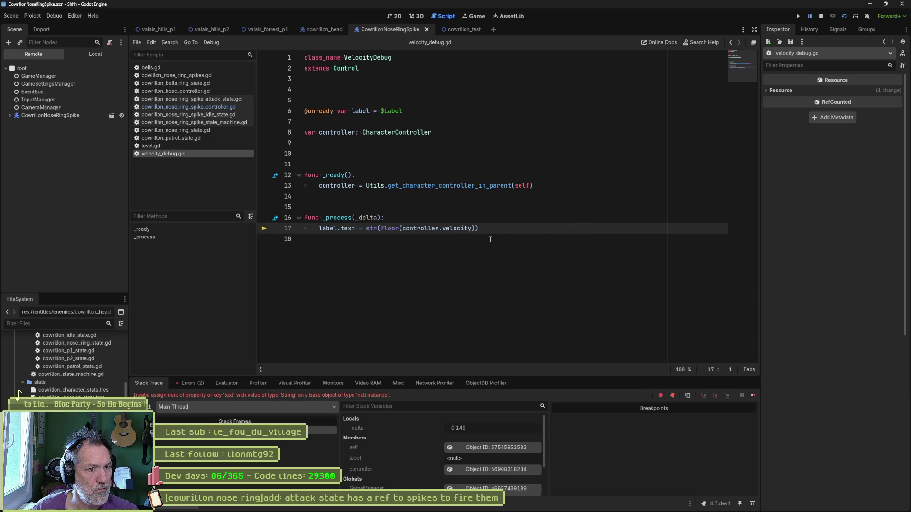
key(F8)
Inspect the VelocityDebug and StateMachineDebug nodes and trace velocity_debug.gd's controller lookup, test-running the scene
click(65, 196)
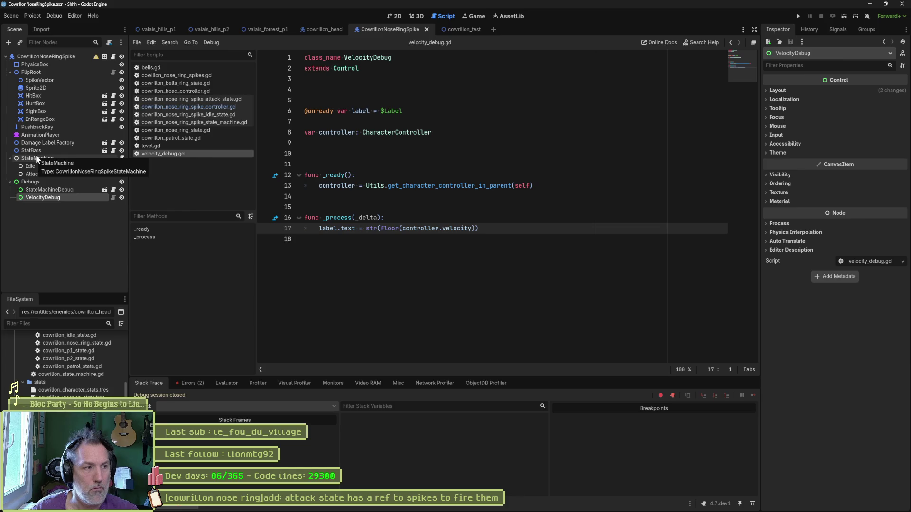
click(40, 188)
click(44, 197)
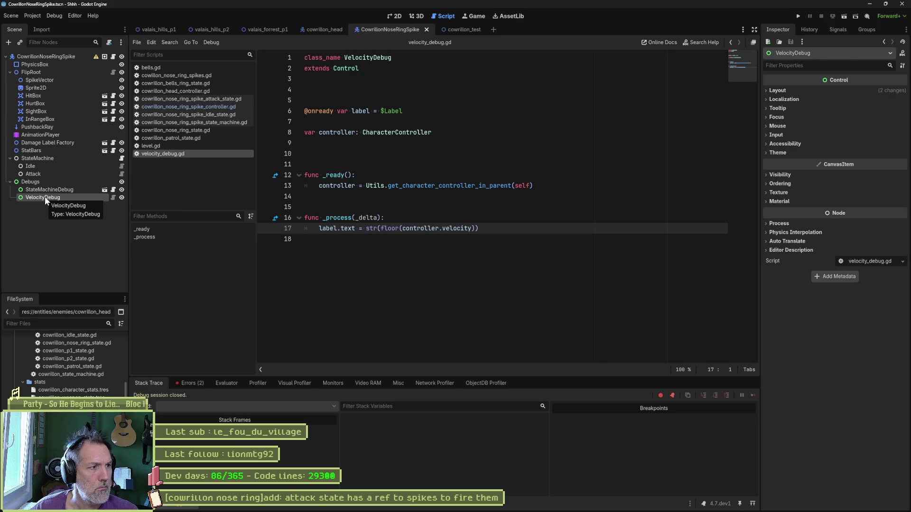
double_click(422, 228)
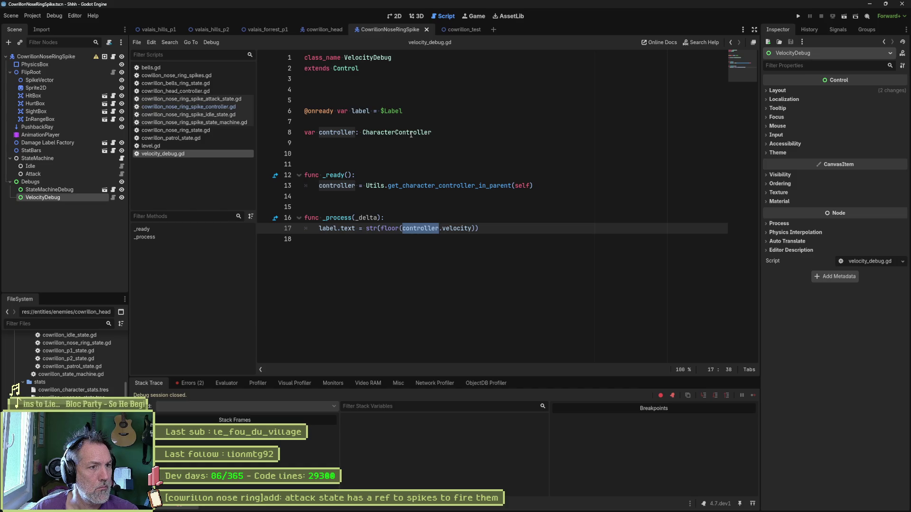
double_click(453, 186)
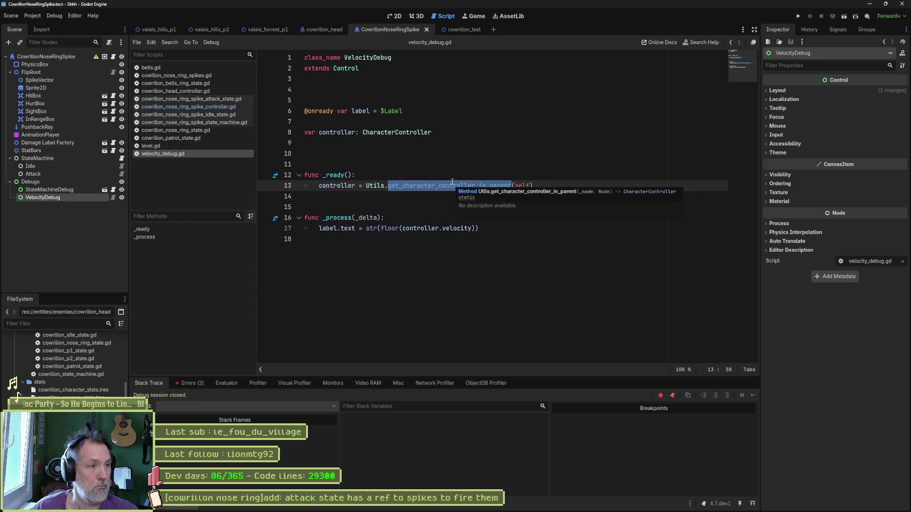
key(F6)
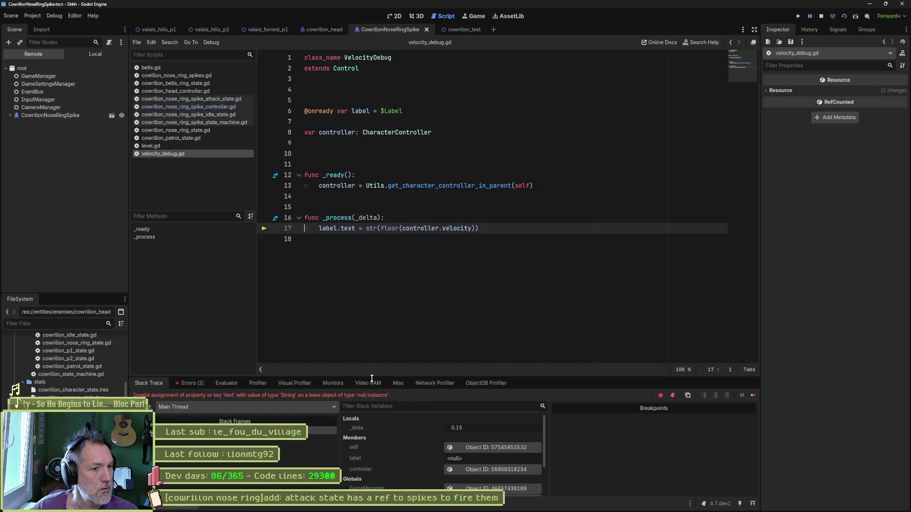
View the get_character_controller_in_parent definition, then switch to cowrillon_nose_ring_spike_controller.gd
click(466, 186)
key(F8)
ctrl+click(466, 185)
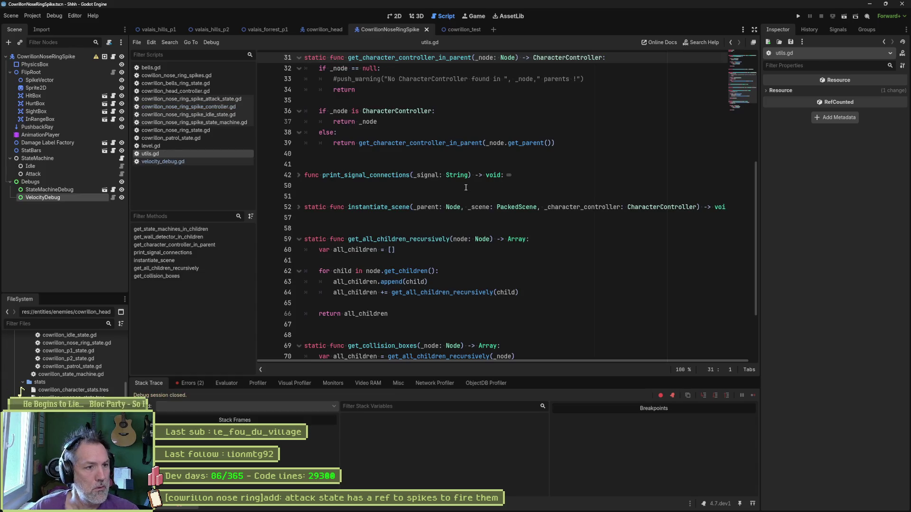
scroll(420, 125, up, 5)
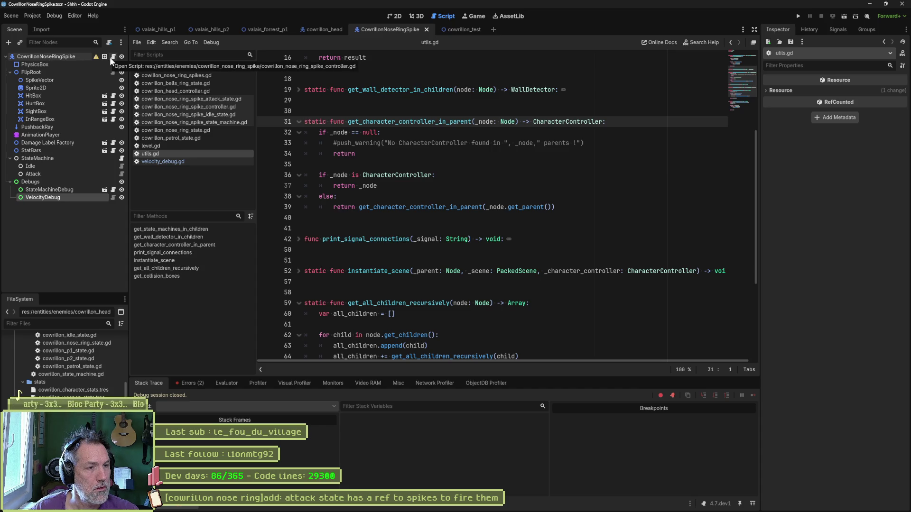
click(110, 57)
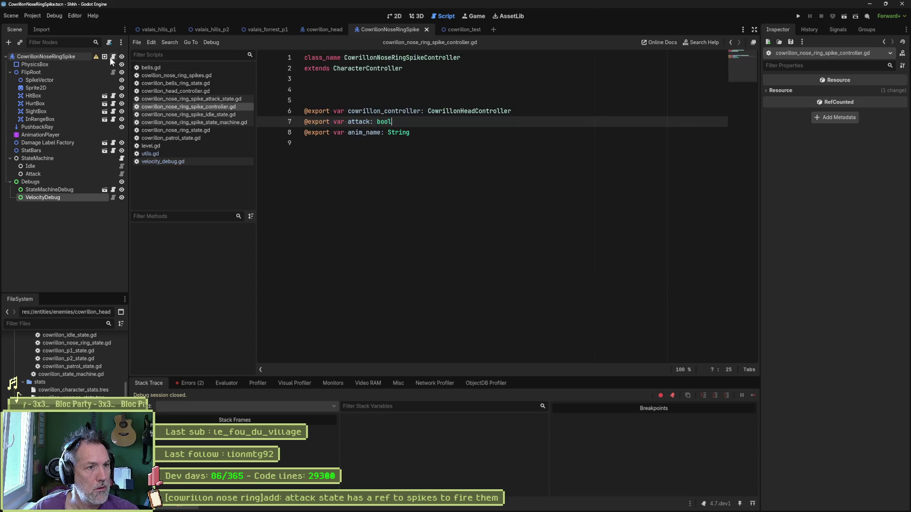
Navigate back through utils.gd to velocity_debug.gd and check the Debugs, StateMachineDebug and VelocityDebug nodes
double_click(368, 68)
click(448, 155)
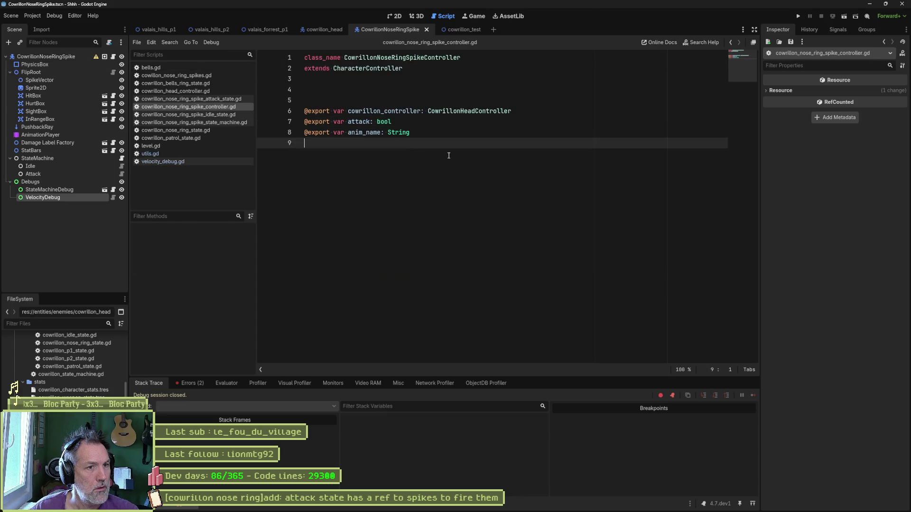
key(alt+Left)
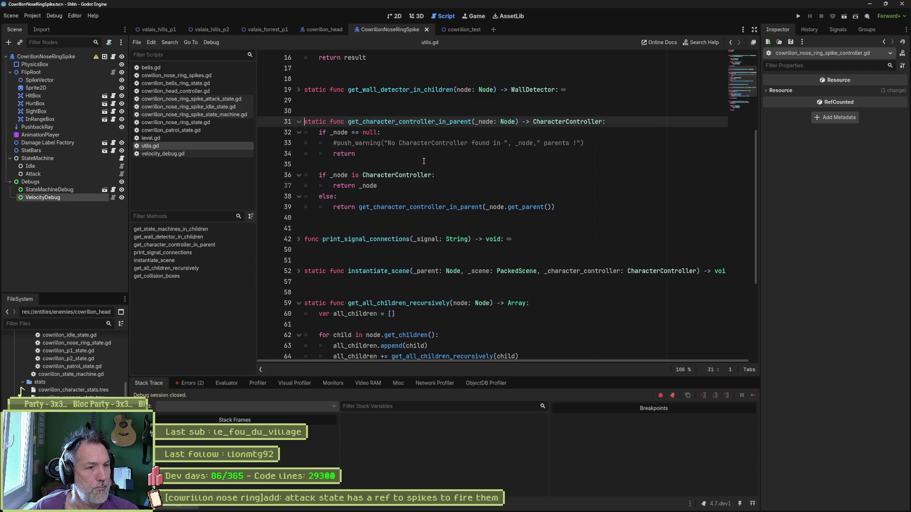
key(alt+Left)
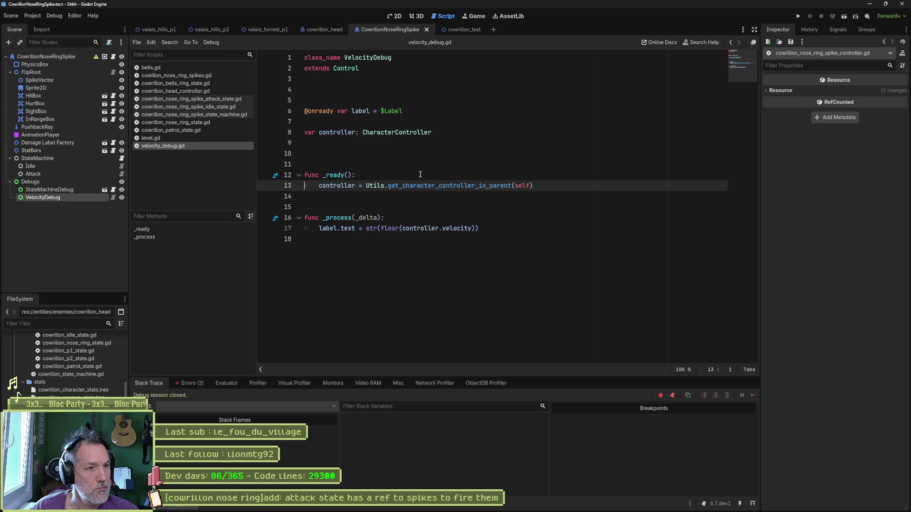
click(44, 181)
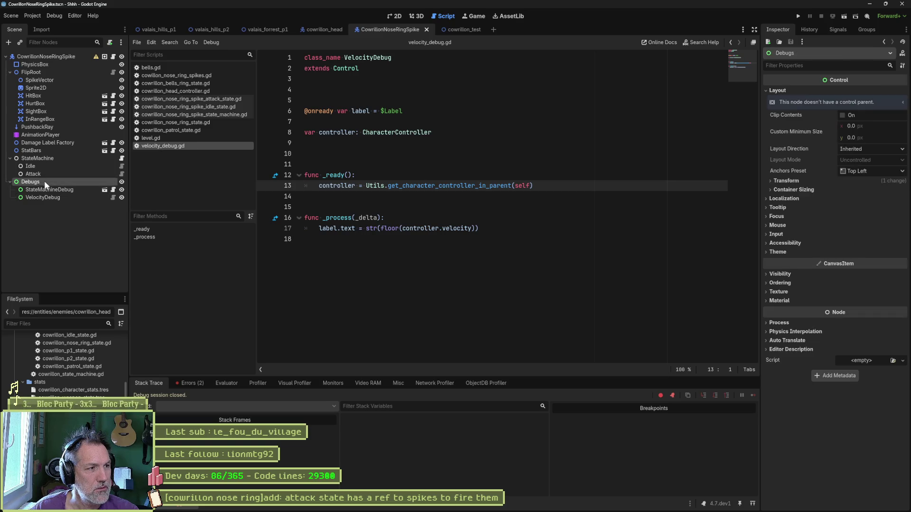
click(50, 190)
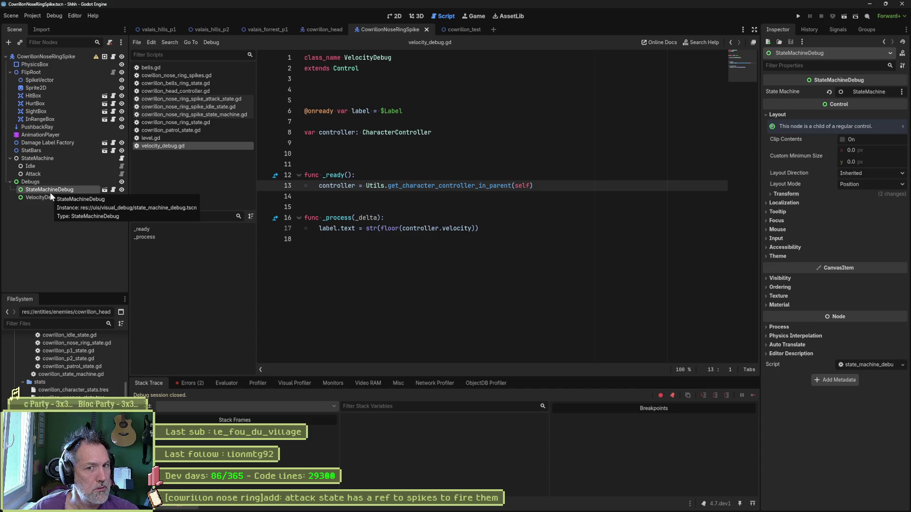
click(44, 198)
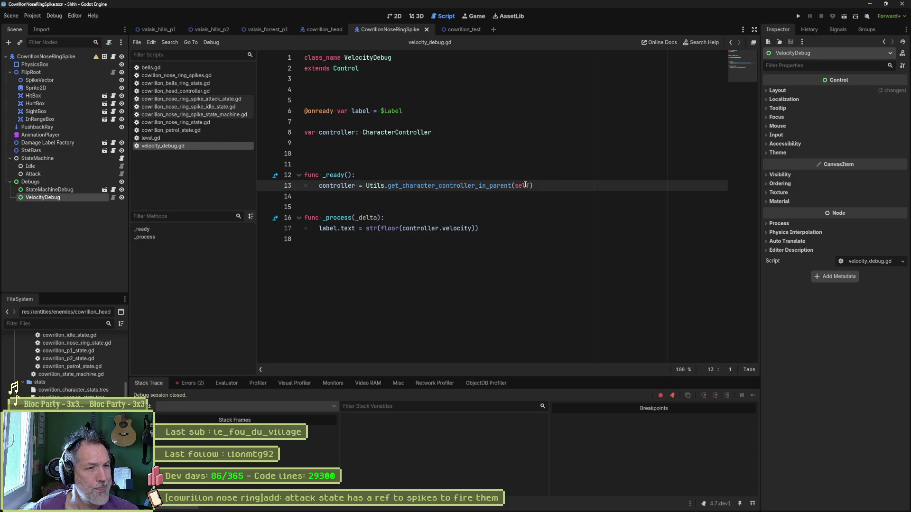
Wrap the label.text update in an 'if controller:' check and test-run the scene
double_click(436, 228)
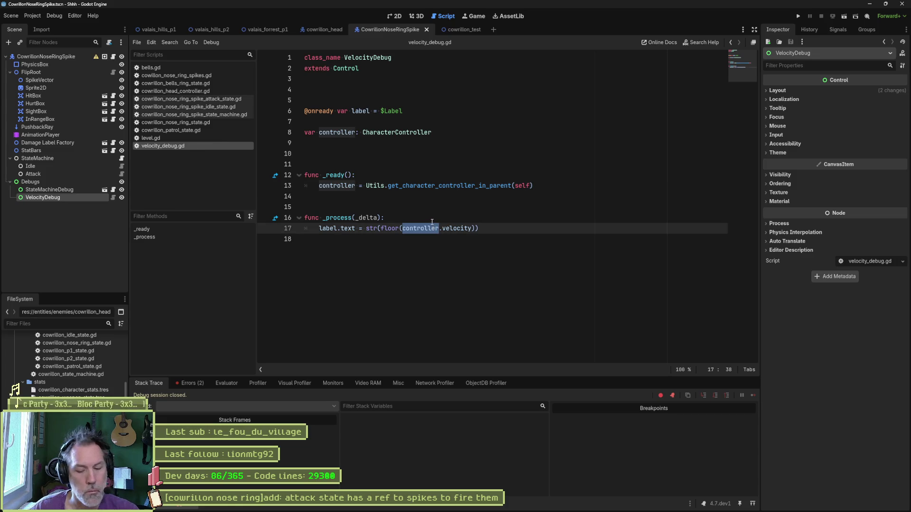
click(432, 219)
key(Return)
text(if )
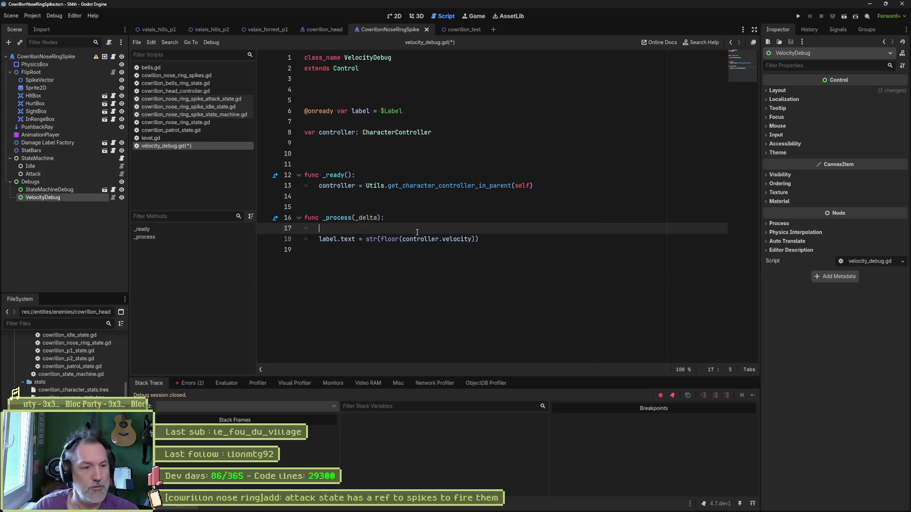
text(controller:)
key(Down)
key(Home)
key(Tab)
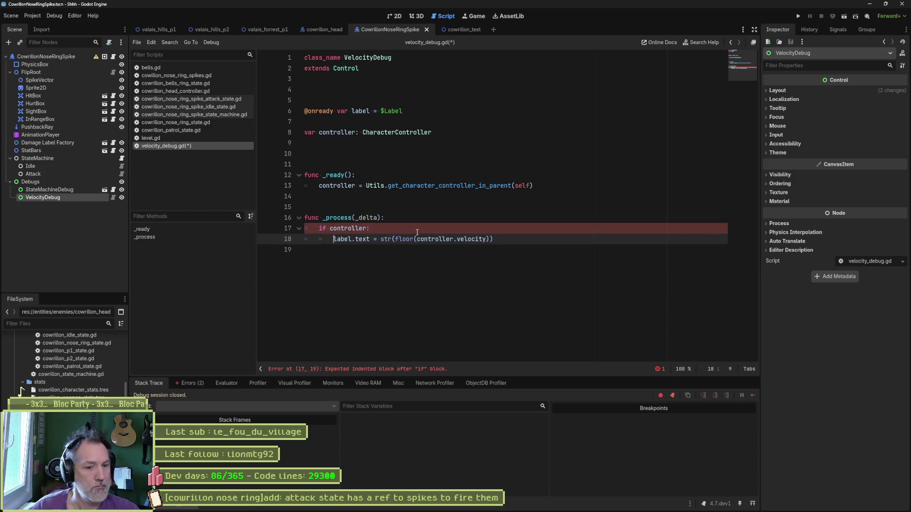
key(F6)
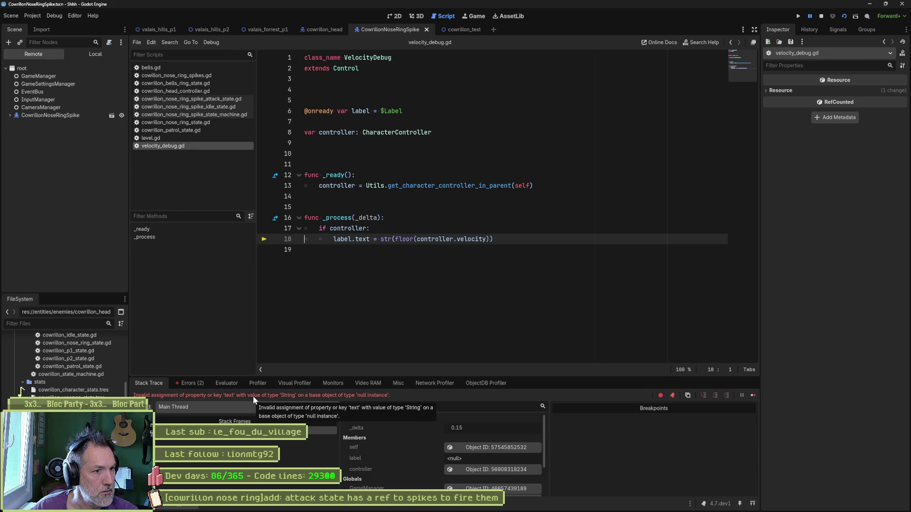
key(F8)
Remove the if-controller guard, unindent label.text, and save velocity_debug.gd
click(379, 229)
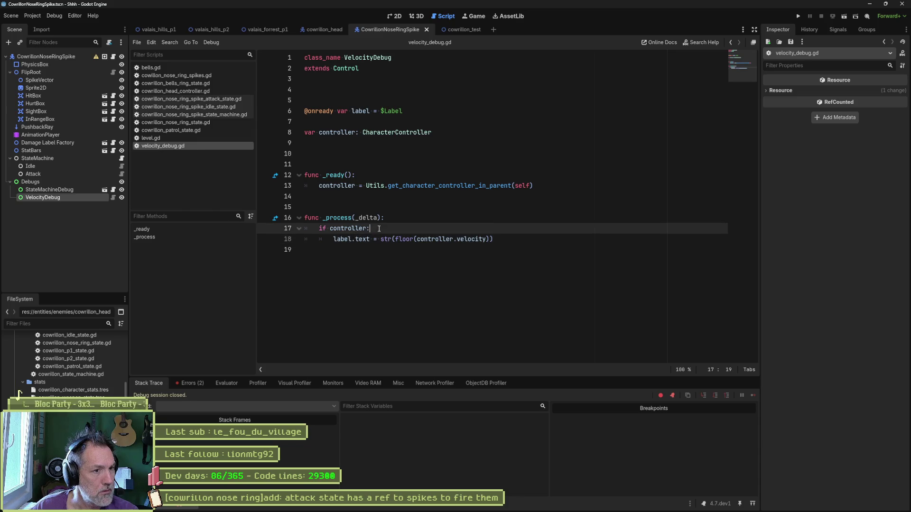
key(ctrl+shift+k)
key(shift+Tab)
key(ctrl+s)
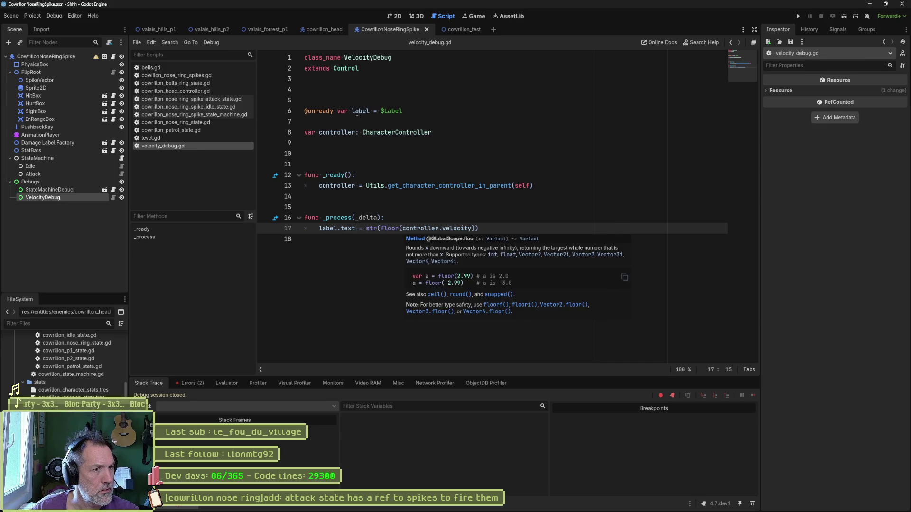
Delete the VelocityDebug node from the scene tree
mouse_move(383, 109)
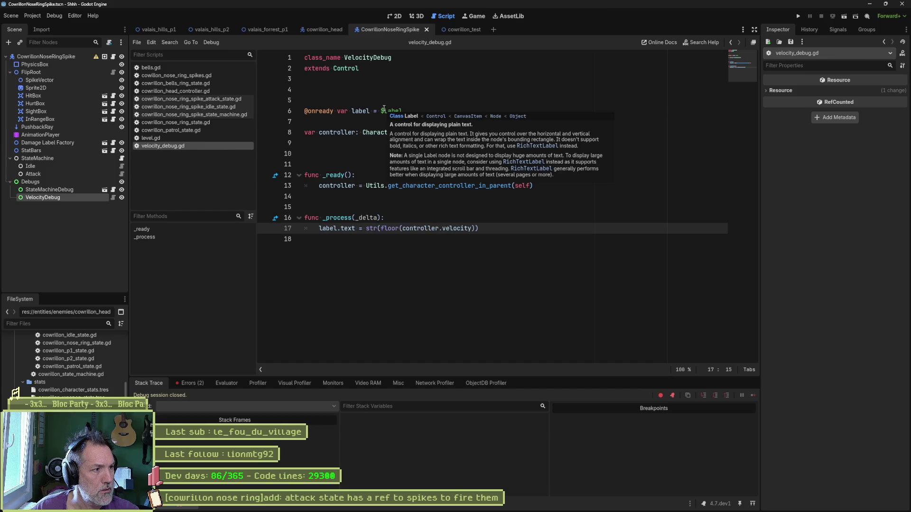
click(48, 197)
key(Delete)
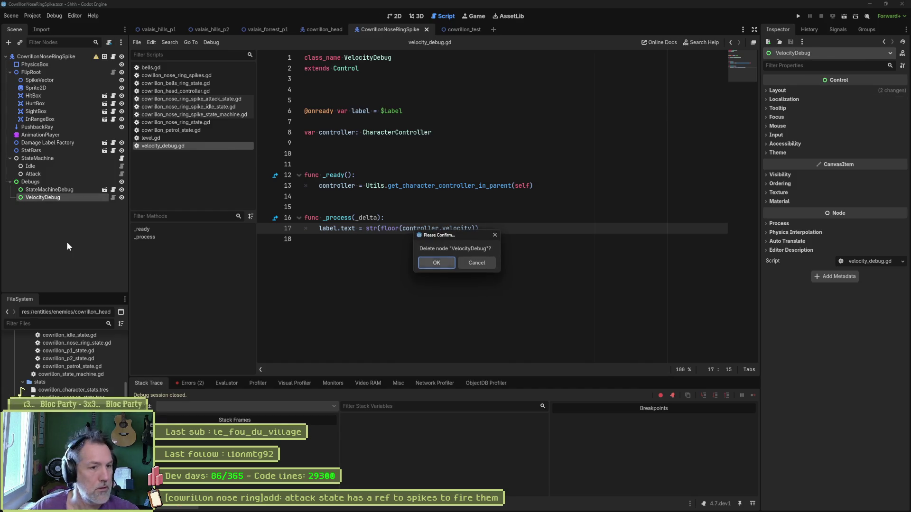
Confirm the deletion, instance velocity_debug.tscn under Debugs, and test-run the scene
key(Return)
click(72, 181)
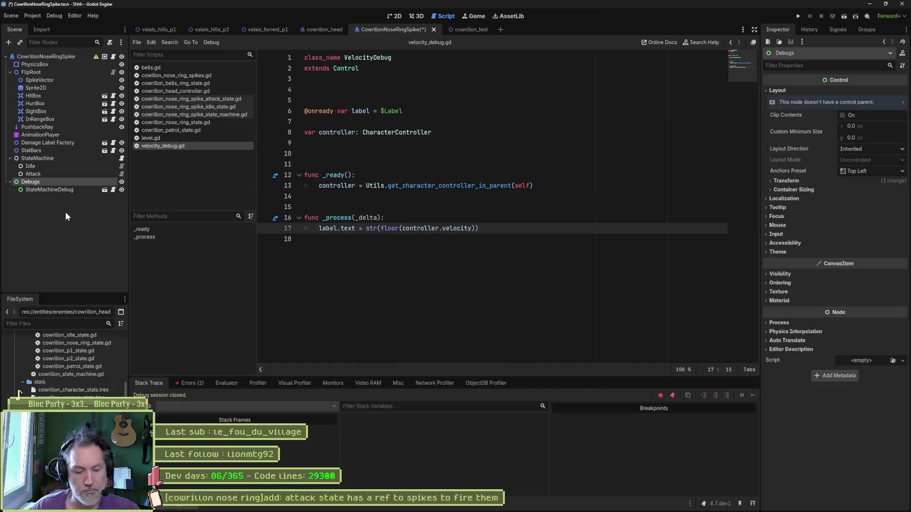
key(ctrl+shift+a)
text(velo)
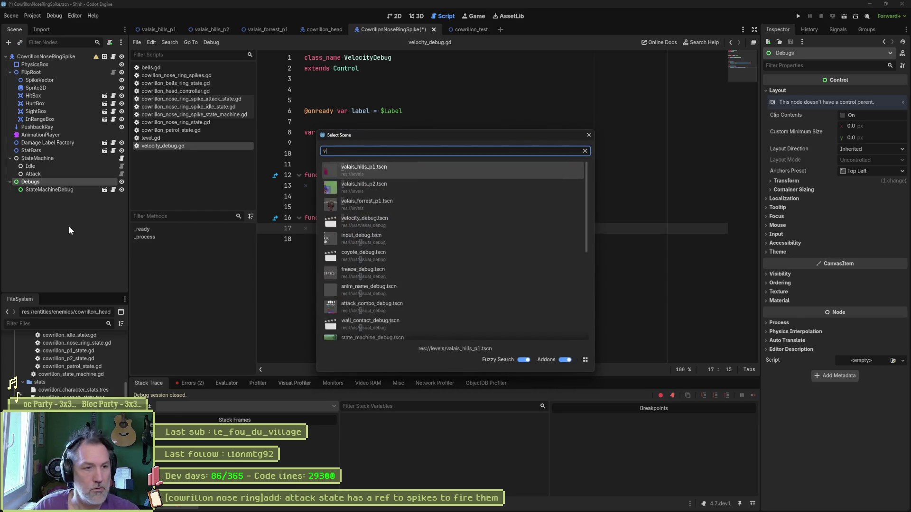
key(Return)
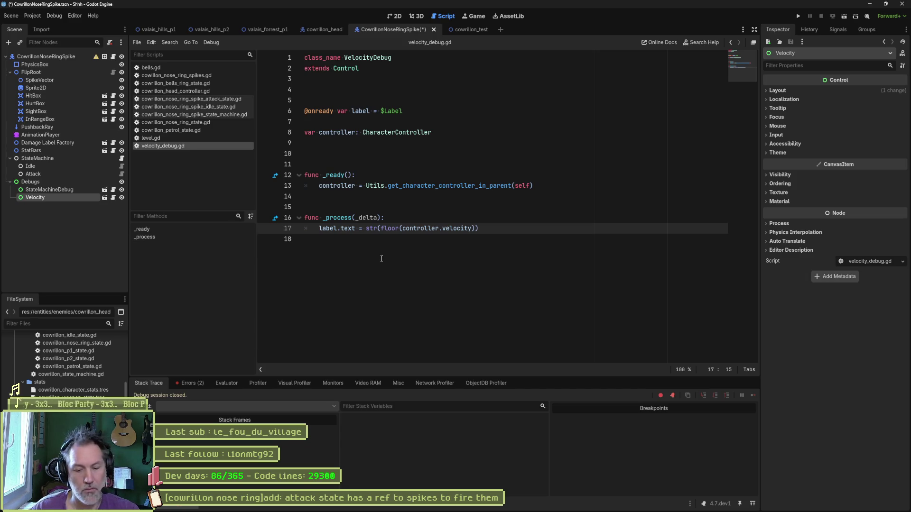
key(F6)
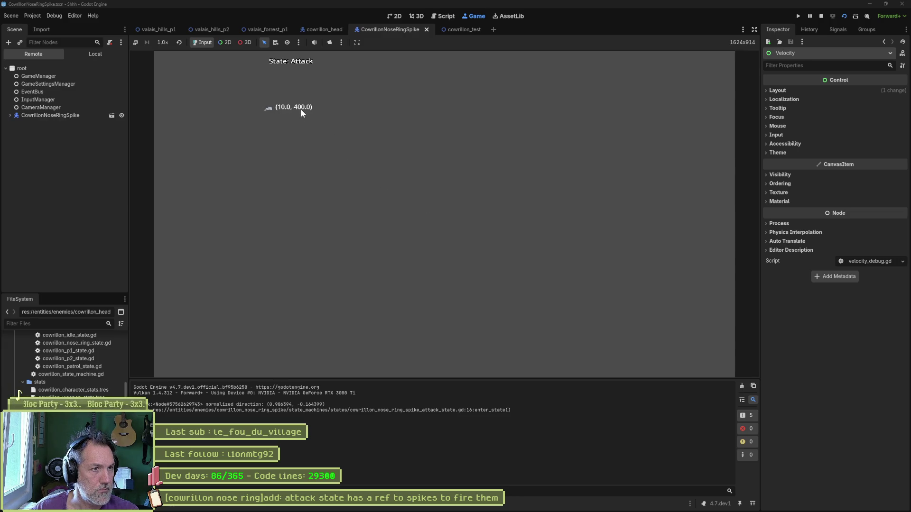
key(F8)
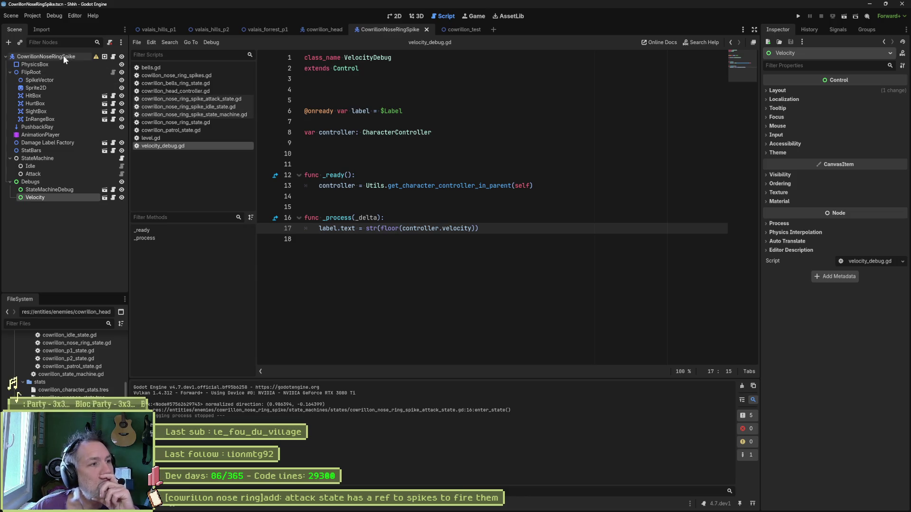
Enable Use Physics on the spike root, test-run again, and open the Attack state script
click(59, 56)
scroll(826, 119, up, 4)
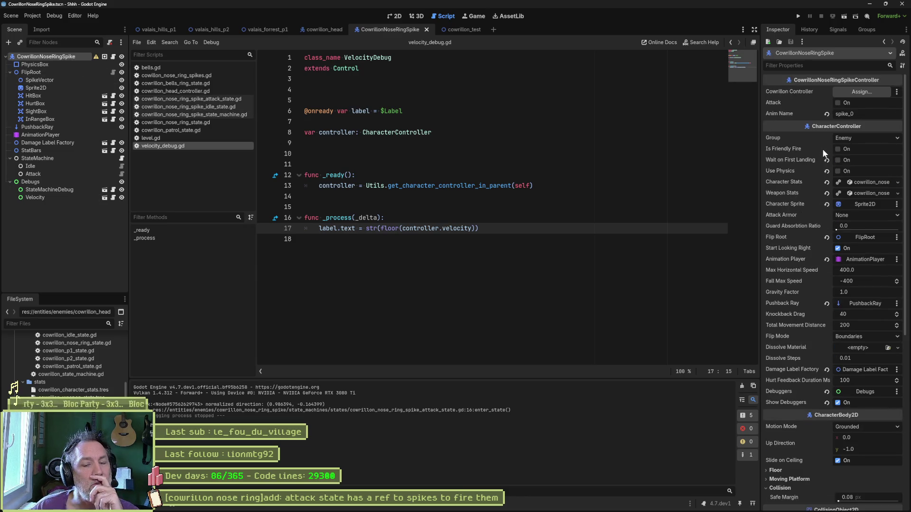
click(839, 171)
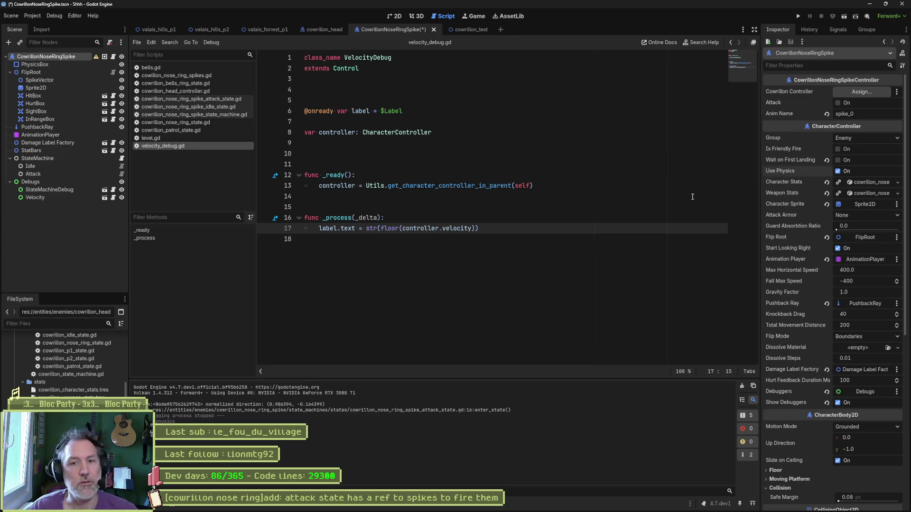
key(F6)
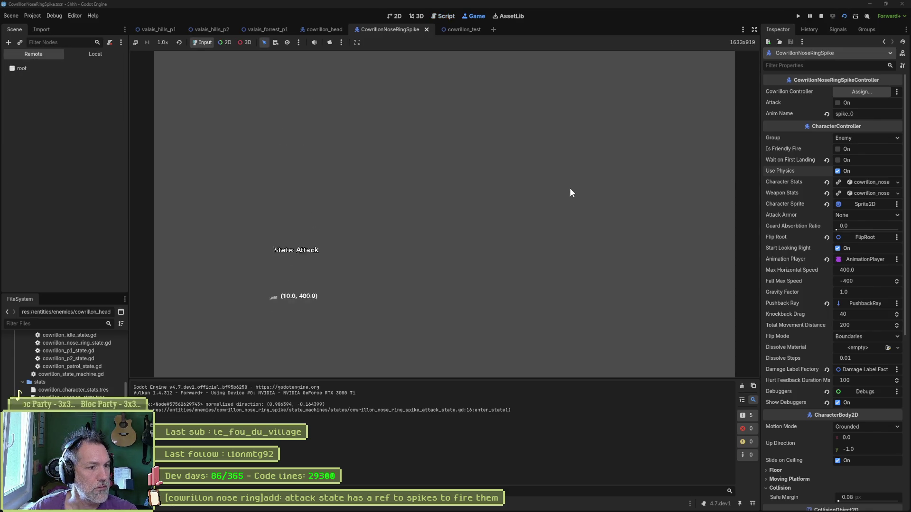
key(F8)
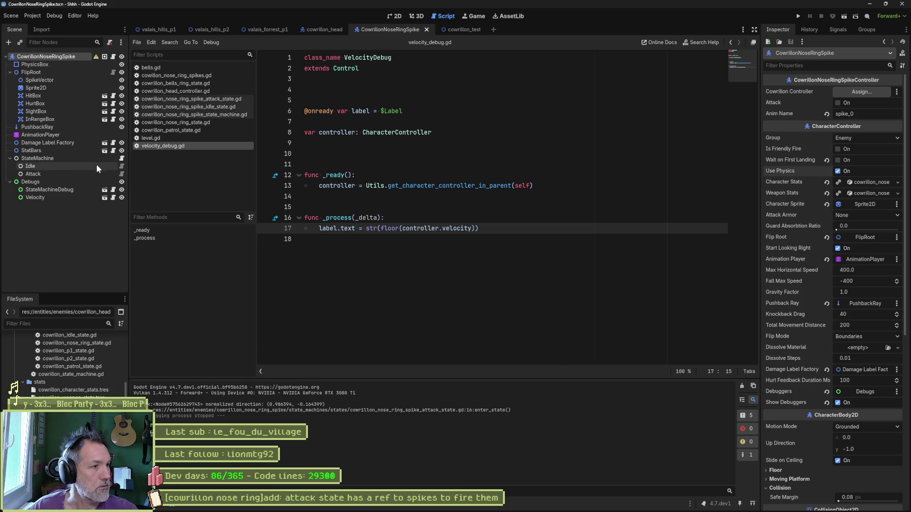
click(121, 174)
click(393, 185)
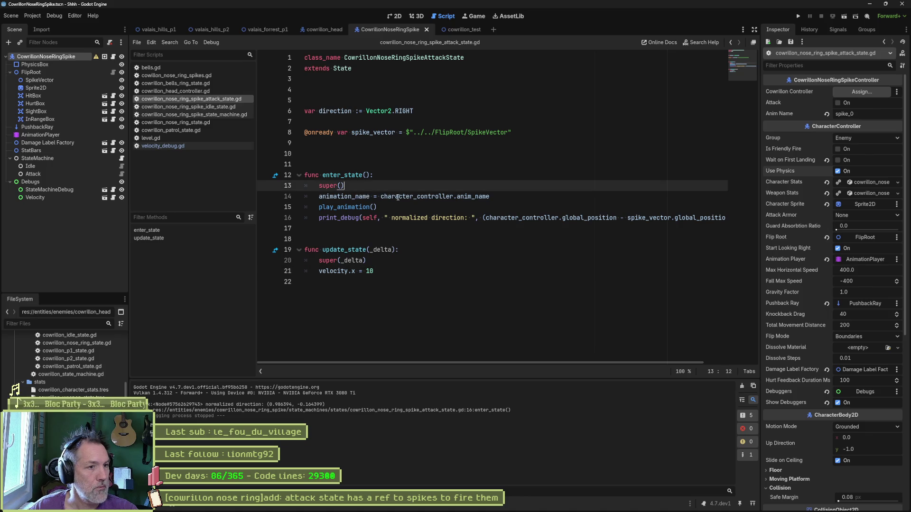
Set enable_gravity to false after super() in the attack state and test-run the scene
key(Return)
text(gravi)
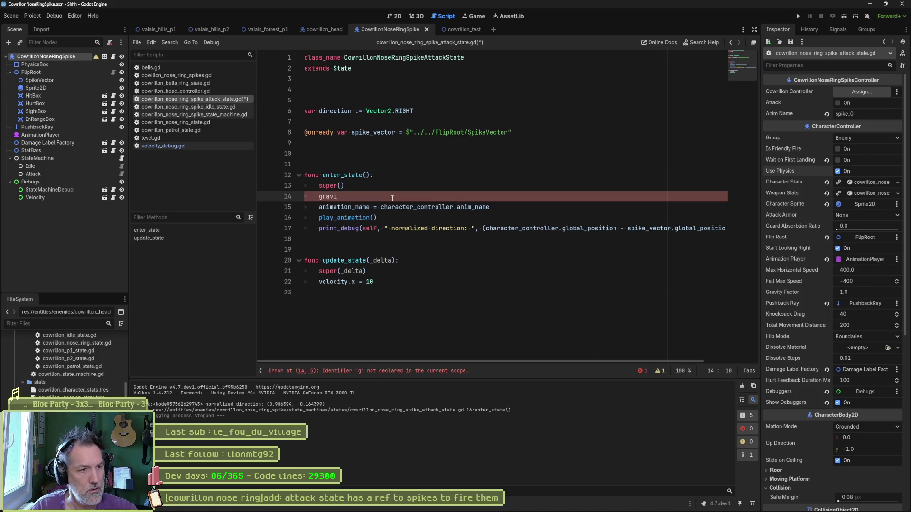
key(Down)
key(Down)
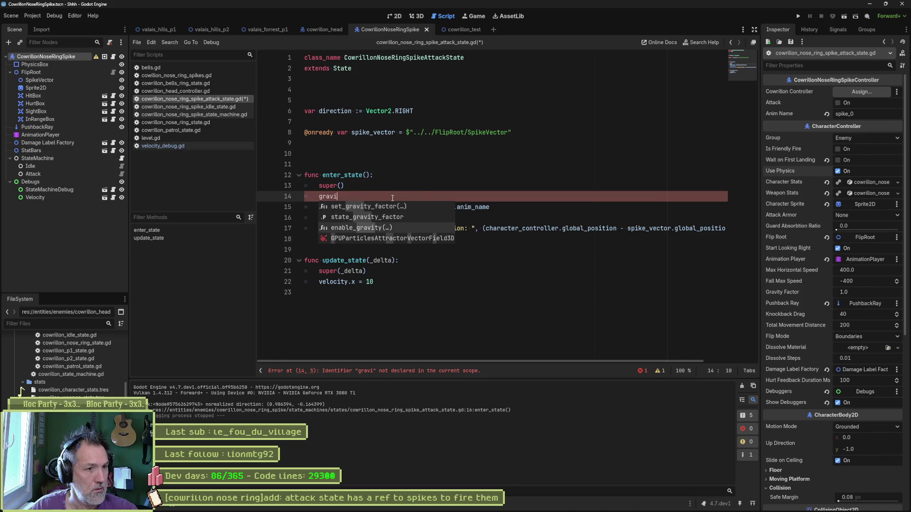
key(Return)
text(false)
key(F6)
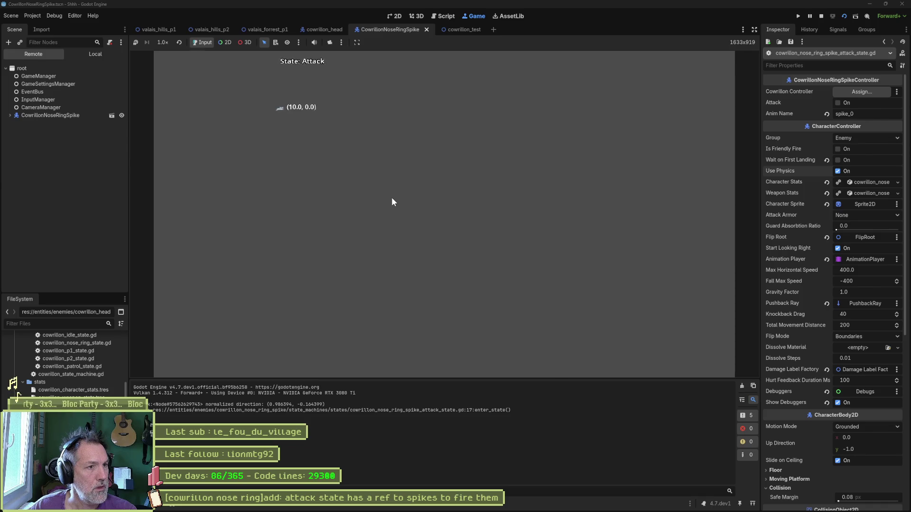
key(F8)
Replace line 22's .x = 10 with velocity = the line 17 direction expression * _delta * state_max_speed, then test
drag(375, 282, 349, 281)
key(BackSpace)
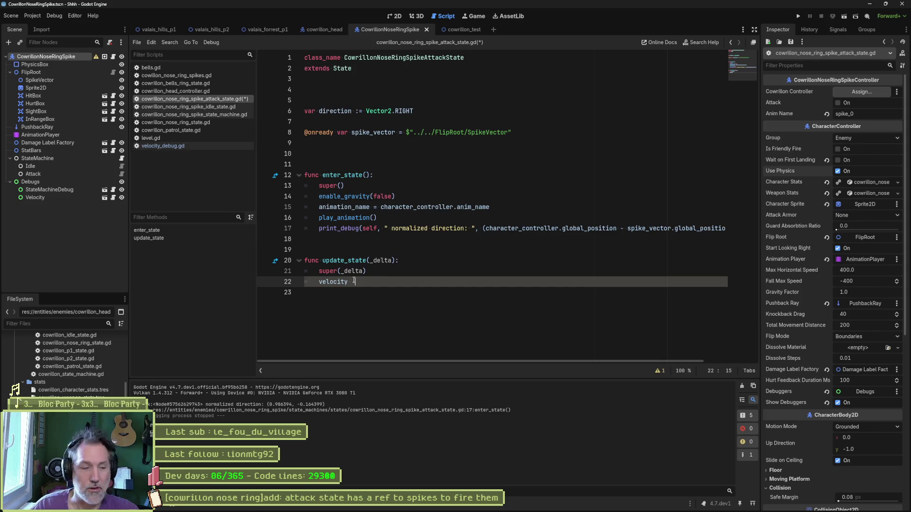
text(=)
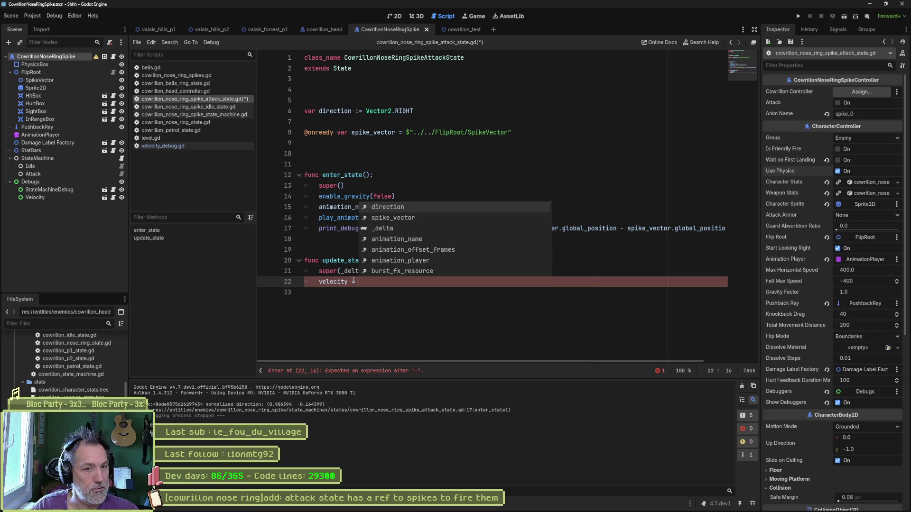
key(Escape)
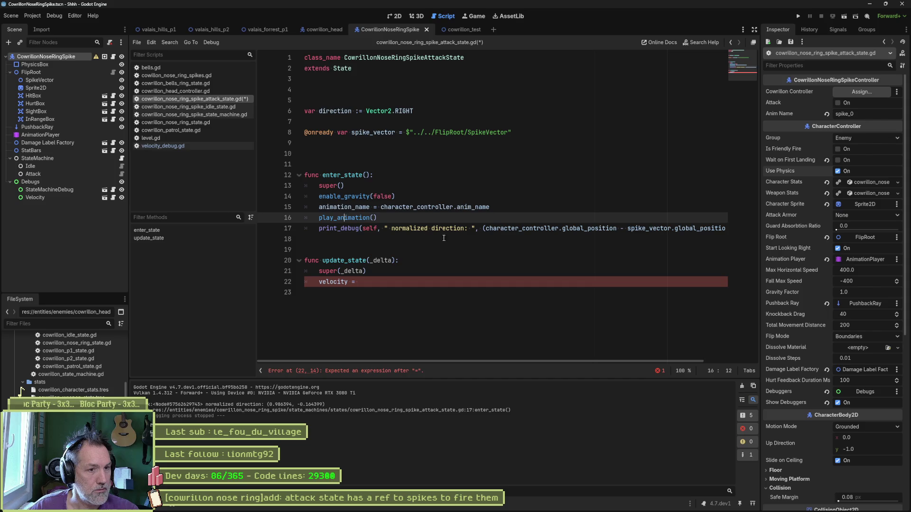
drag(482, 230, 740, 231)
key(ctrl+c)
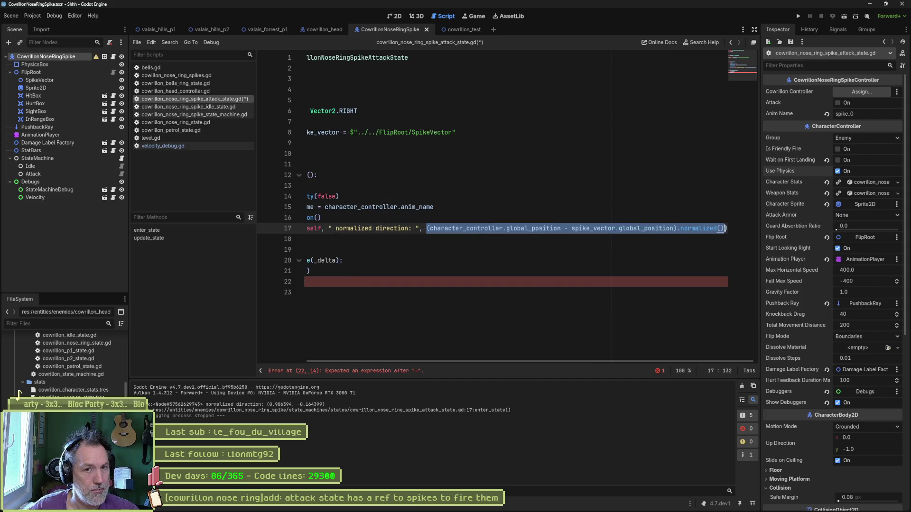
click(488, 281)
key(ctrl+v)
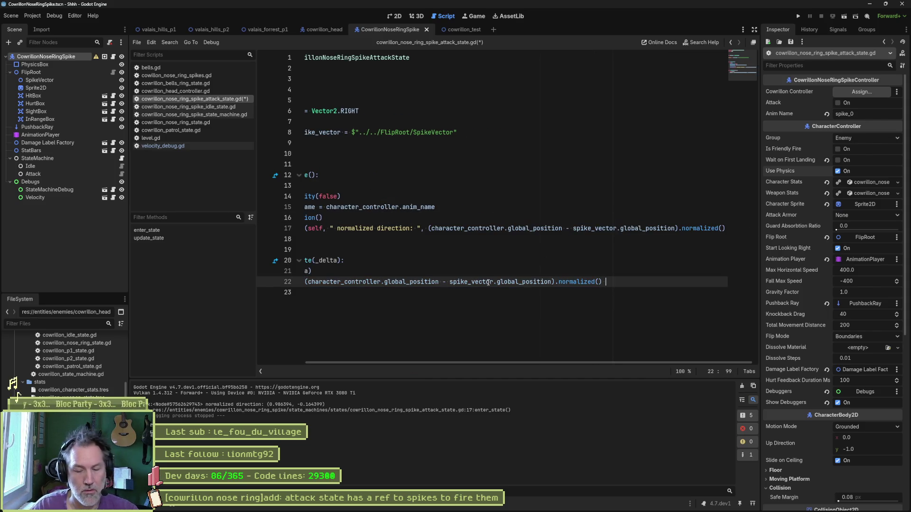
text(* _delta * )
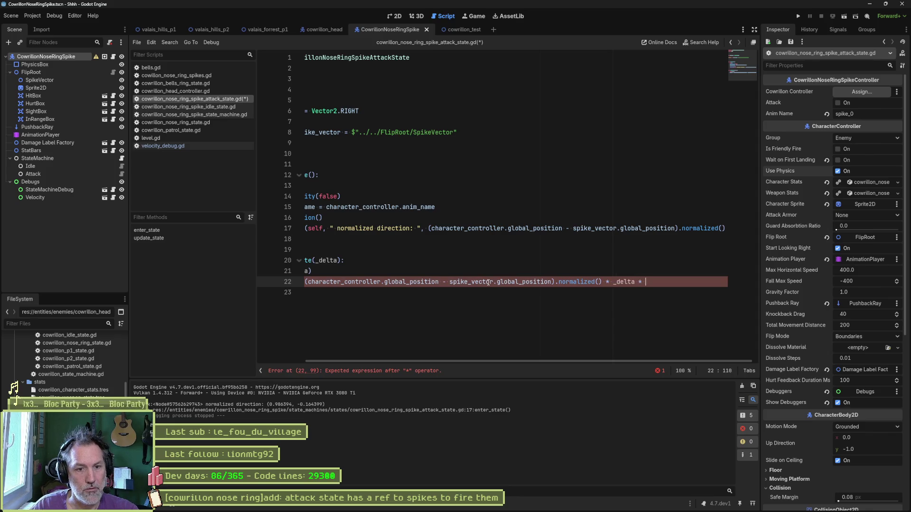
text(max)
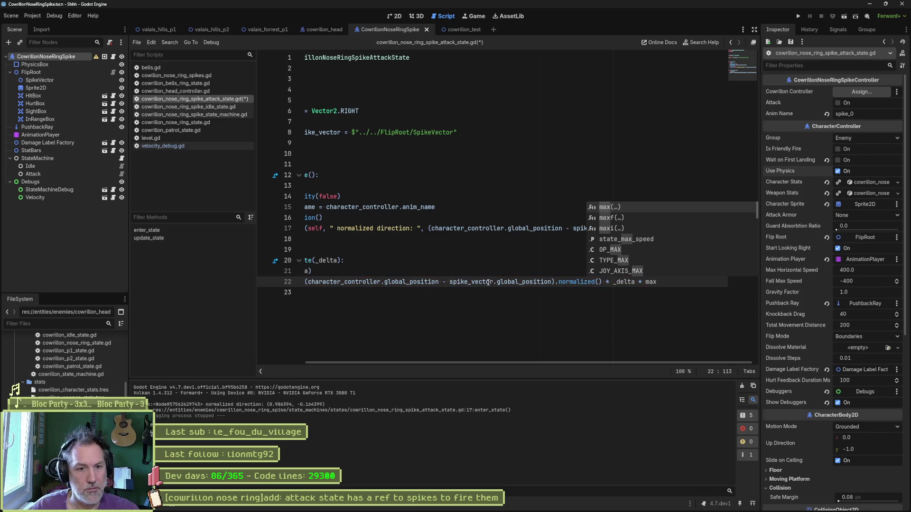
key(Down)
key(Down)
key(Down)
key(Return)
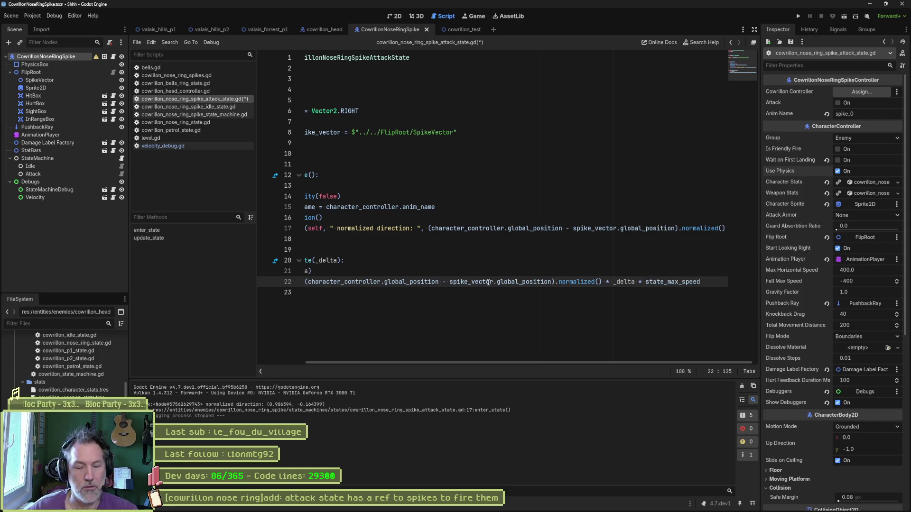
key(F6)
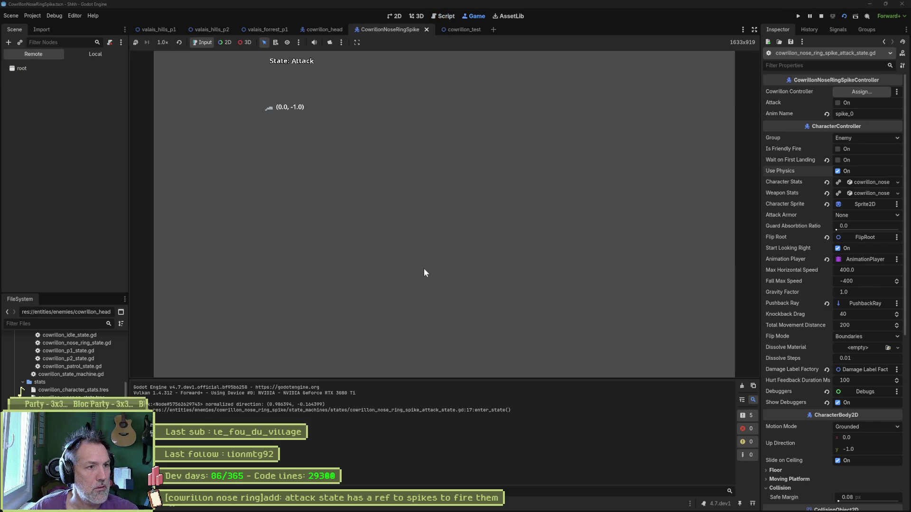
key(F8)
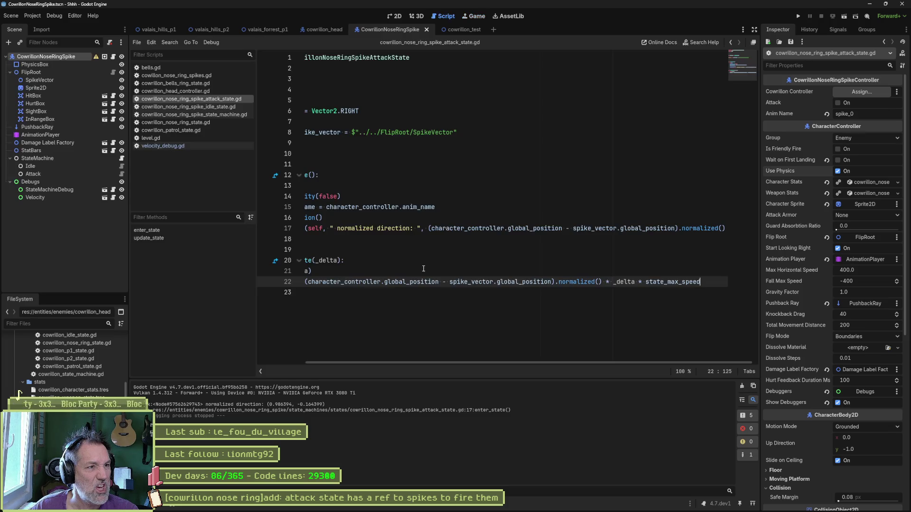
Swap the subtraction to spike_vector position minus controller position, save, and test-run the reversed direction
drag(307, 281, 440, 280)
key(ctrl+shift+Right)
key(Delete)
key(ctrl+Right)
key(ctrl+Right)
text(-)
key(ctrl+v)
key(ctrl+s)
click(33, 173)
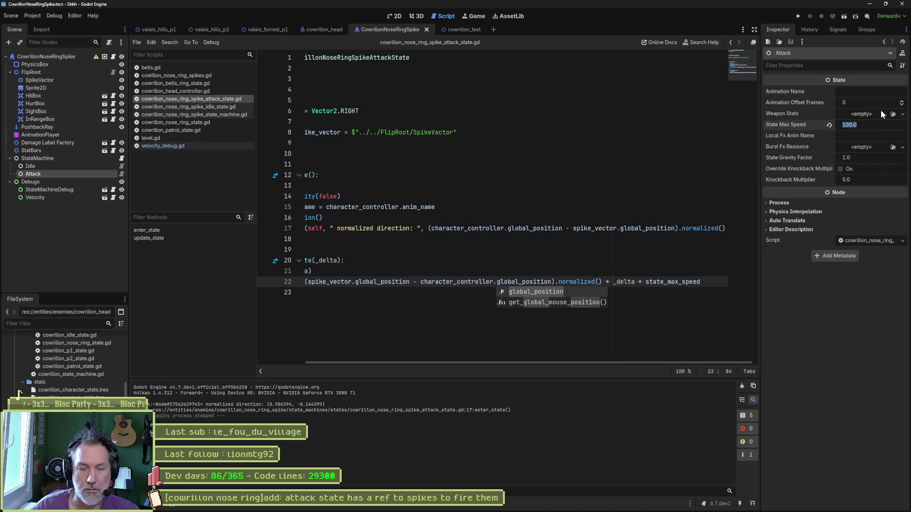
click(569, 322)
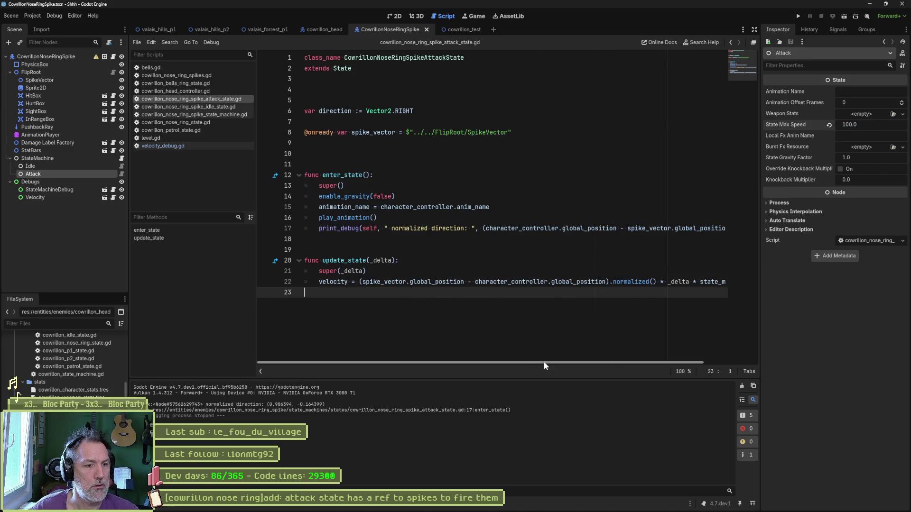
mouse_move(544, 363)
mouse_down()
mouse_move(628, 362)
mouse_move(508, 351)
mouse_up()
key(F6)
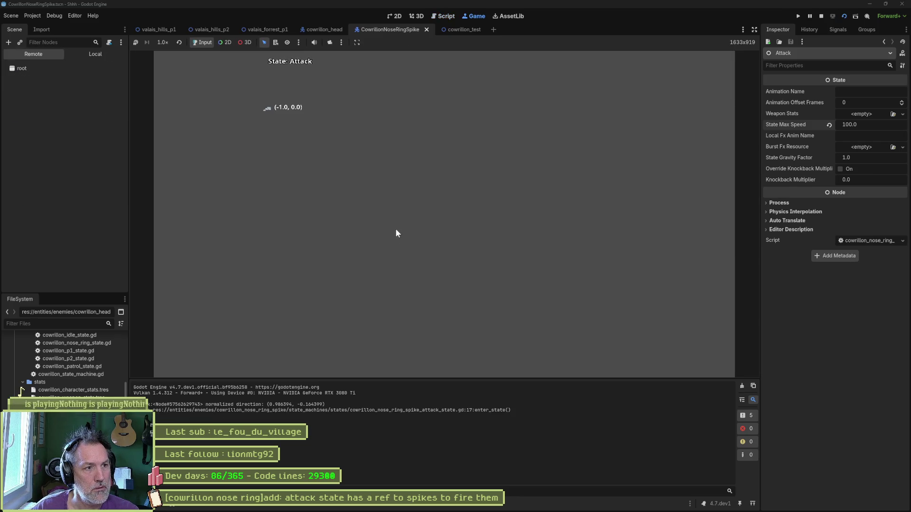
key(F8)
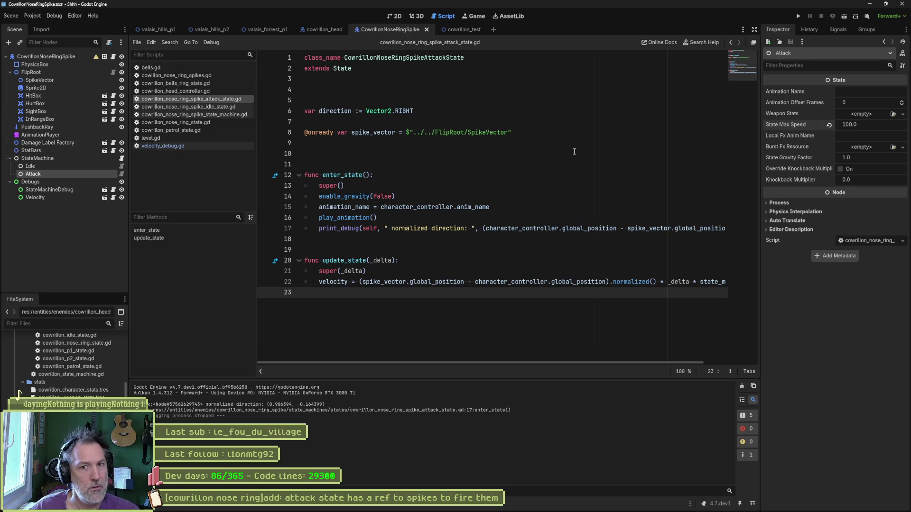
Set the Attack state's State Max Speed to 400 and test-run the faster spike
click(883, 125)
text(400)
key(Return)
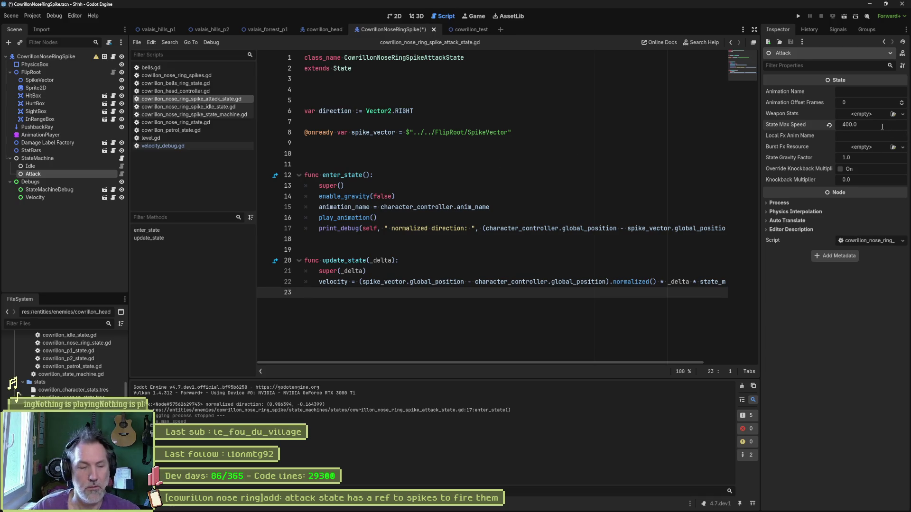
key(F6)
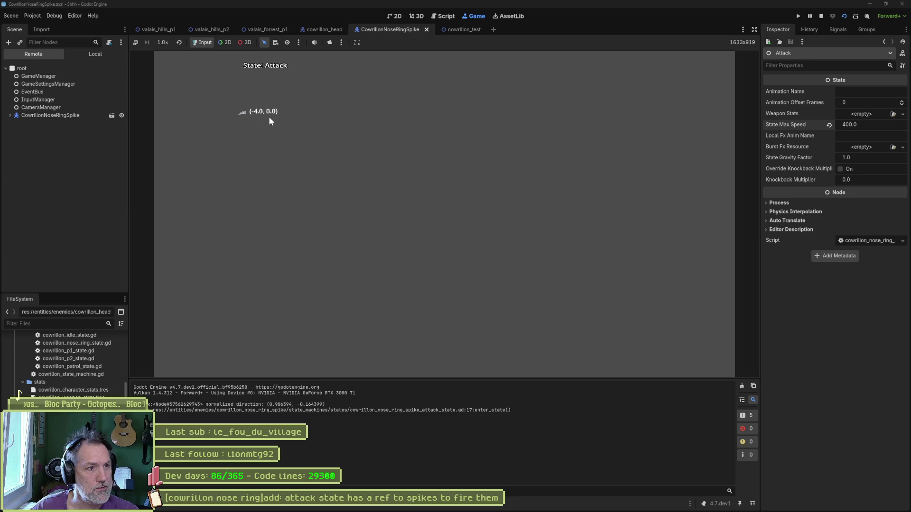
key(F8)
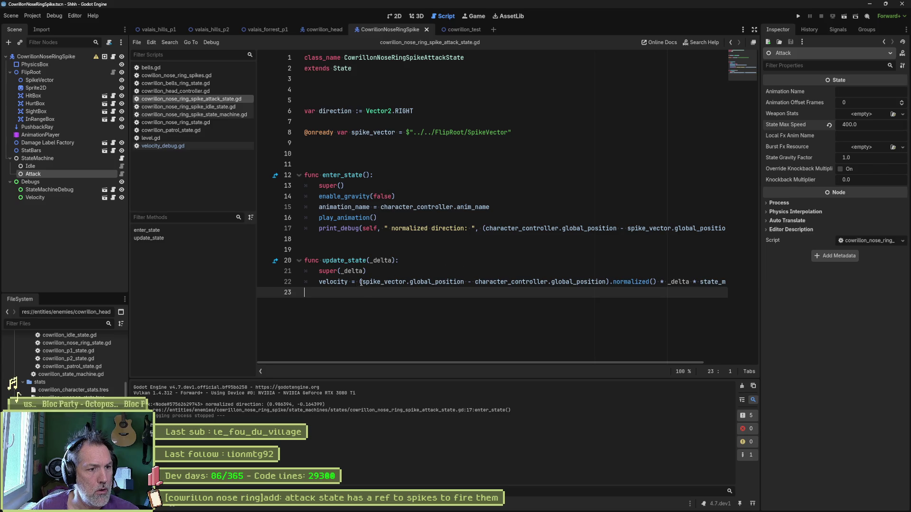
drag(360, 283, 658, 282)
click(486, 138)
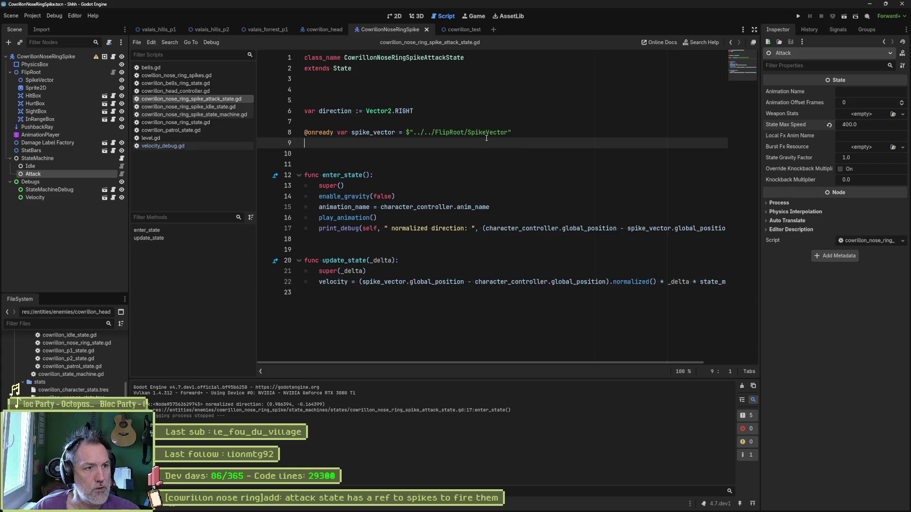
Move the spike_vector declaration above var direction, leaving a blank line between them
key(Up)
key(alt+Up)
key(alt+Up)
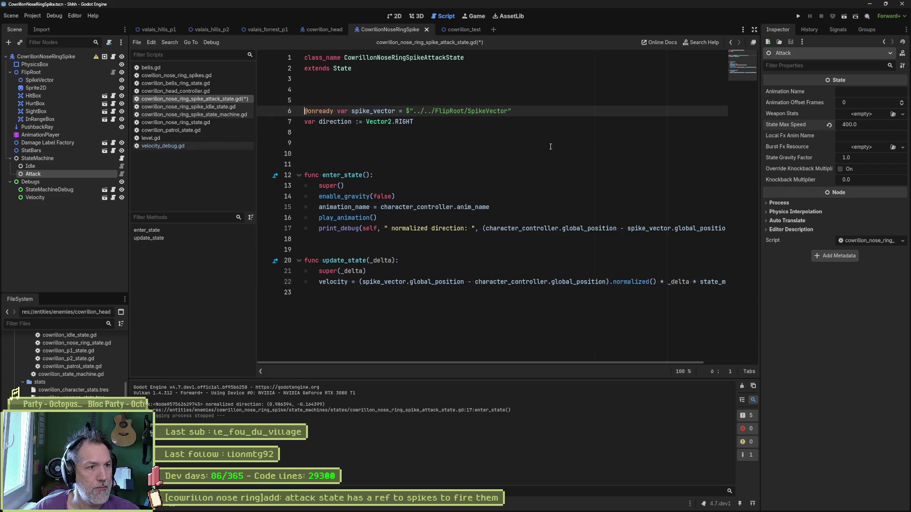
key(Down)
key(alt+Down)
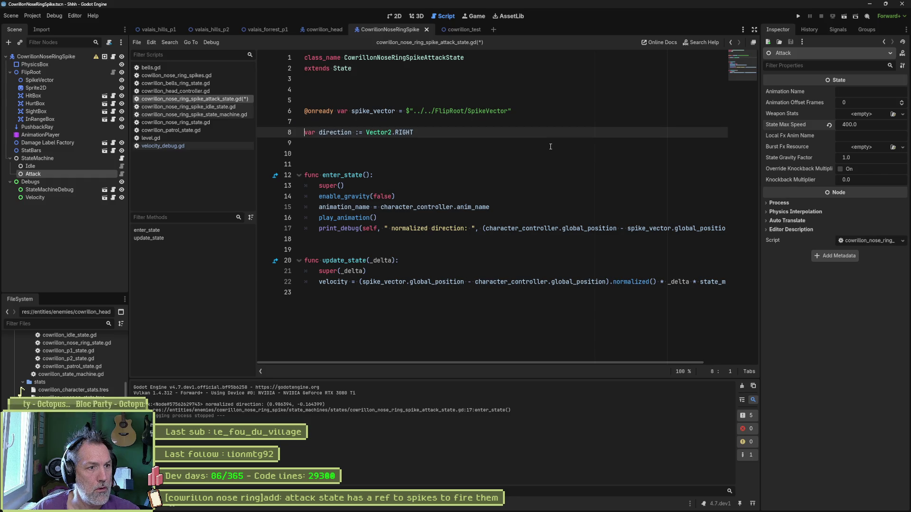
key(Down)
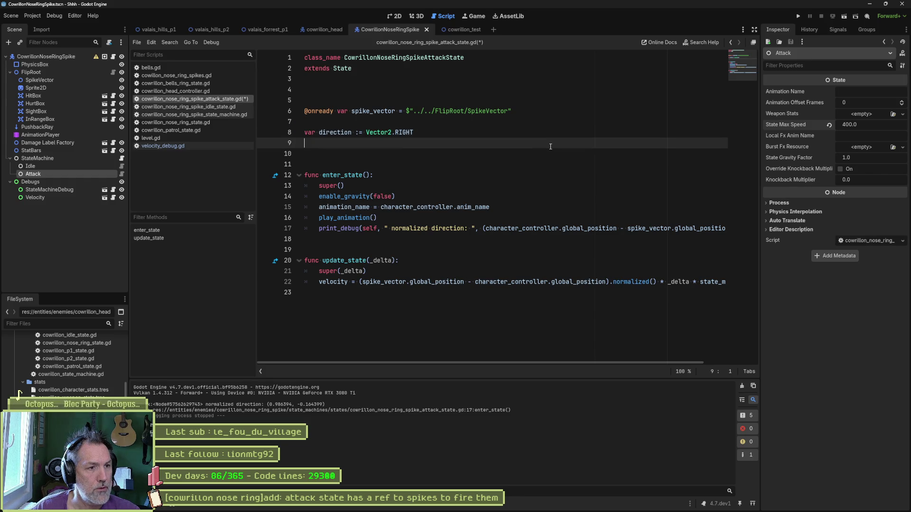
In enter_state, assign direction the normalized spike direction expression after play_animation()
double_click(335, 132)
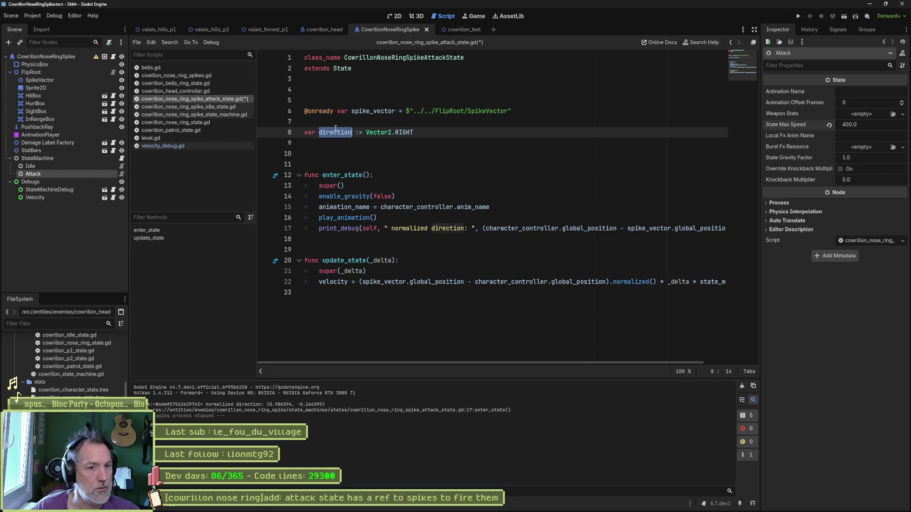
click(403, 221)
key(Return)
text(direction =)
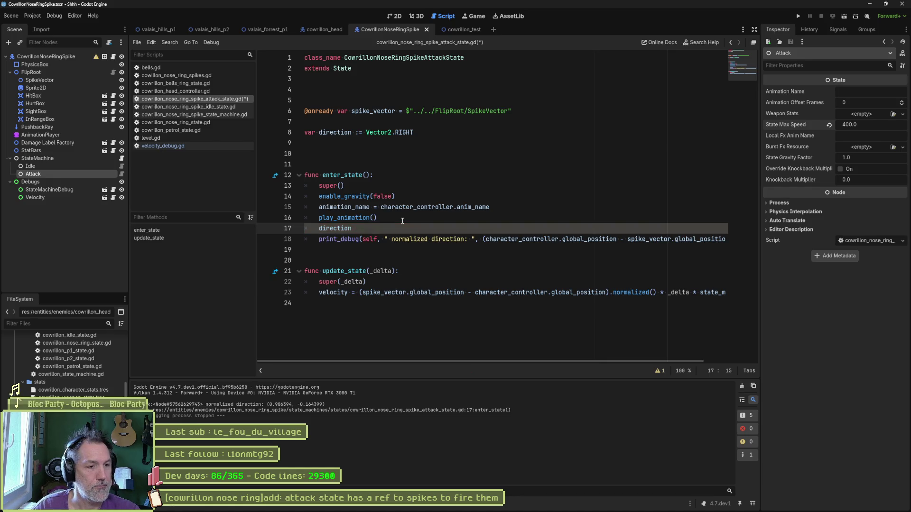
key(ctrl+v)
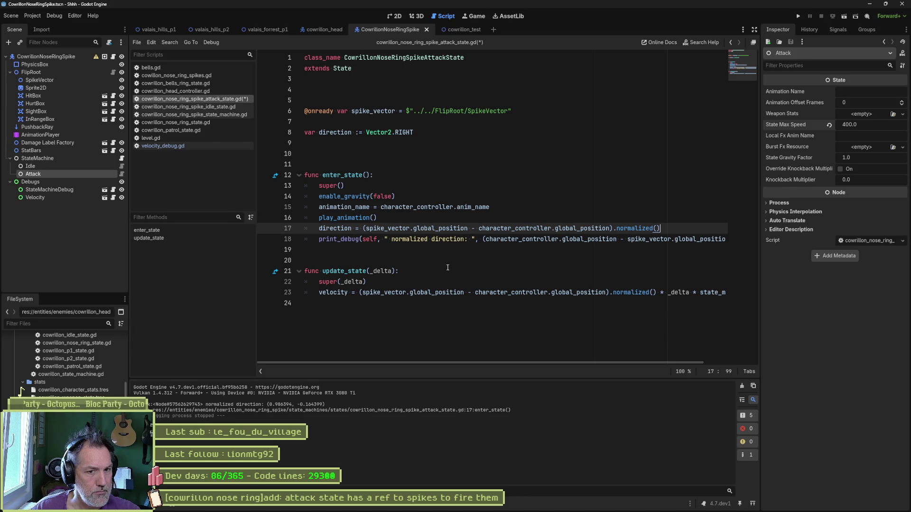
Replace line 23's parenthesised expression with direction and save the attack state script
double_click(337, 232)
click(373, 293)
drag(359, 293, 656, 293)
text(direction * _delta * state_max_speed)
key(ctrl+s)
click(425, 281)
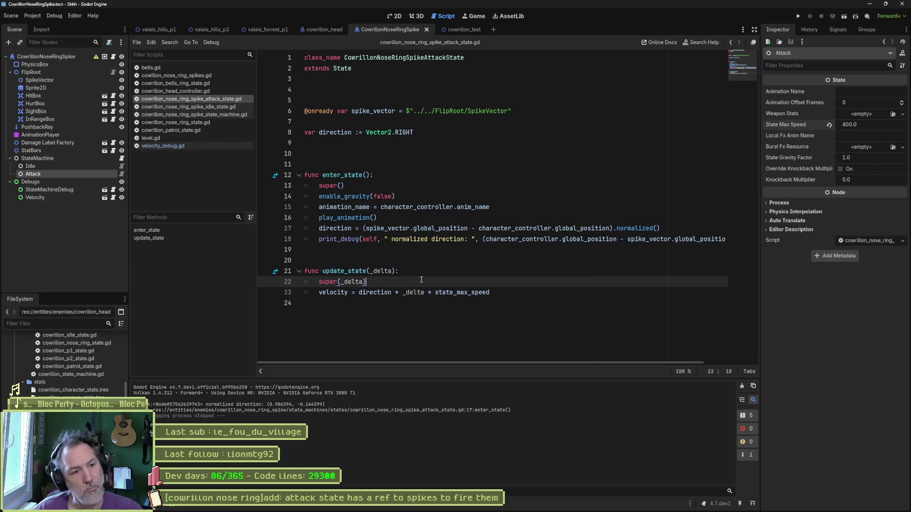
text(a)
key(BackSpace)
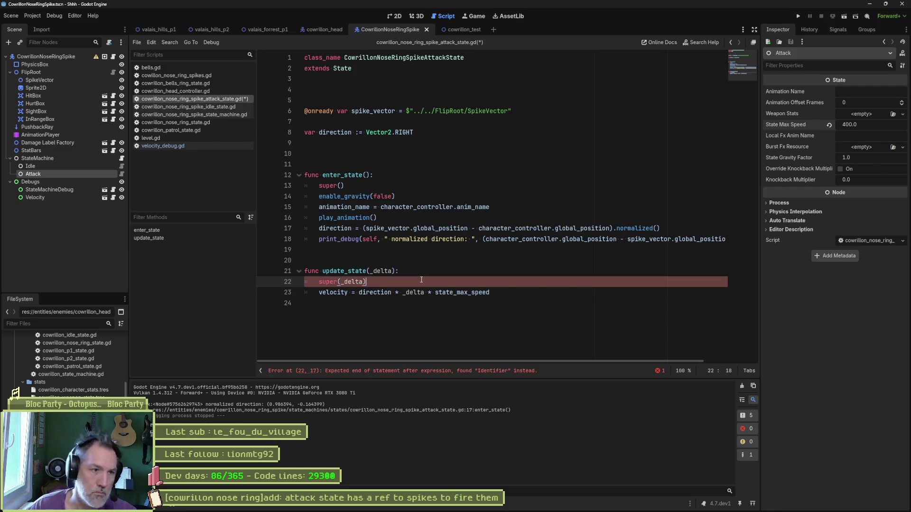
key(ctrl+s)
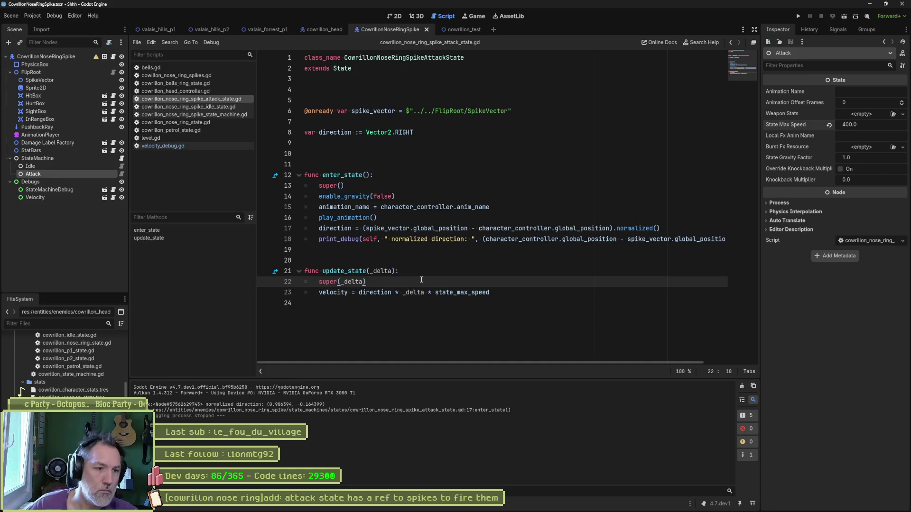
Test the spikes without the _delta factor, then restore _delta and rerun to compare
double_click(413, 292)
key(Delete)
key(Delete)
key(Delete)
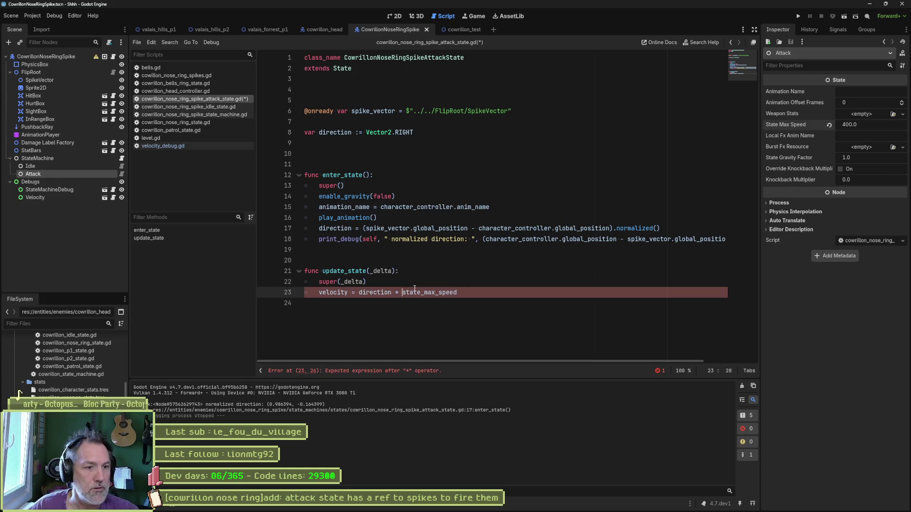
key(F6)
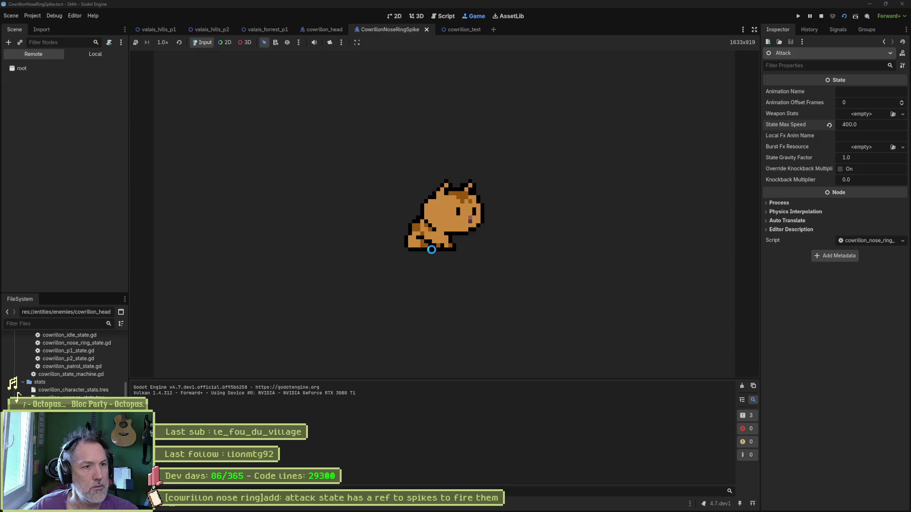
key(F8)
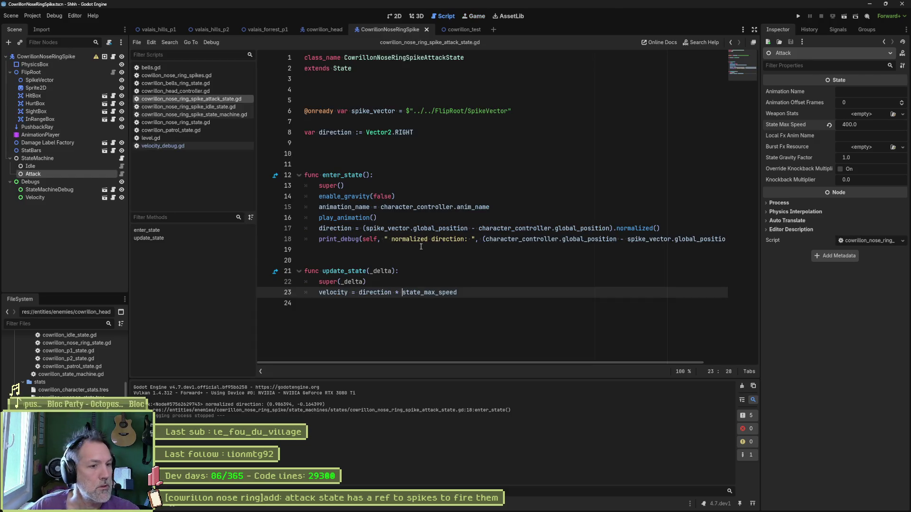
key(ctrl+z)
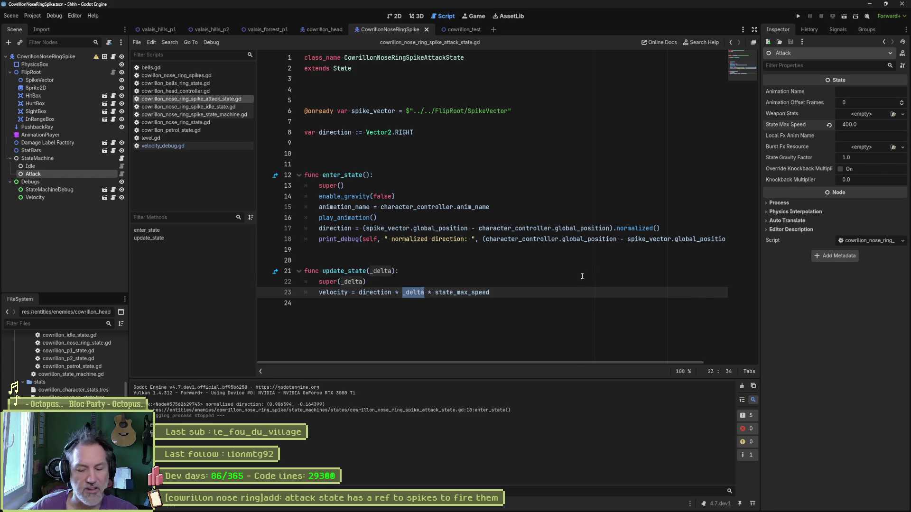
key(F6)
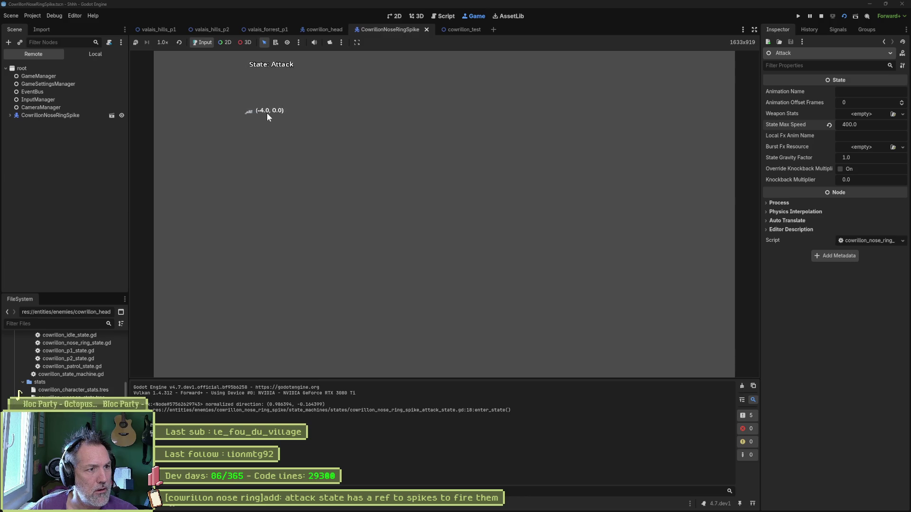
key(F8)
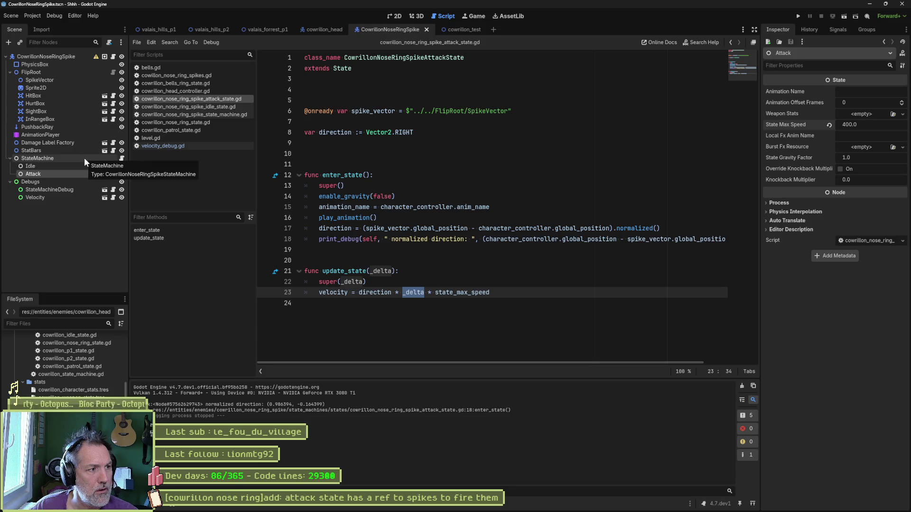
click(318, 29)
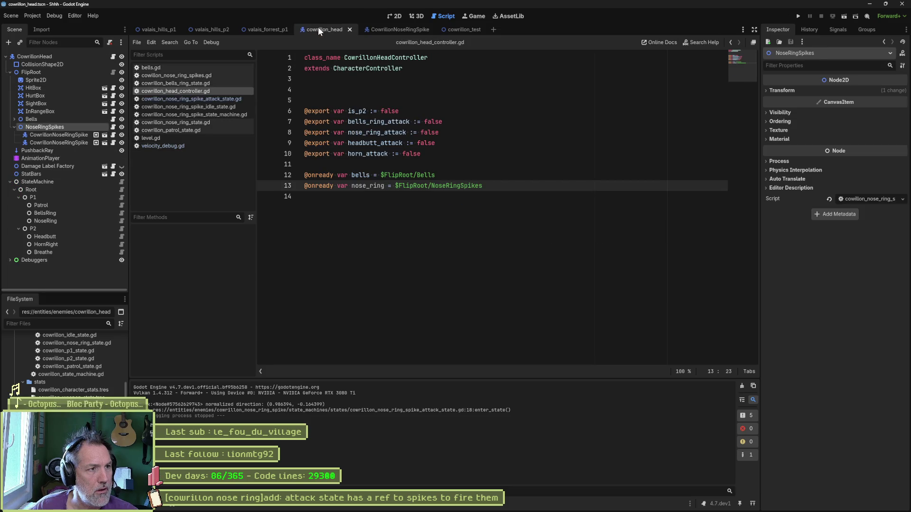
Test-run the cowrillon_test scene
click(459, 28)
key(F6)
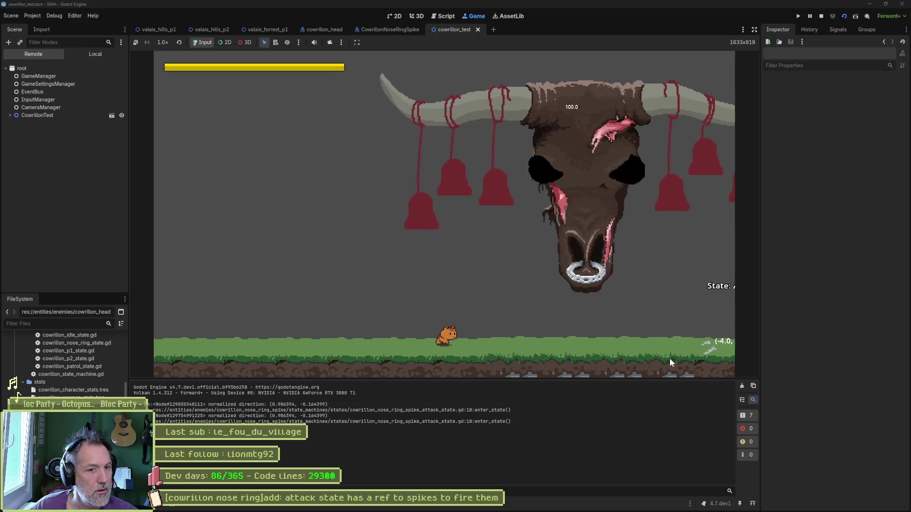
key(F8)
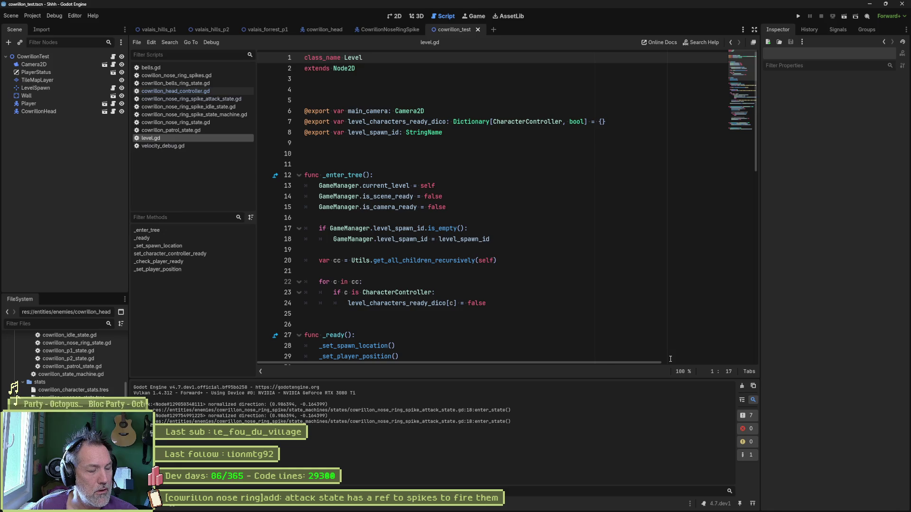
Open the CowrillonNoseRingSpike scene in the 2D view
click(322, 30)
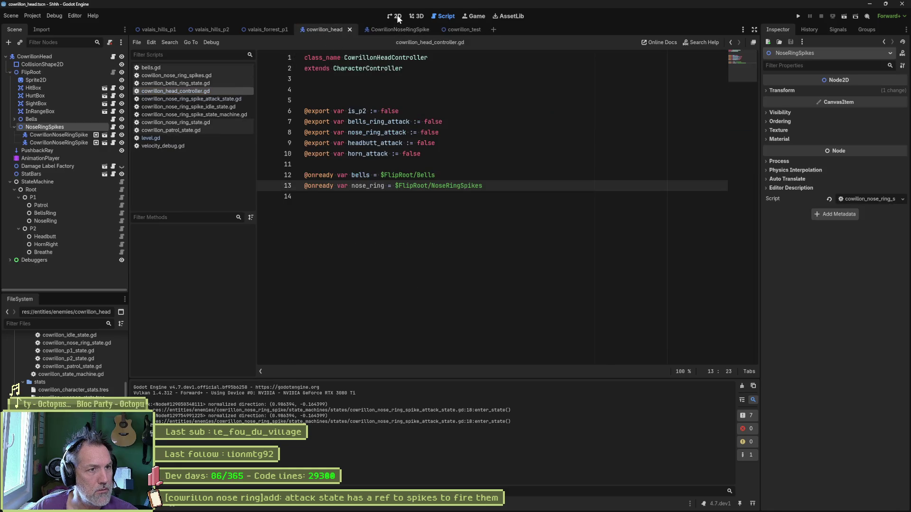
click(395, 16)
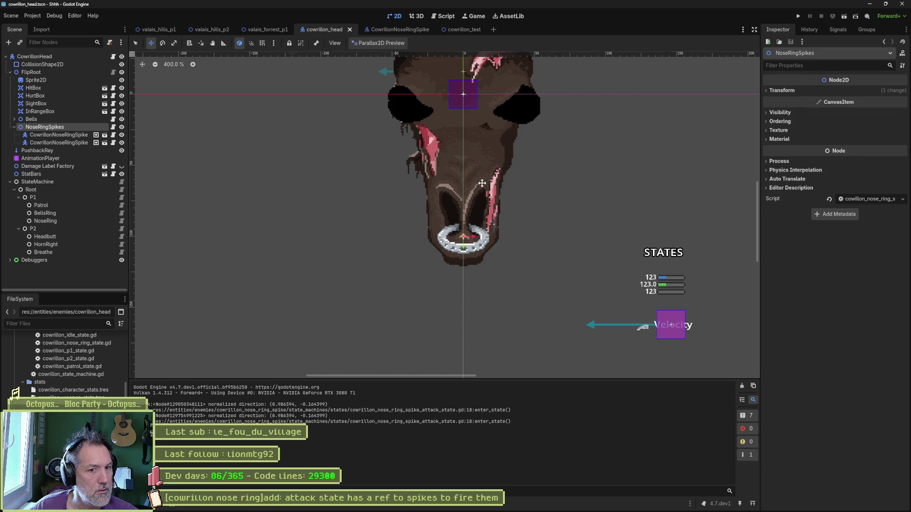
click(405, 29)
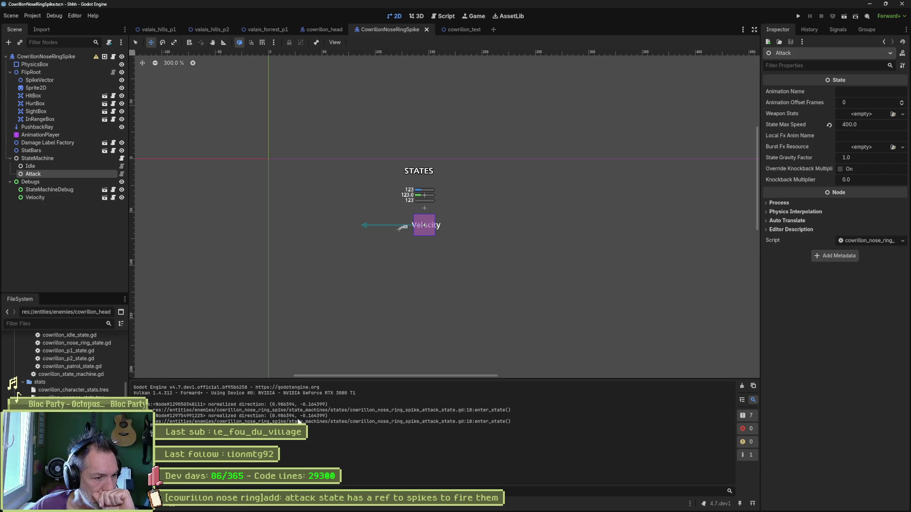
Remove the debug print from the spike attack state's enter_state
click(446, 17)
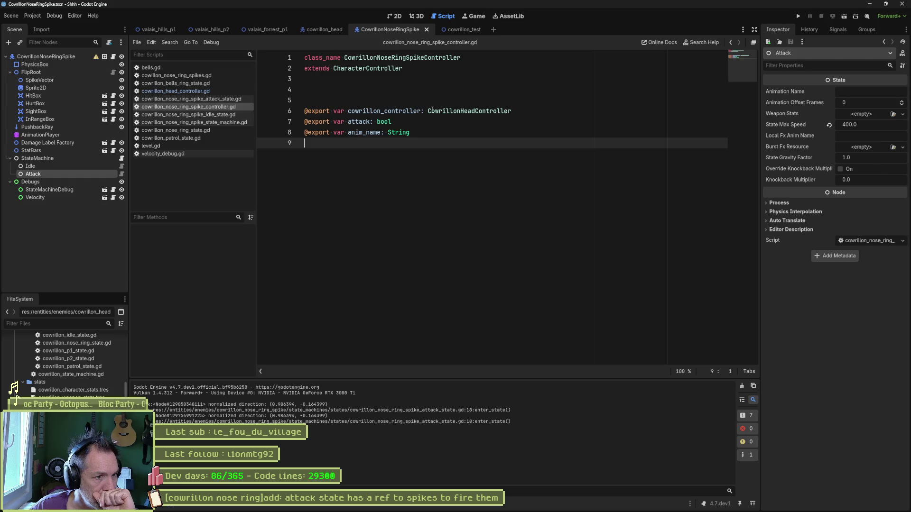
click(121, 173)
key(ctrl+z)
key(ctrl+z)
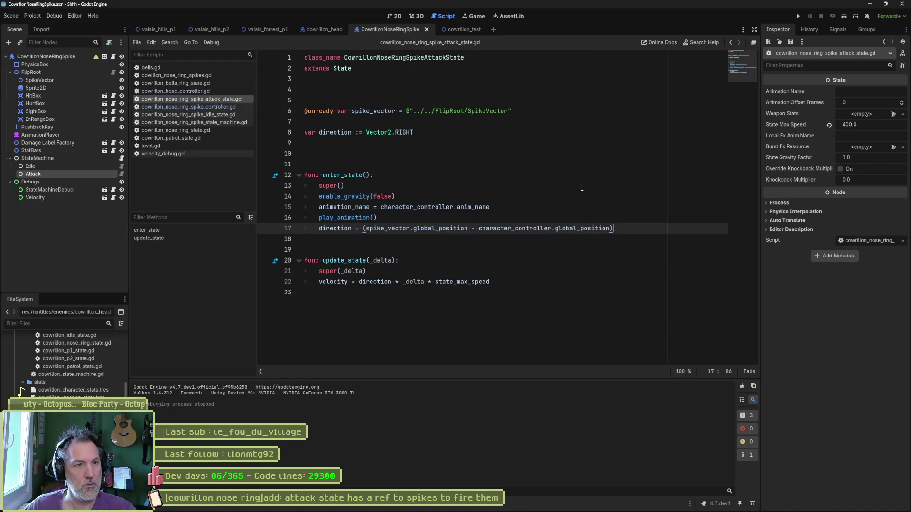
Reset the CowrillonNoseRingSpike root node's position to (0, 0)
click(456, 28)
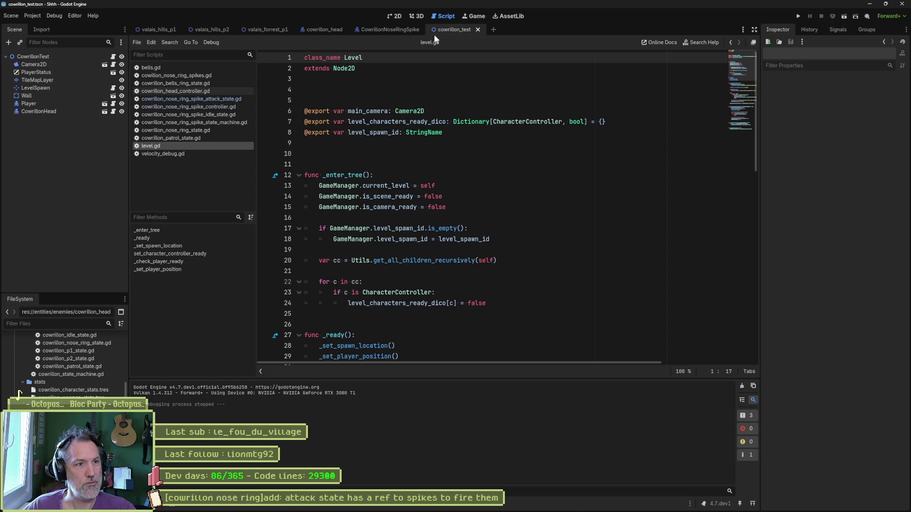
click(388, 29)
click(400, 12)
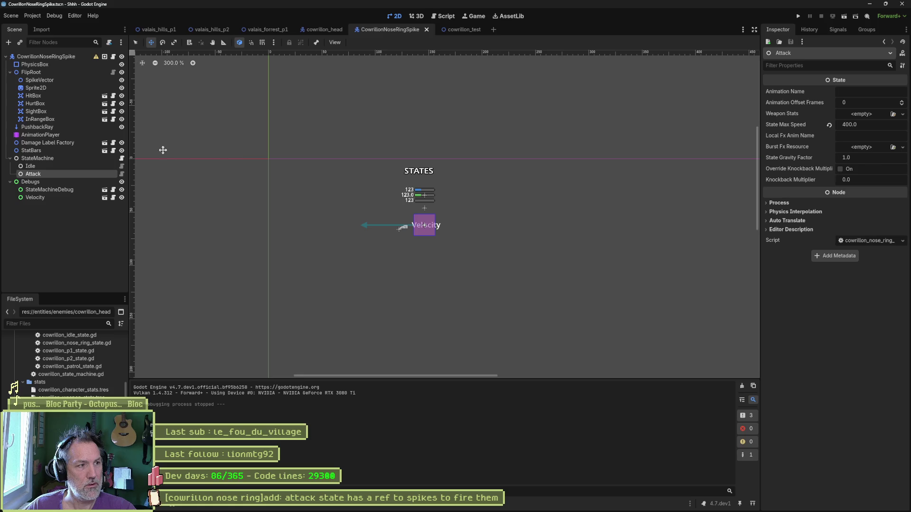
click(70, 56)
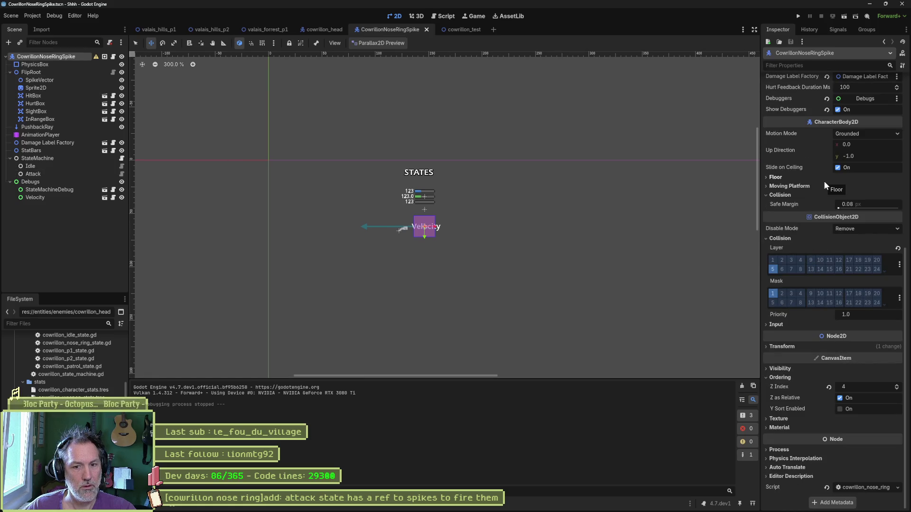
click(786, 347)
click(828, 362)
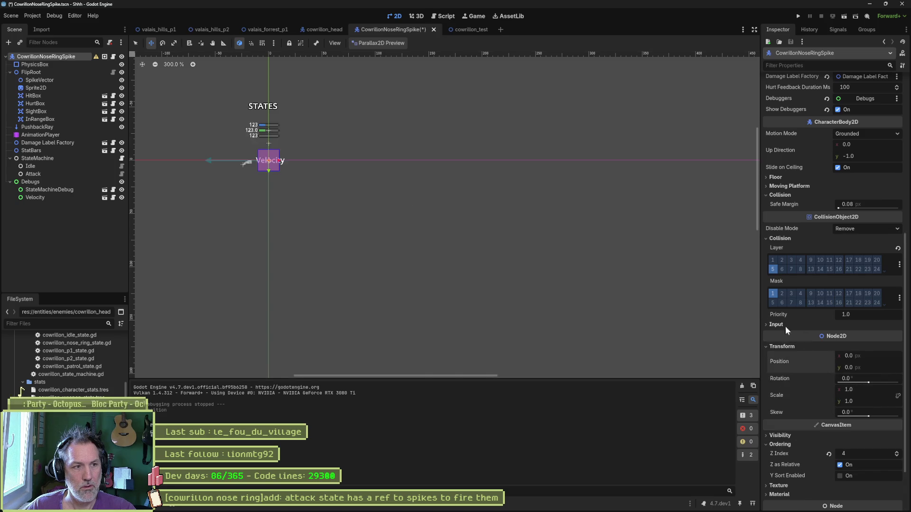
scroll(243, 170, up, 5)
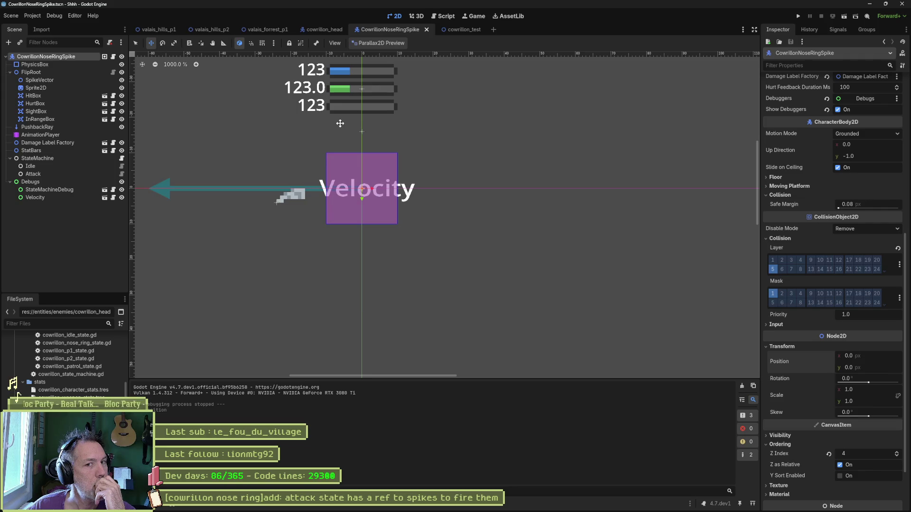
Select CowrillonNoseRingSpike2 in the cowrillon_head scene to inspect it
click(329, 29)
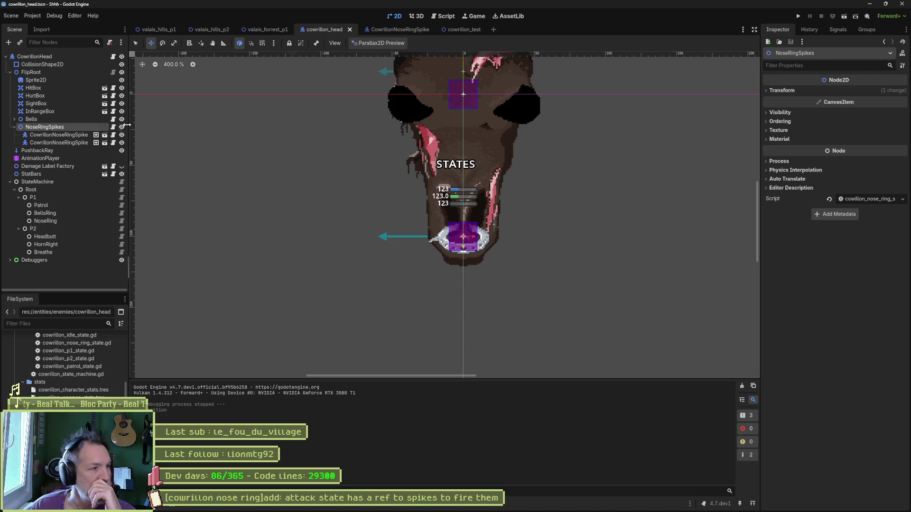
click(68, 135)
click(72, 141)
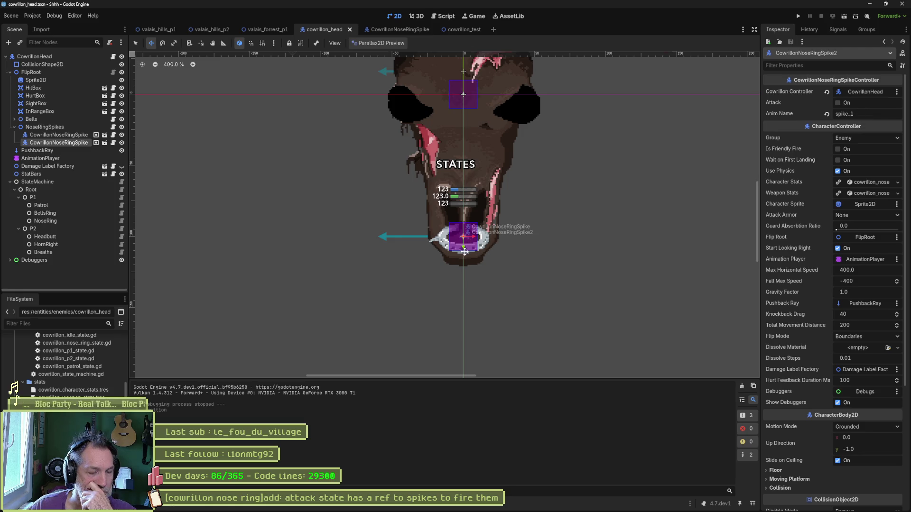
Add a Node2D child named SpikeVector to the first spike, placed at the nose ring's left edge
scroll(465, 251, up, 3)
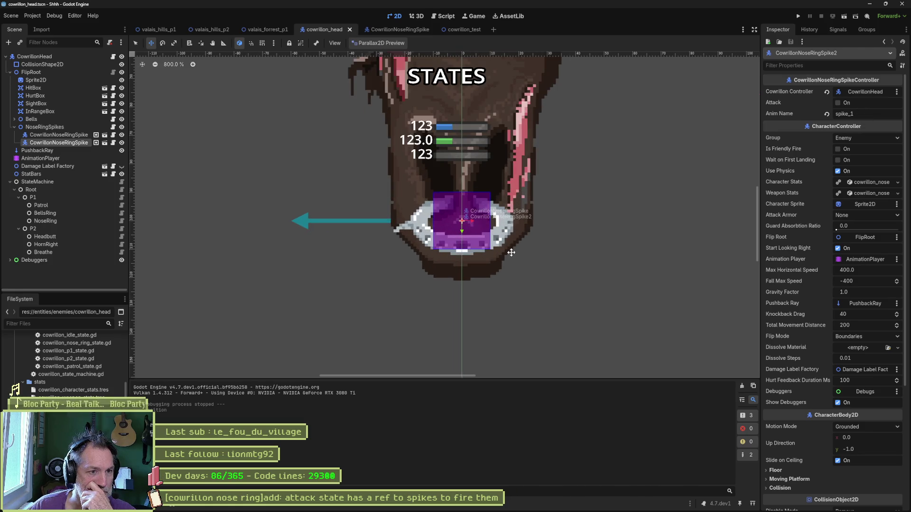
click(78, 135)
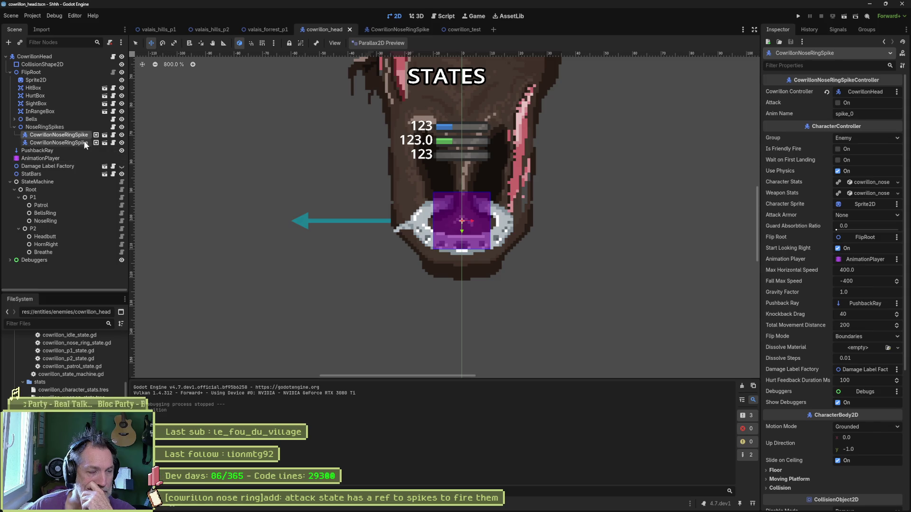
key(ctrl+a)
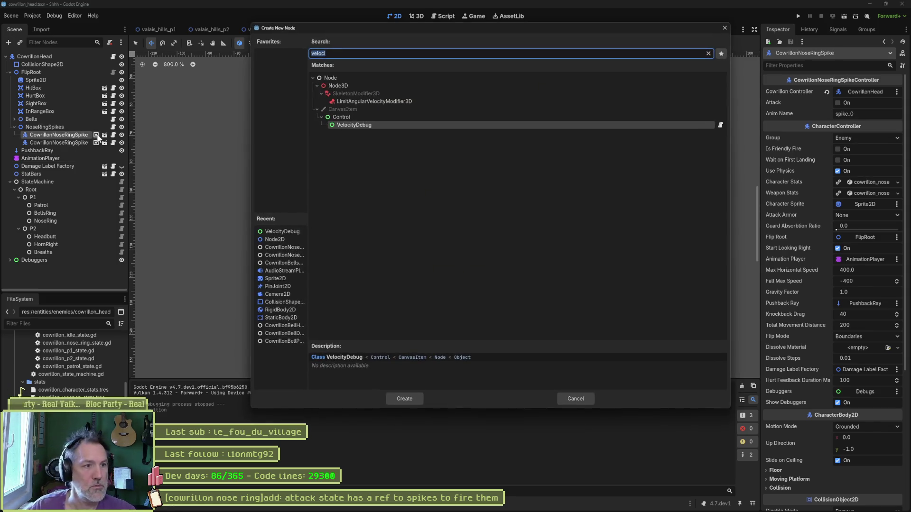
text(node2d)
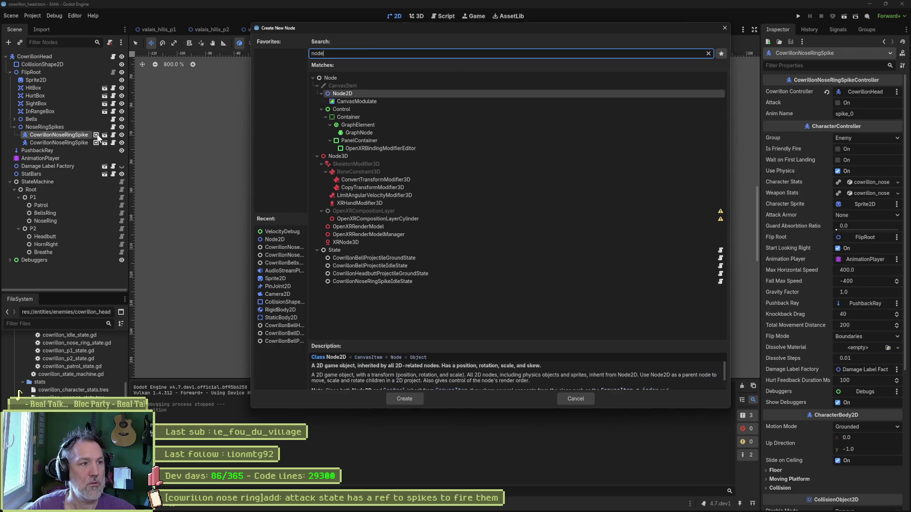
key(Return)
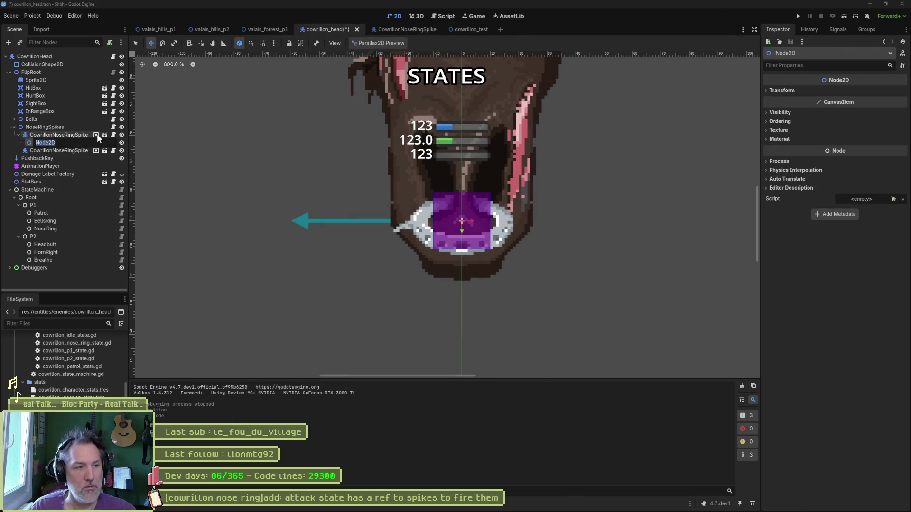
text(Spike)
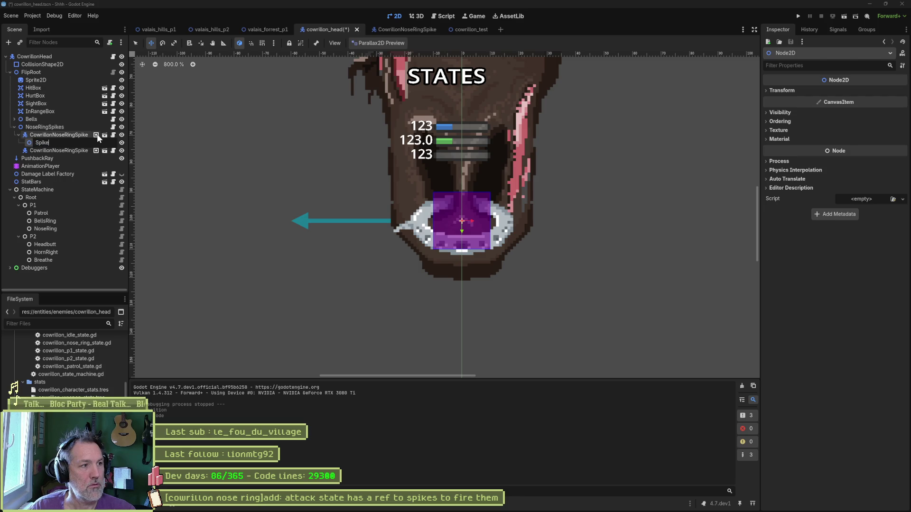
text(Vector)
key(Return)
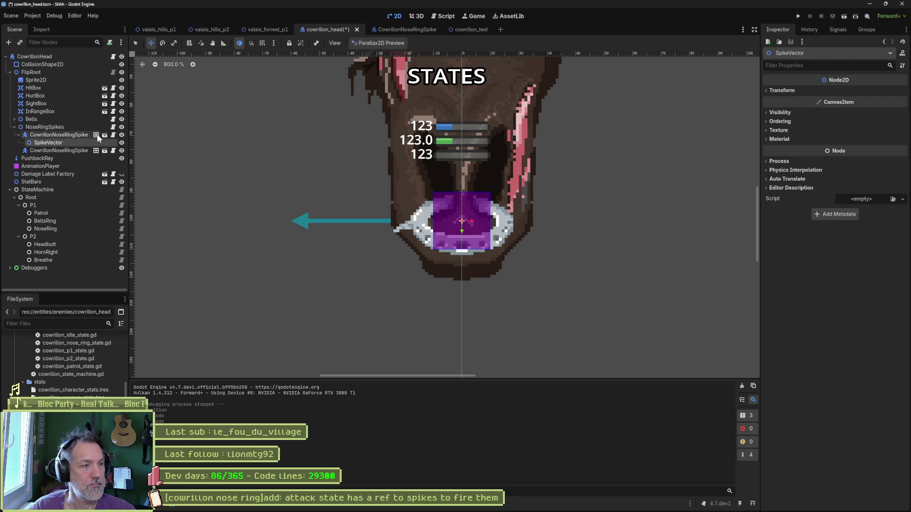
mouse_move(389, 230)
mouse_down()
mouse_move(370, 242)
mouse_move(320, 238)
mouse_up()
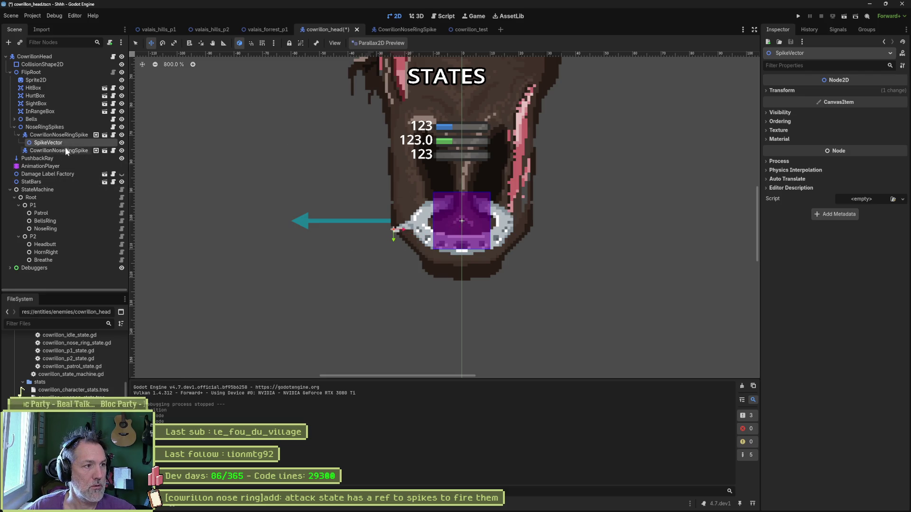
Duplicate SpikeVector under the second spike and position it lower beside the ring
click(46, 151)
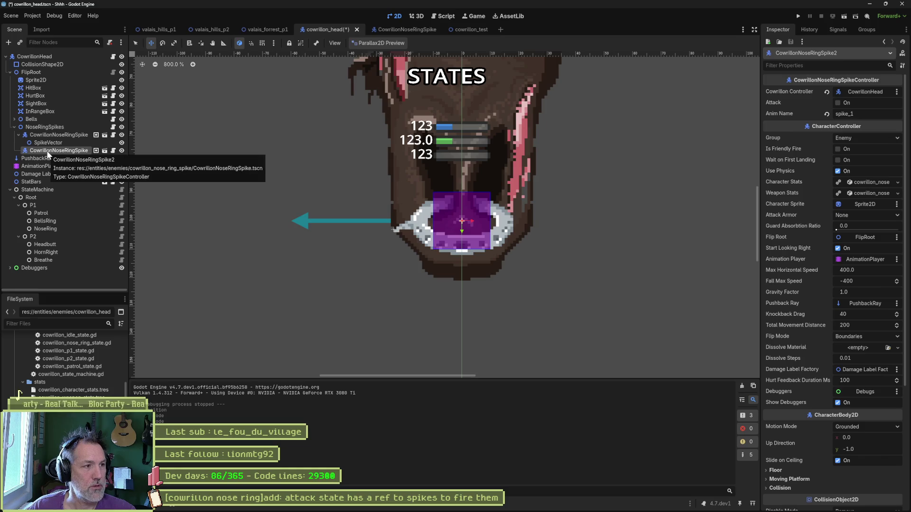
key(ctrl+d)
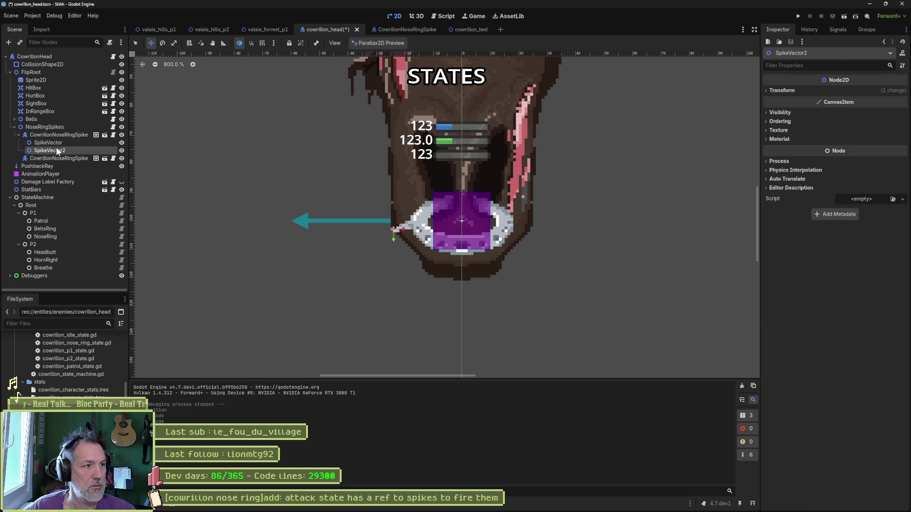
drag(54, 160, 55, 162)
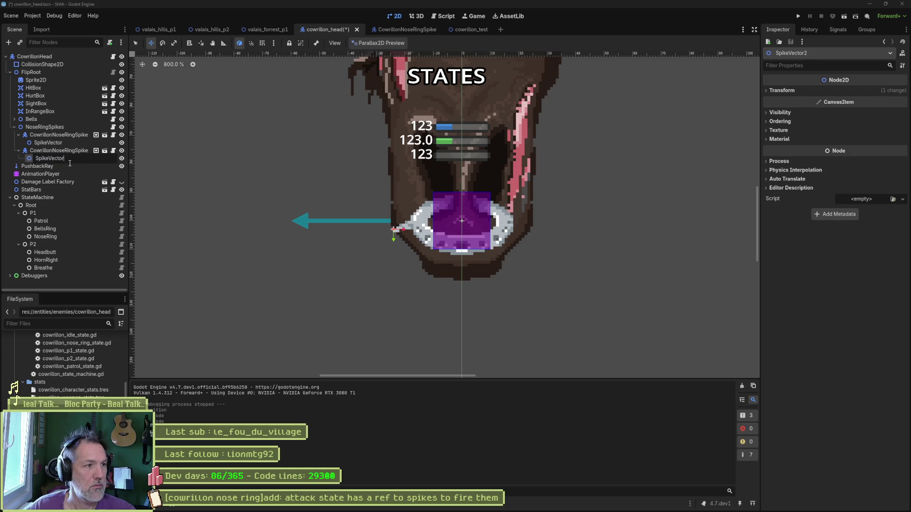
drag(392, 256, 409, 278)
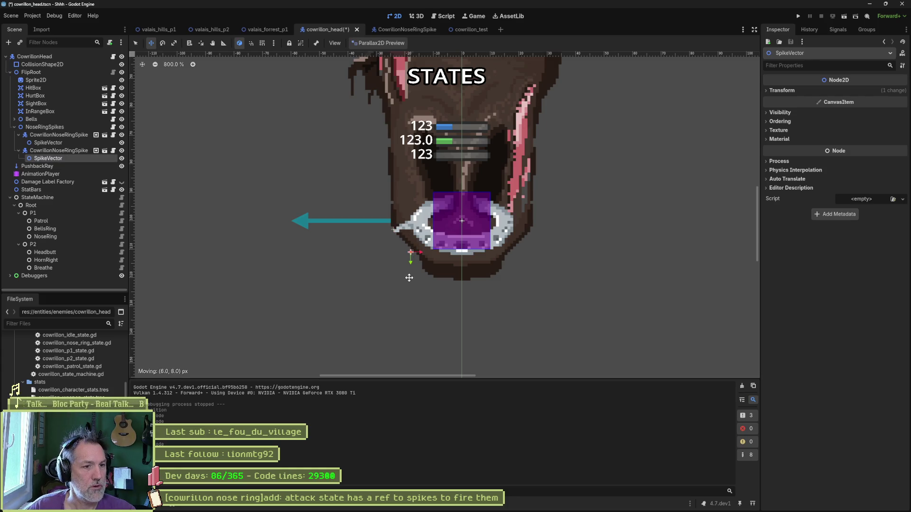
click(113, 136)
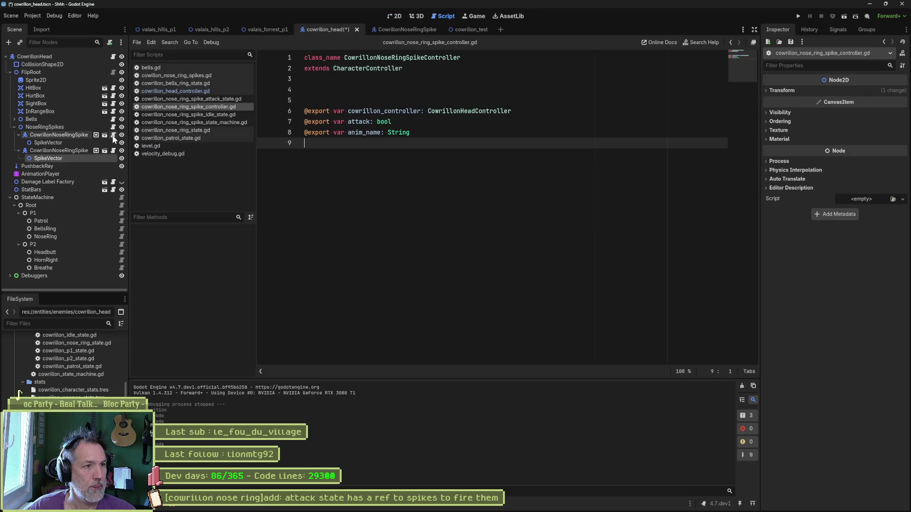
Drag SpikeVector into the controller script to create a spike_vector reference and save
drag(47, 142, 329, 149)
click(412, 133)
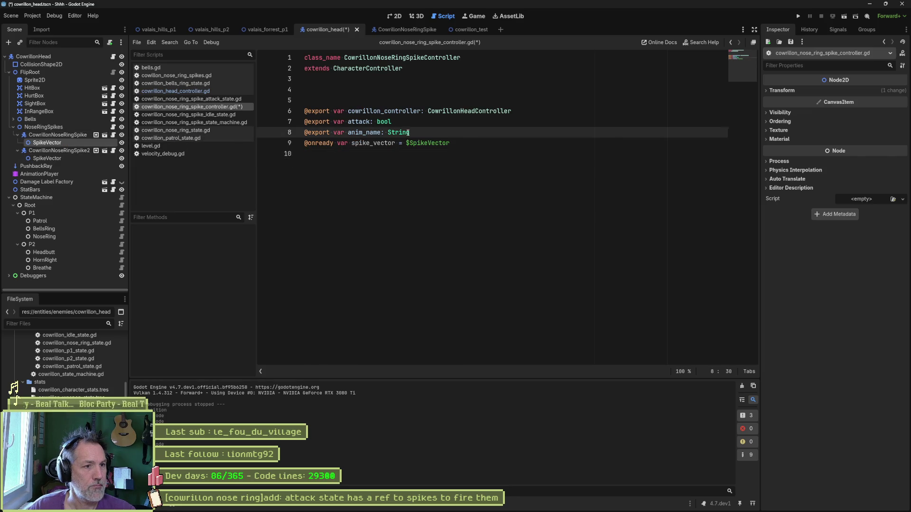
key(Return)
key(ctrl+s)
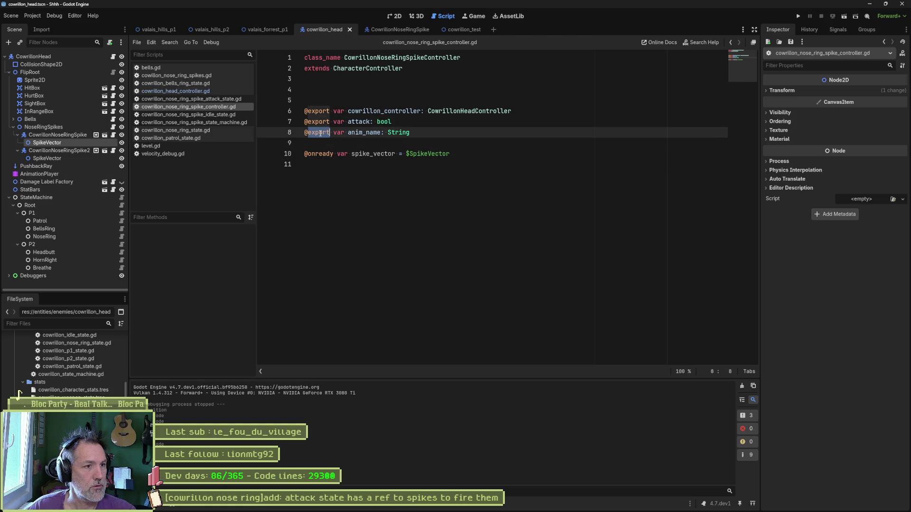
double_click(323, 154)
text(export)
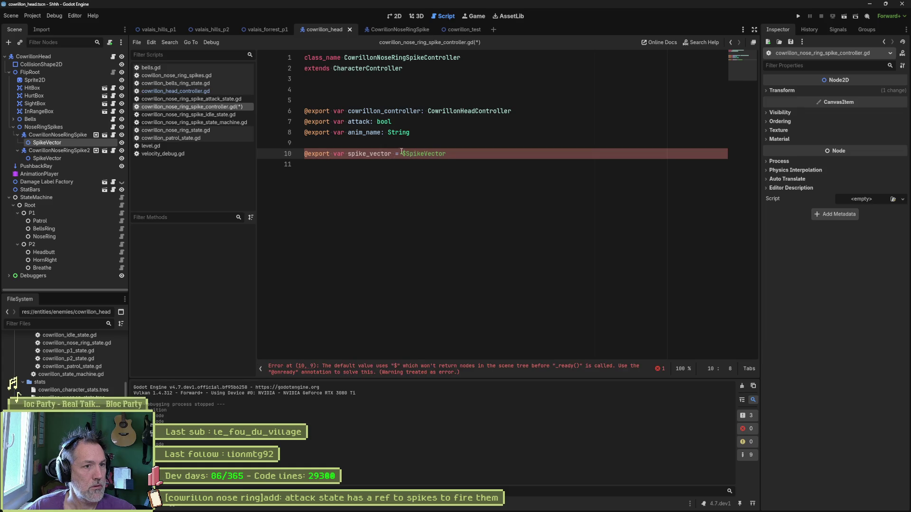
drag(393, 154, 483, 159)
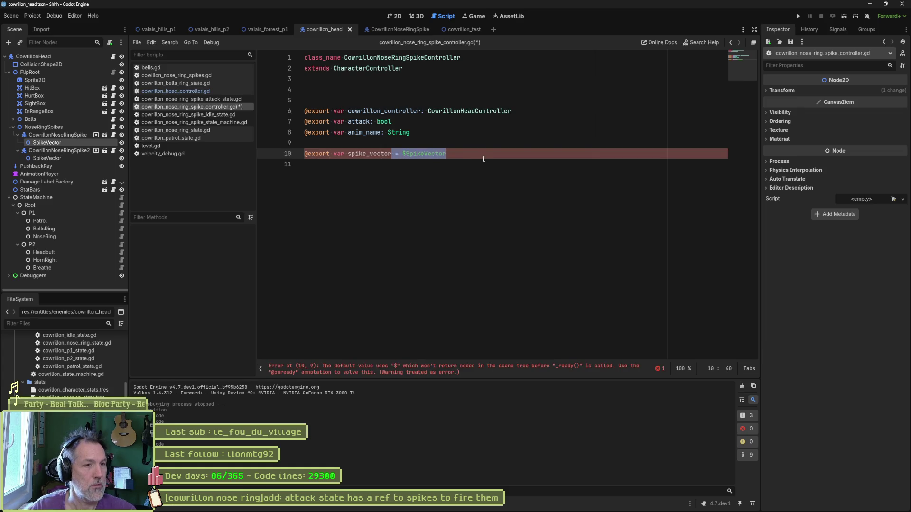
text(: Node2D)
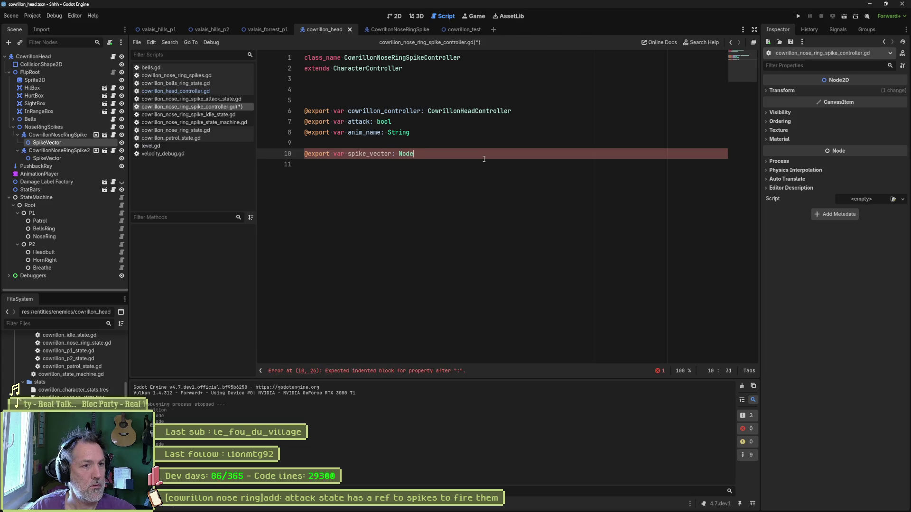
key(Escape)
key(Home)
key(BackSpace)
key(ctrl+s)
Assign each spike's SpikeVector to its Spike Vector property and save the cowrillon_head scene
mouse_move(63, 140)
mouse_down()
mouse_move(284, 101)
mouse_move(859, 105)
mouse_move(866, 125)
mouse_up()
click(59, 151)
drag(61, 157, 863, 124)
key(ctrl+s)
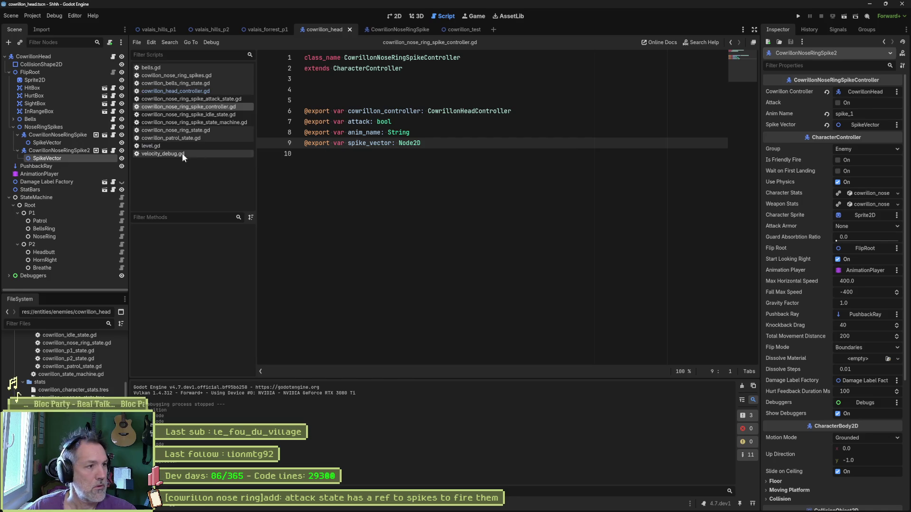
click(113, 150)
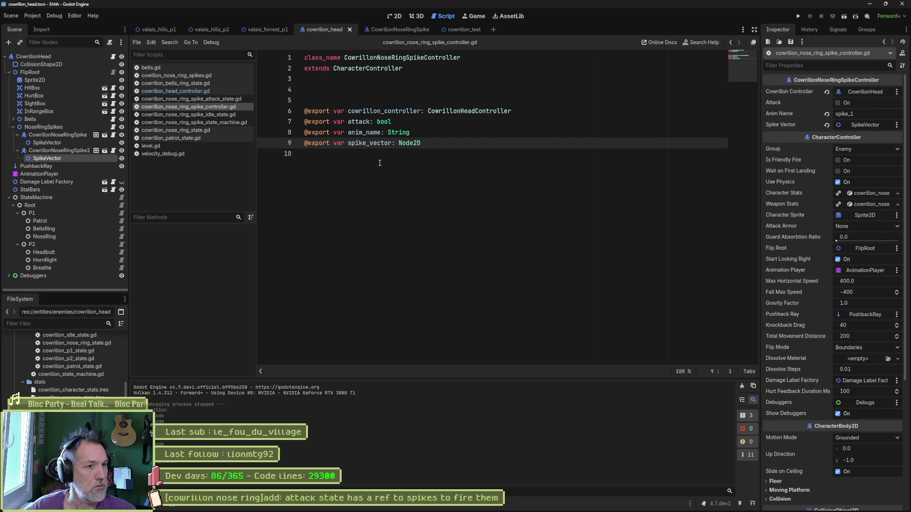
click(96, 151)
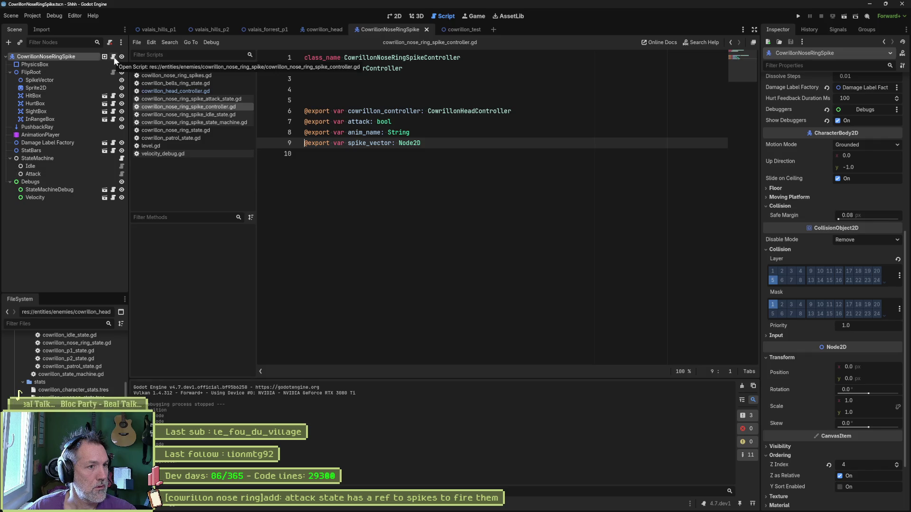
click(122, 174)
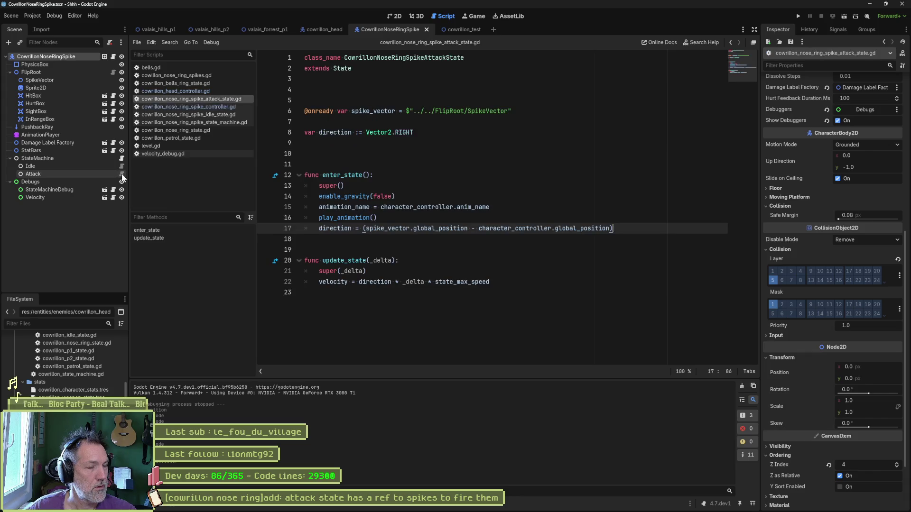
click(382, 112)
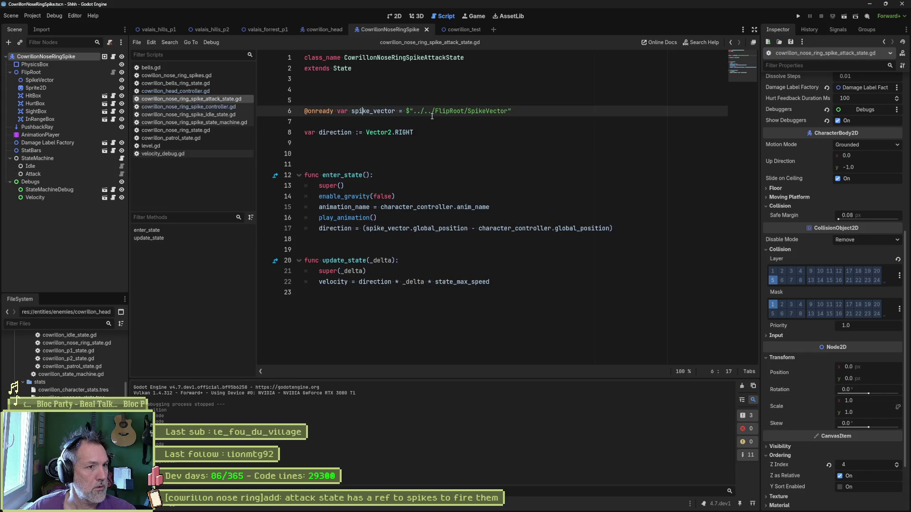
key(ctrl+x)
key(Delete)
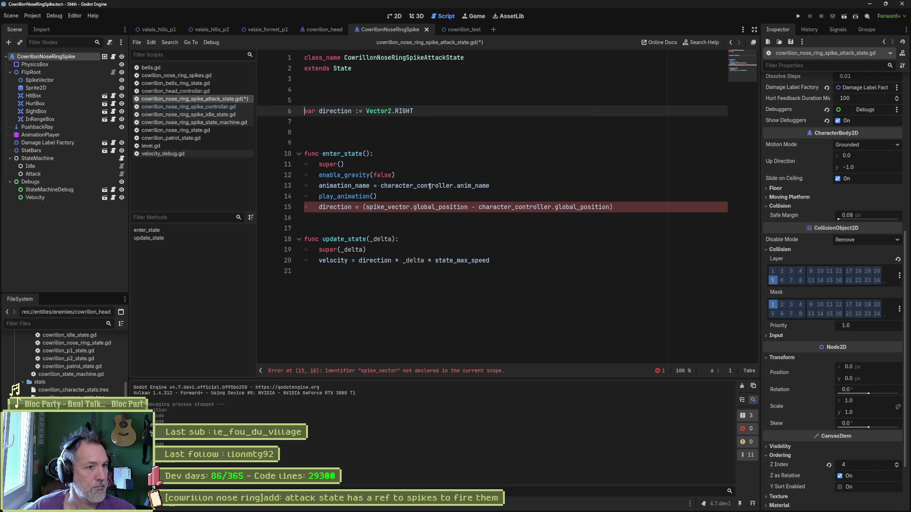
Change line 15 to use character_controller.spike_vector, save, and run cowrillon_test
click(366, 207)
text(ch)
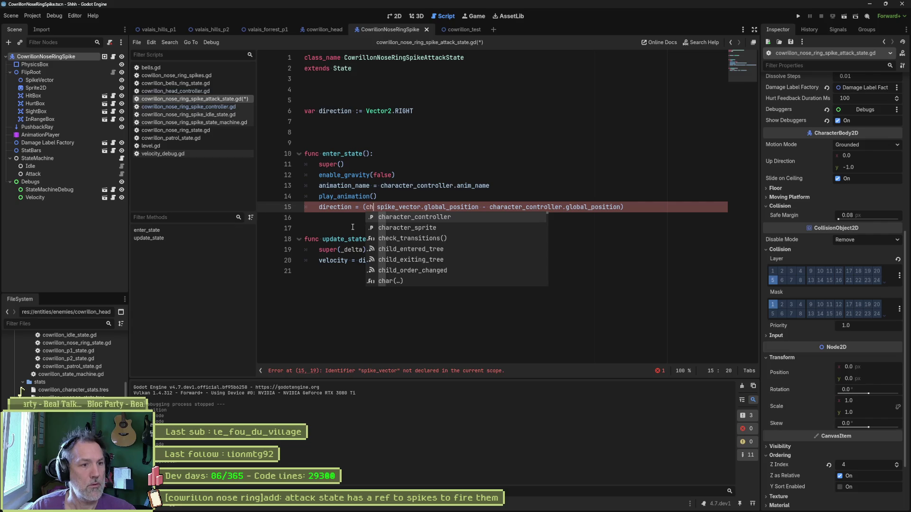
key(Return)
text(.)
key(ctrl+s)
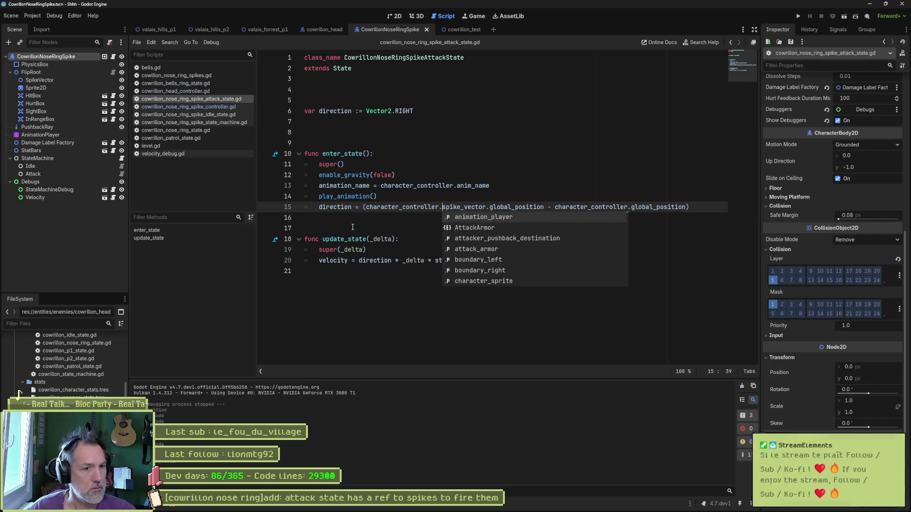
click(425, 232)
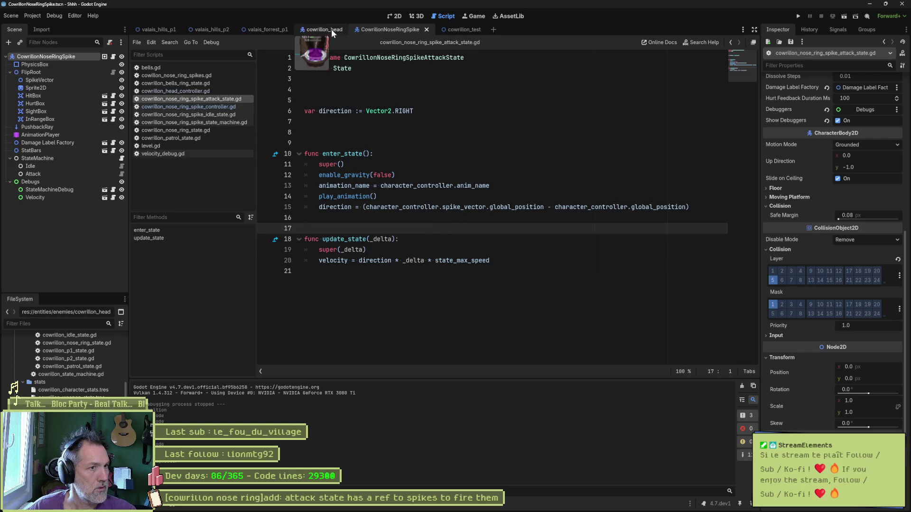
click(464, 31)
key(F6)
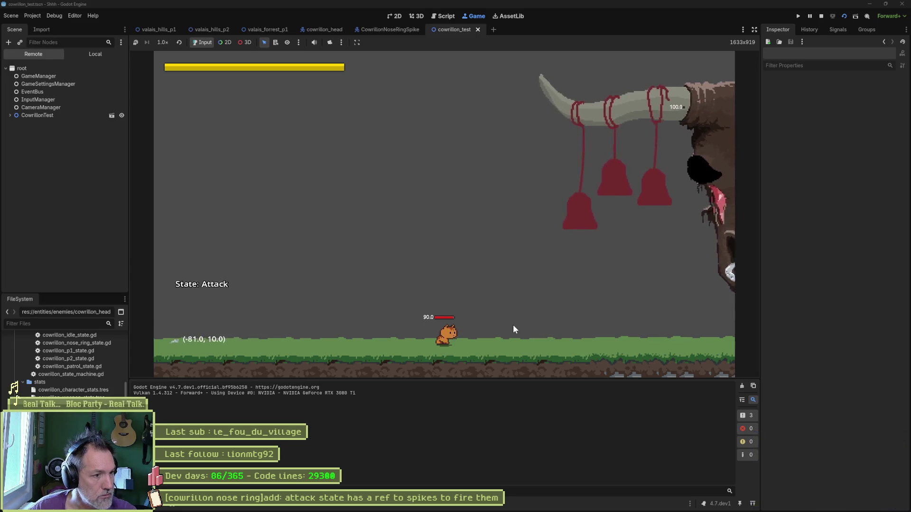
key(F8)
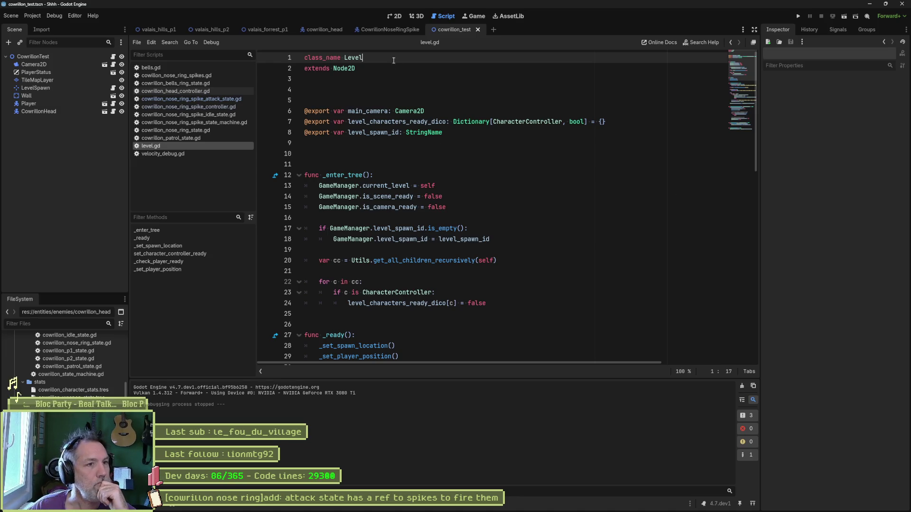
Set the spike's Moving Platform On Leave option to Do Nothing
click(394, 29)
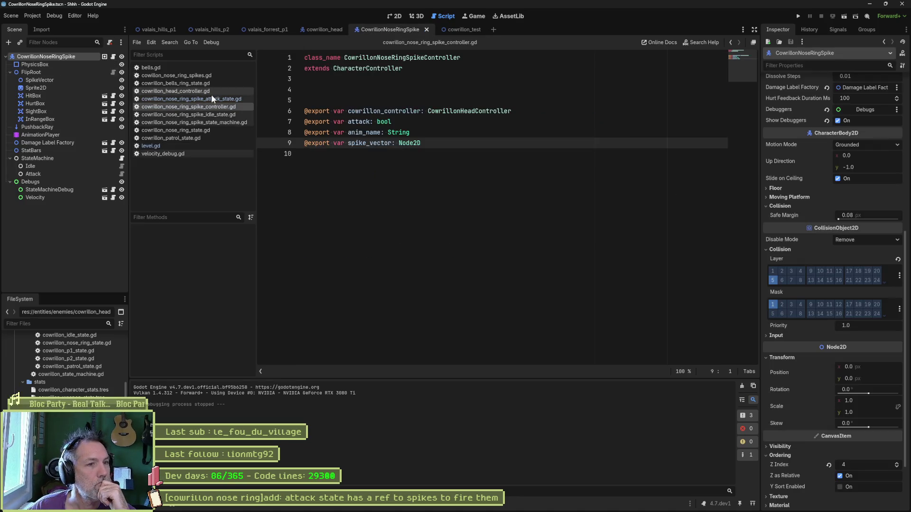
click(783, 197)
click(858, 208)
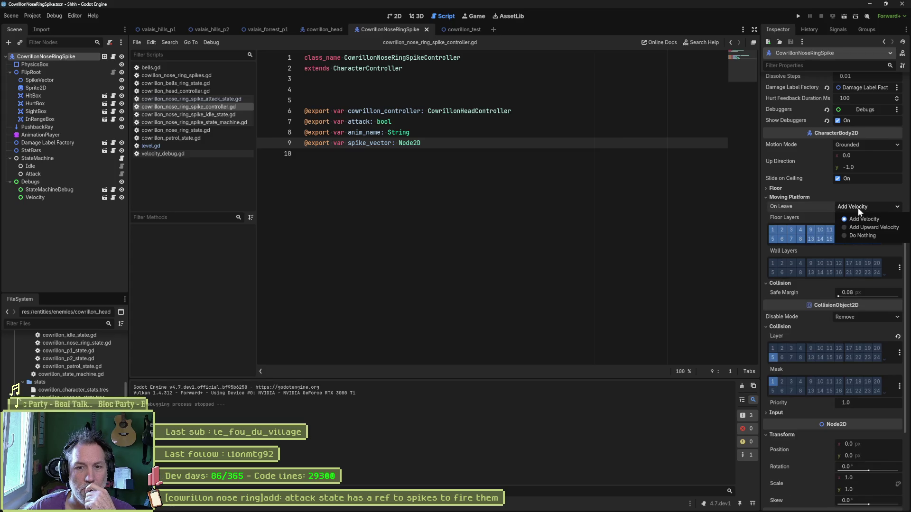
click(862, 236)
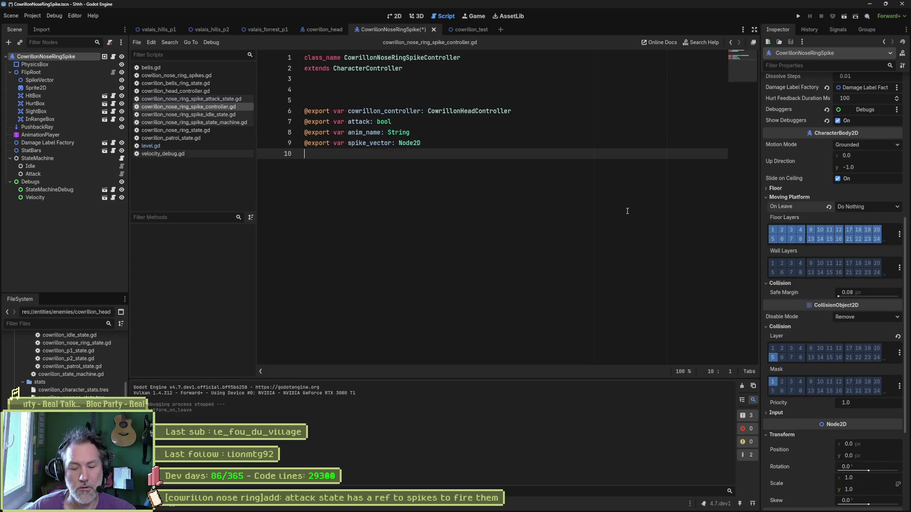
Test-run the cowrillon_test scene and stop the debug session
key(F5)
click(464, 30)
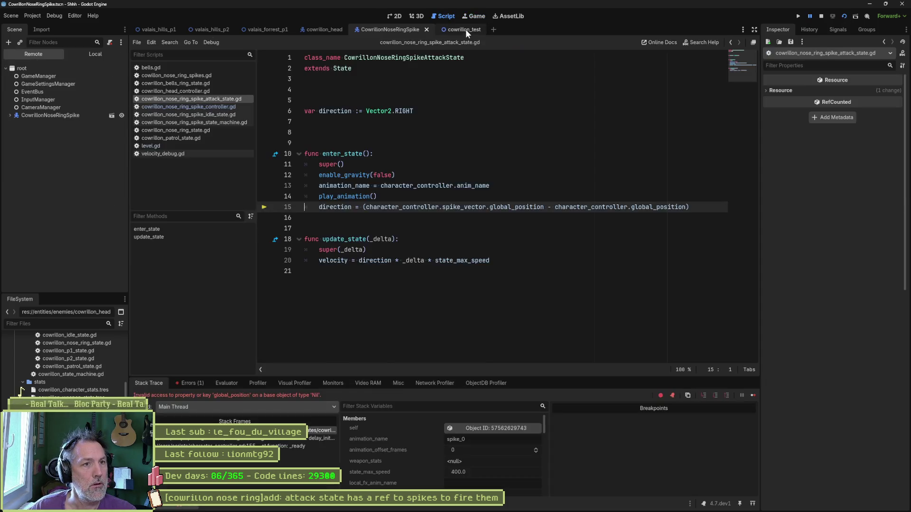
key(F6)
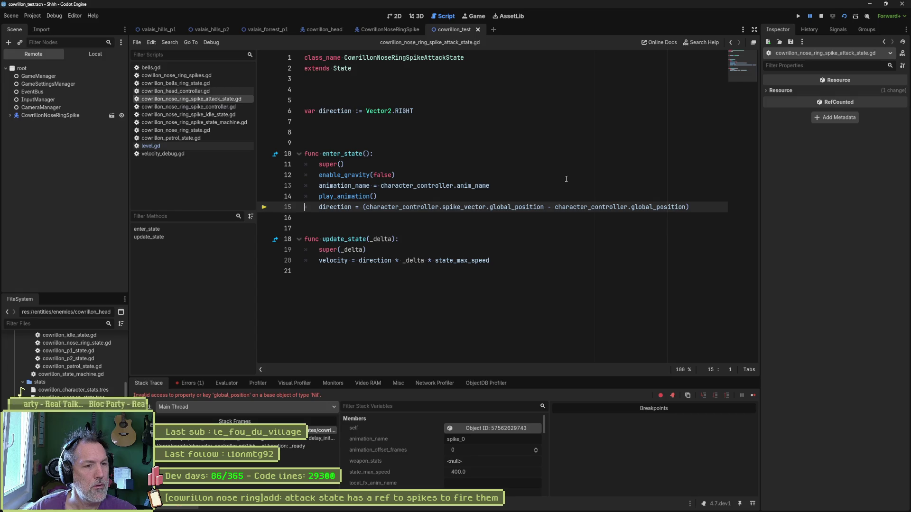
key(F8)
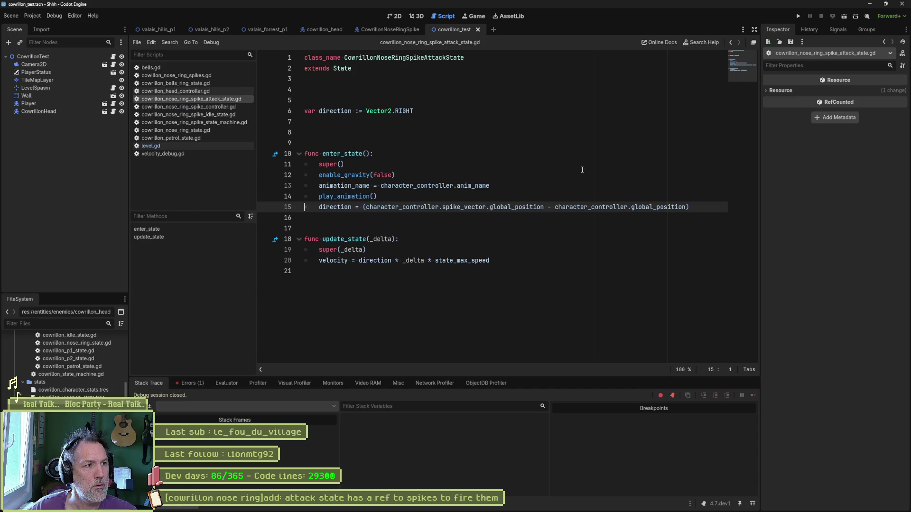
click(329, 31)
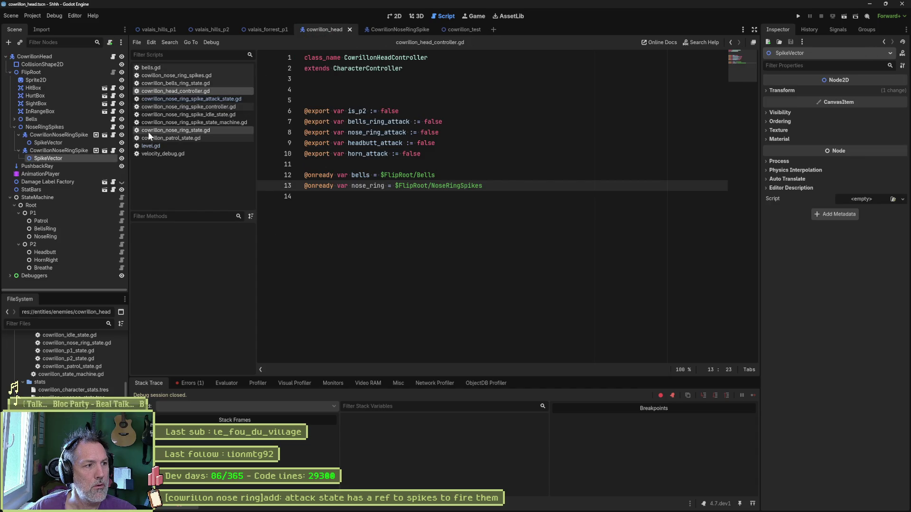
Revert the spike's On Leave to Add Velocity, then run cowrillon_test with F6
click(75, 135)
click(69, 150)
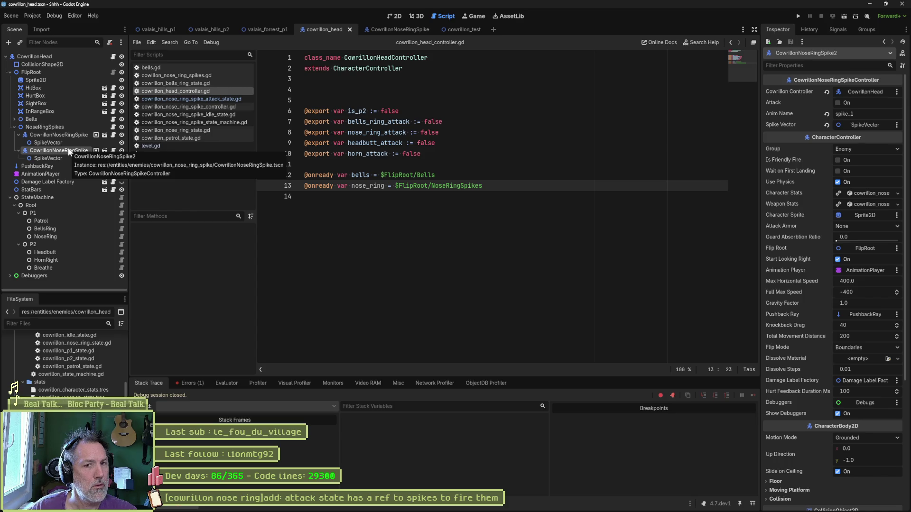
click(394, 28)
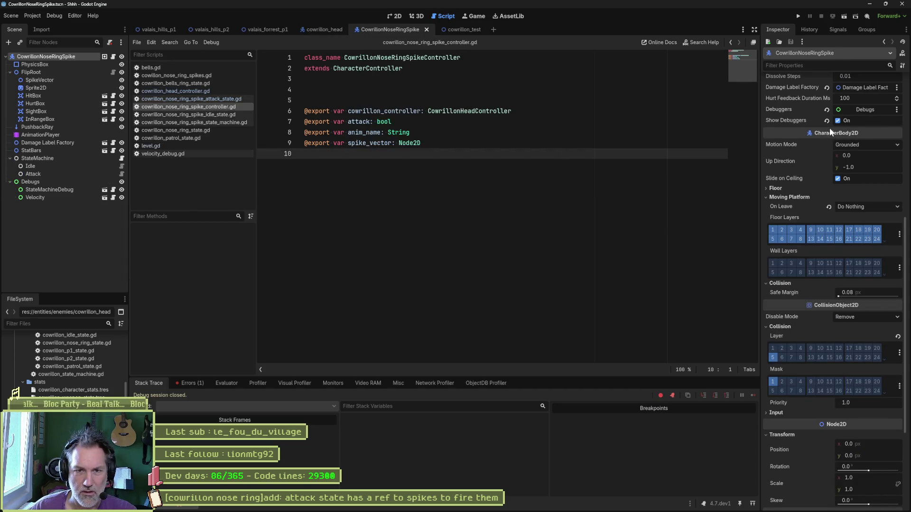
click(828, 207)
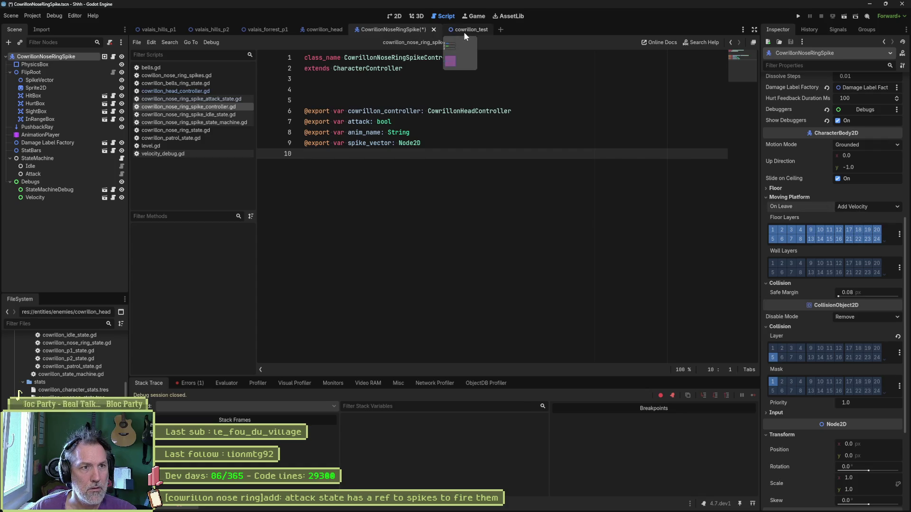
click(463, 31)
key(F6)
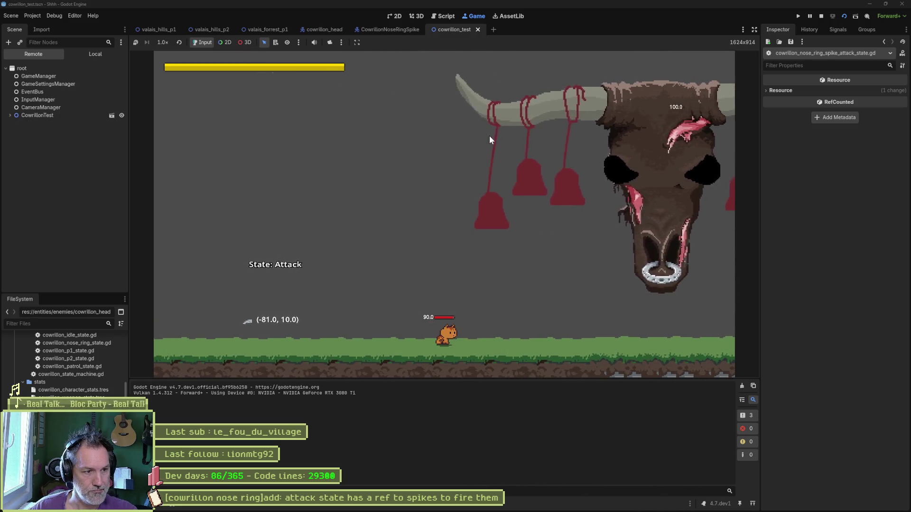
Stop the running game and close the level.gd and velocity_debug.gd scripts
key(F8)
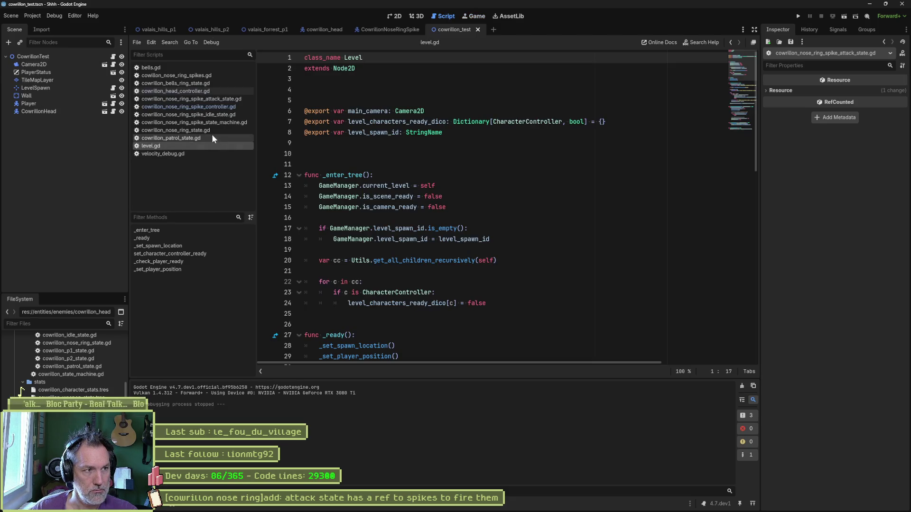
key(alt+Left)
middle_click(168, 147)
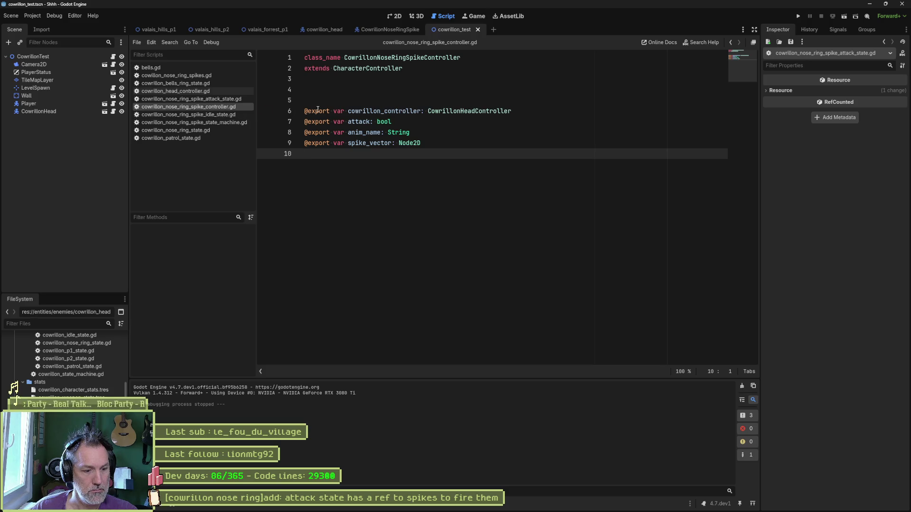
mouse_move(317, 109)
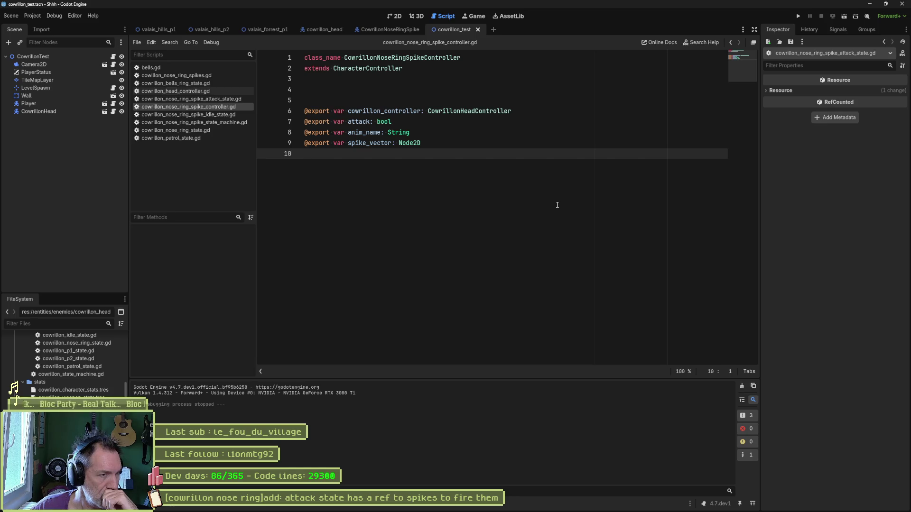
Open the CowrillonNoseRingSpike Attack state script at the velocity line in update_state
mouse_move(385, 34)
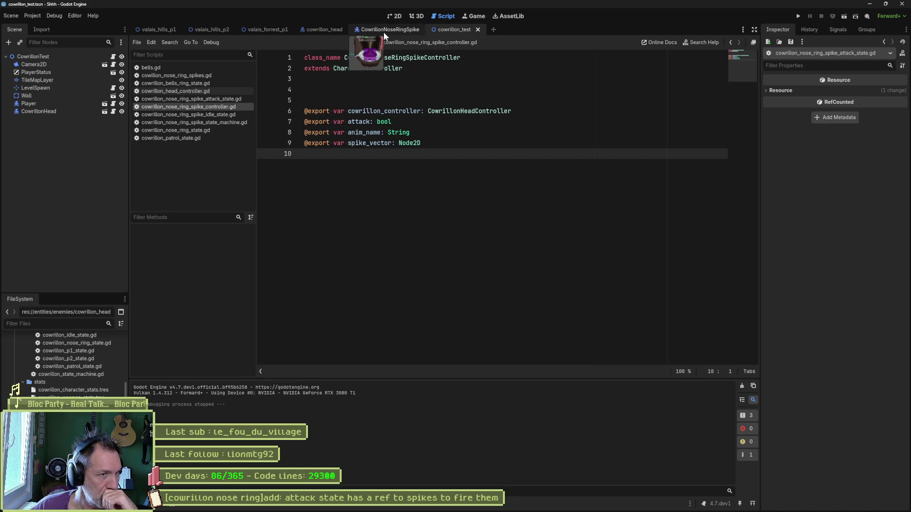
click(383, 32)
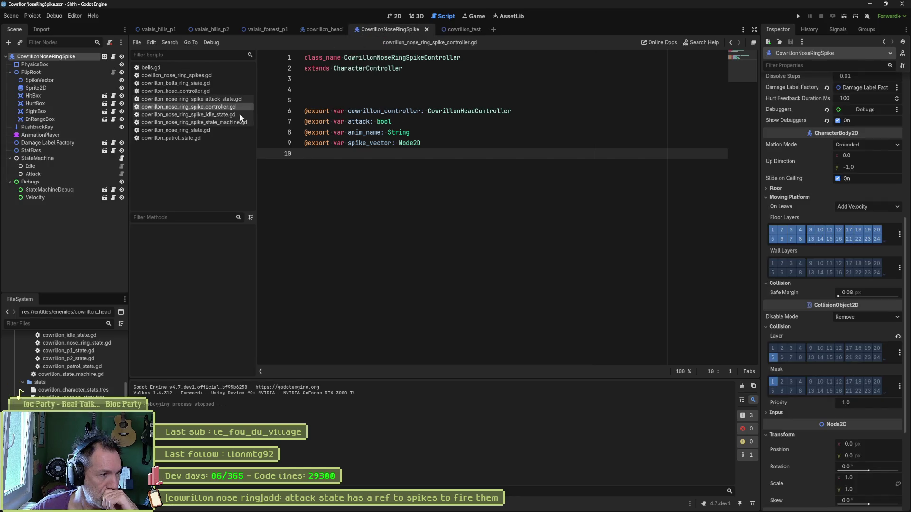
click(122, 174)
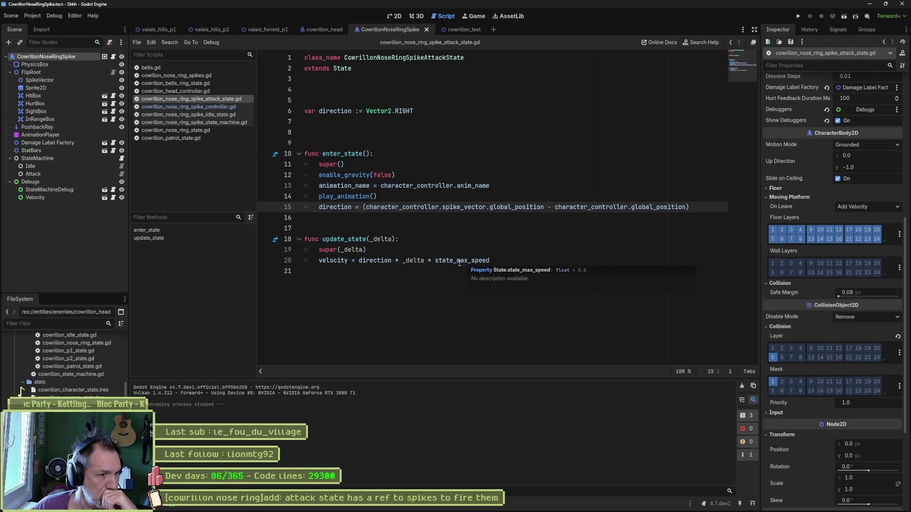
click(337, 260)
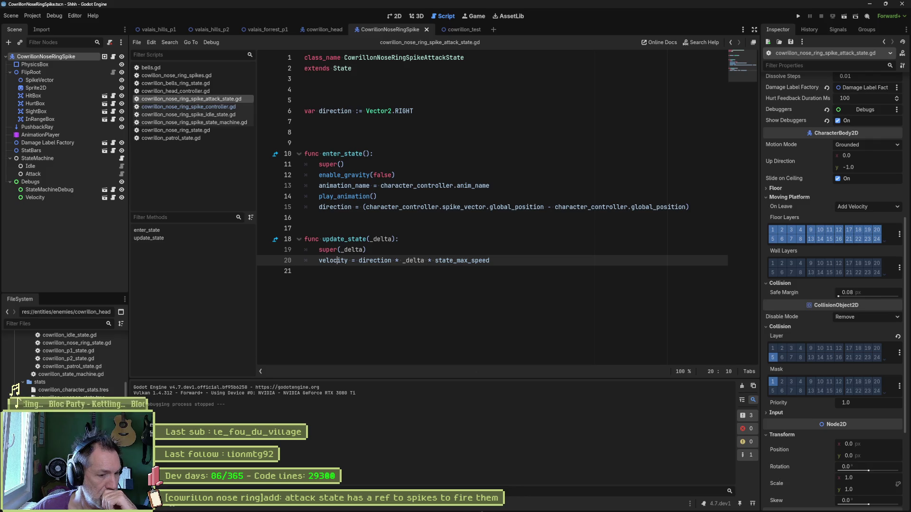
click(394, 507)
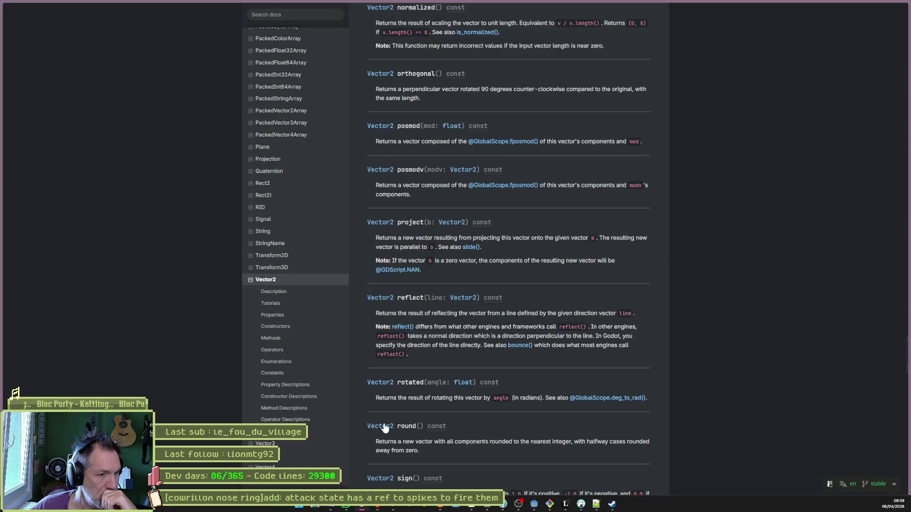
Ask Gemini: 'in godot, how to avoid adding speed of parent to a moving node'
click(44, 48)
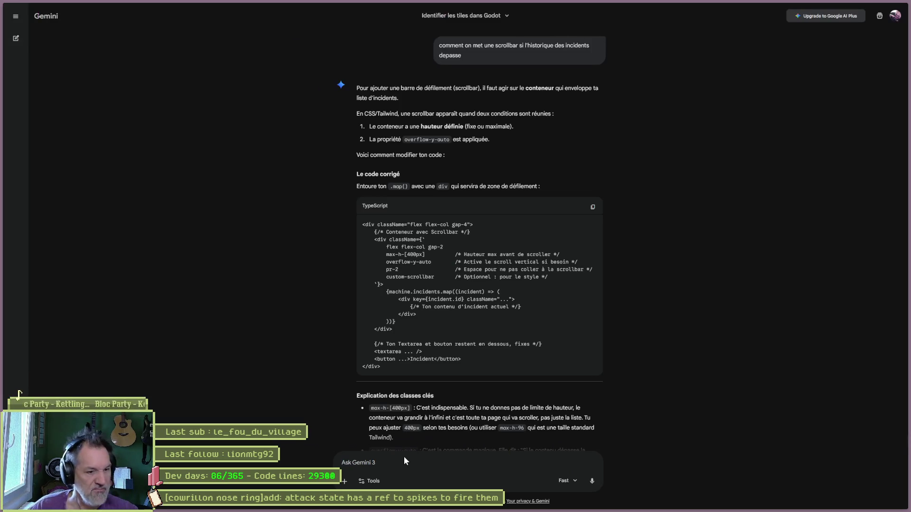
click(408, 459)
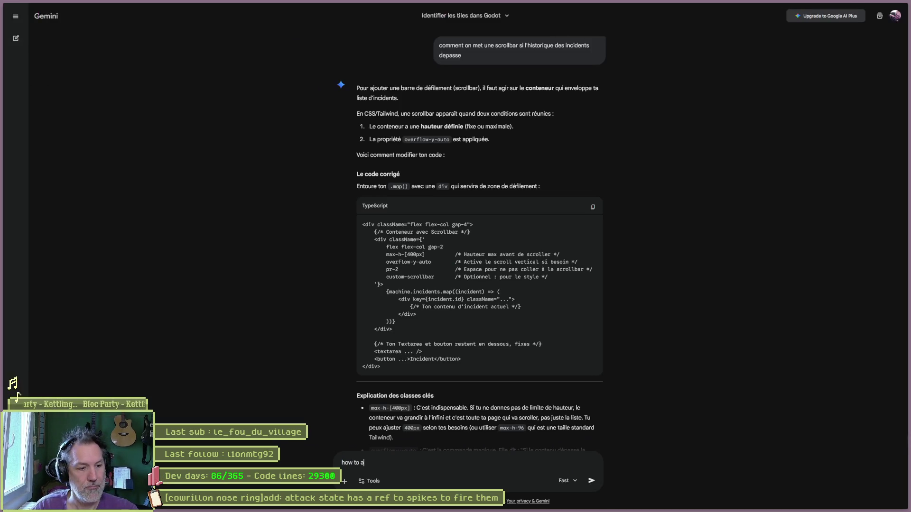
text(in godot, how )
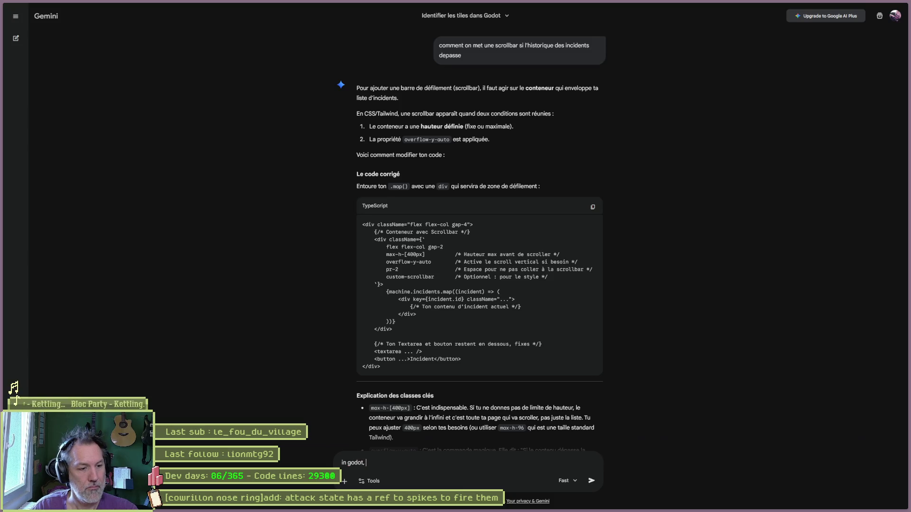
text(to avoid )
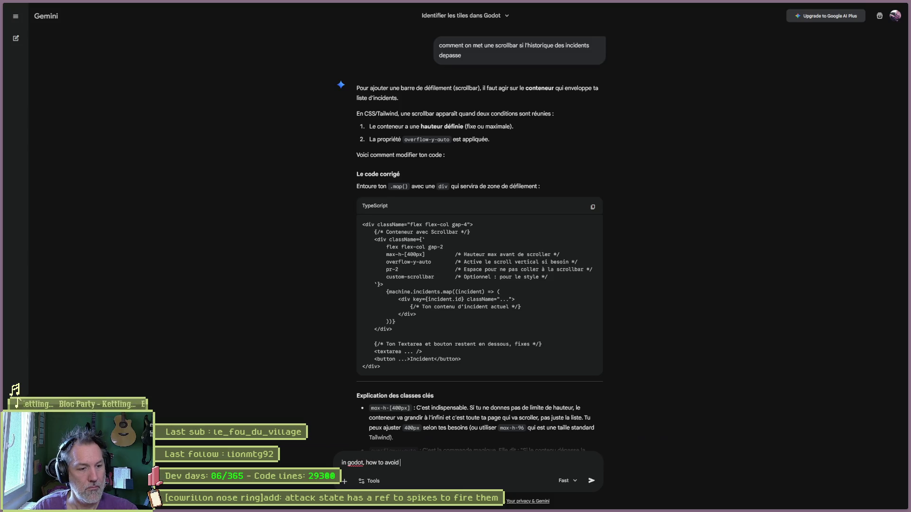
text(adding speed of )
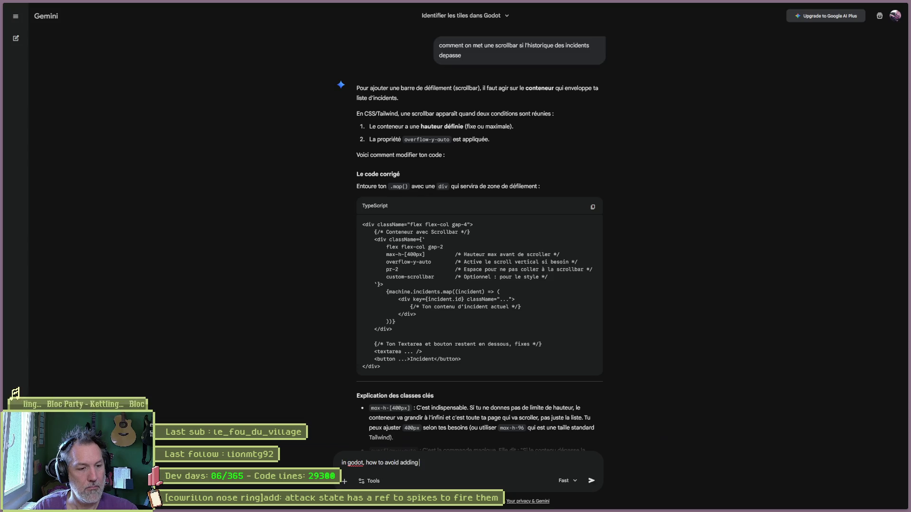
text(parent to a node)
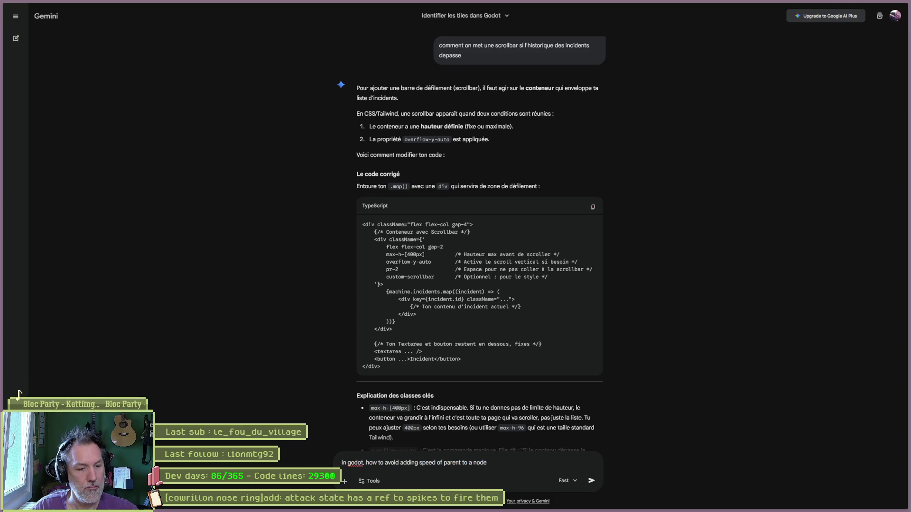
key(BackSpace)
key(BackSpace)
text(moving node)
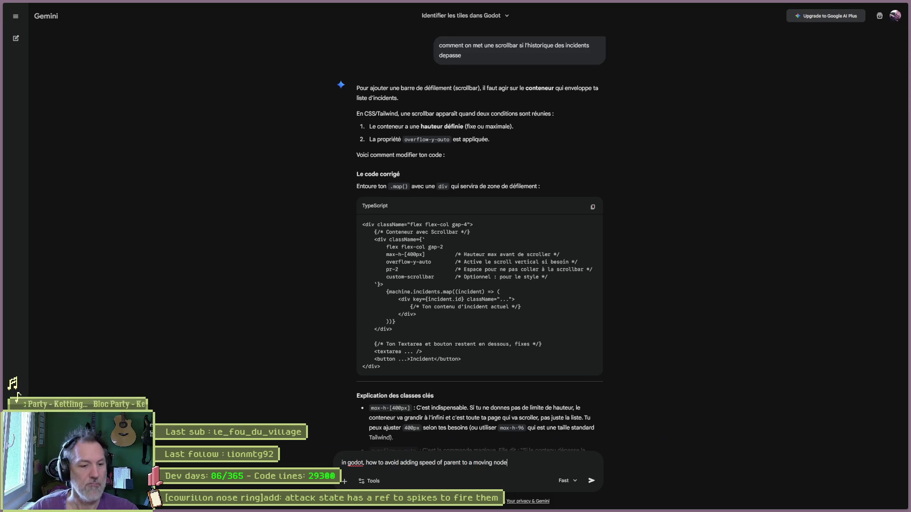
key(Return)
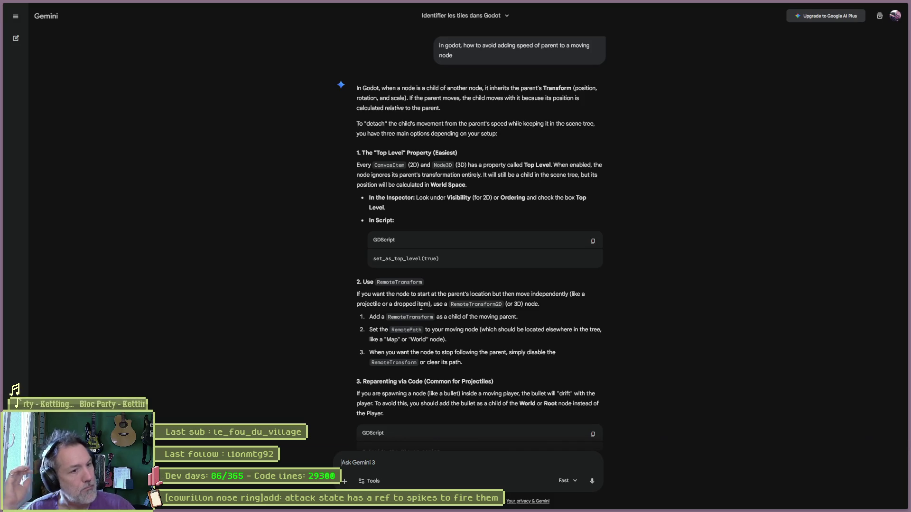
click(864, 4)
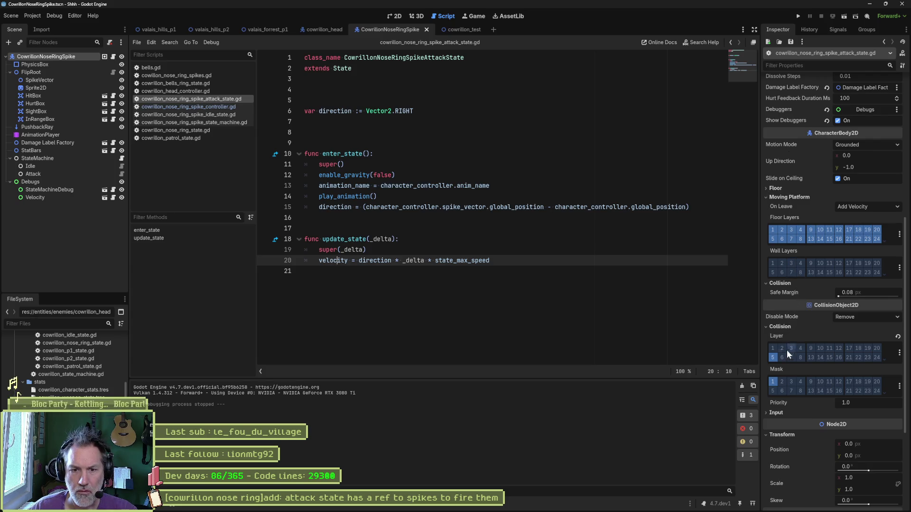
Filter the Inspector for 'top' and enable Visibility > Top Level on the CowrillonNoseRingSpike root
scroll(788, 407, up, 6)
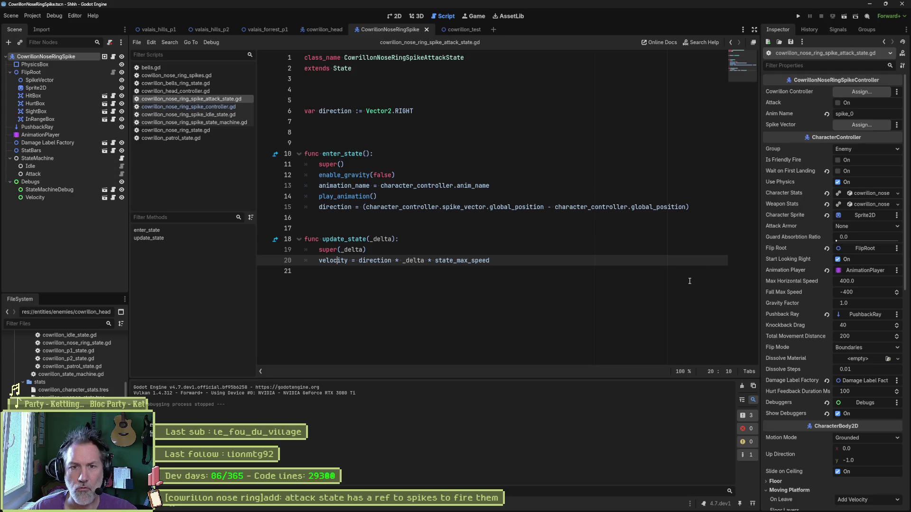
scroll(801, 239, down, 2)
scroll(798, 229, up, 2)
text(top)
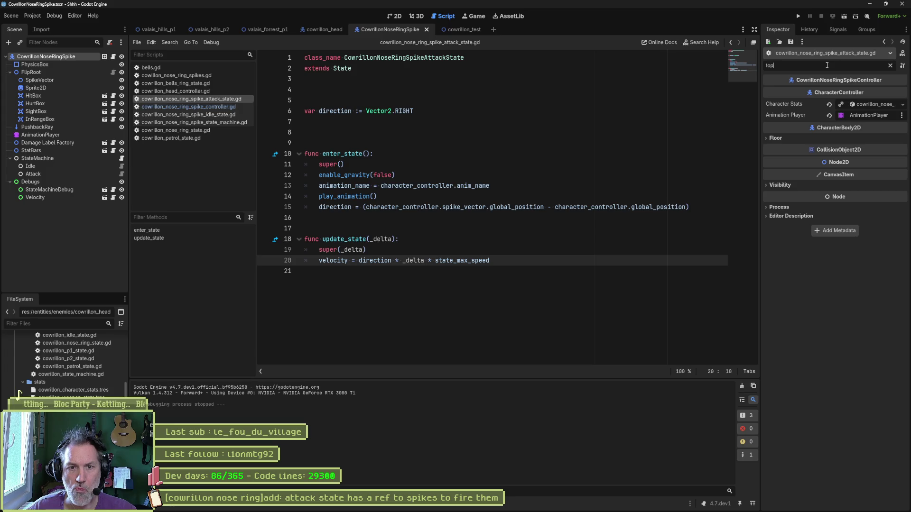
click(778, 138)
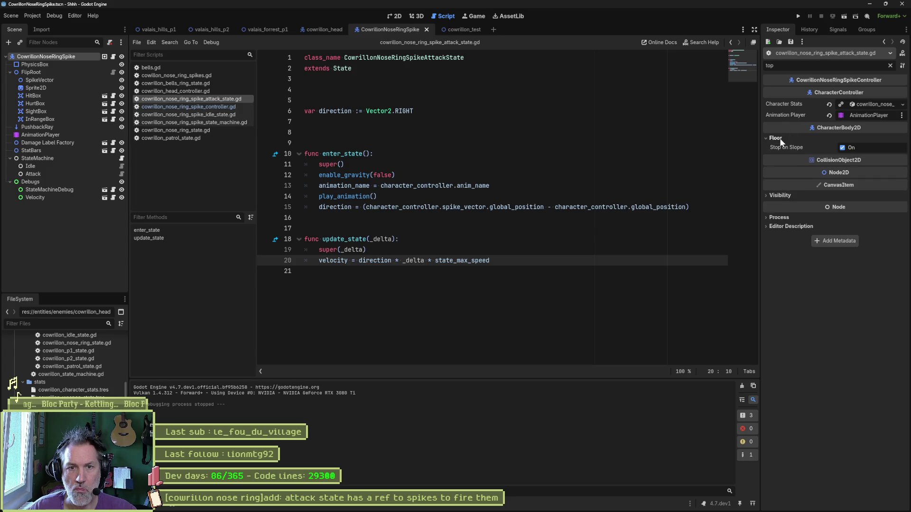
click(788, 195)
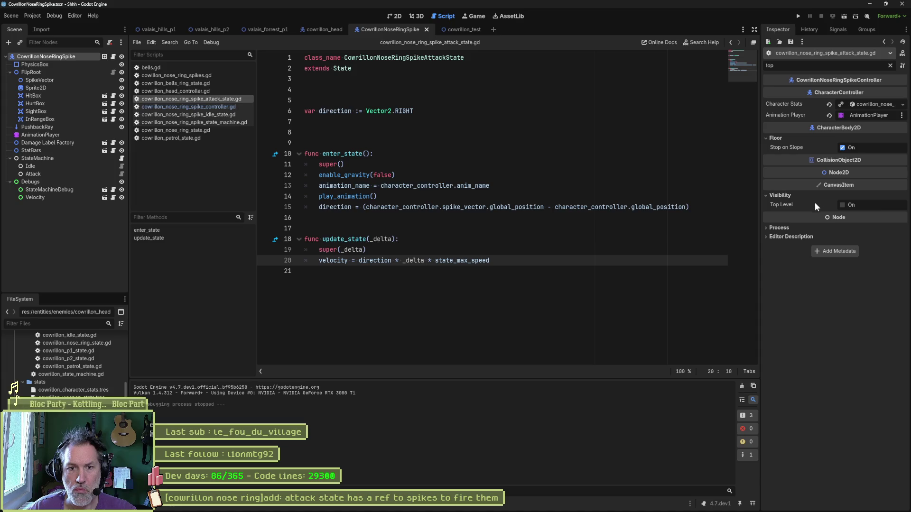
click(846, 204)
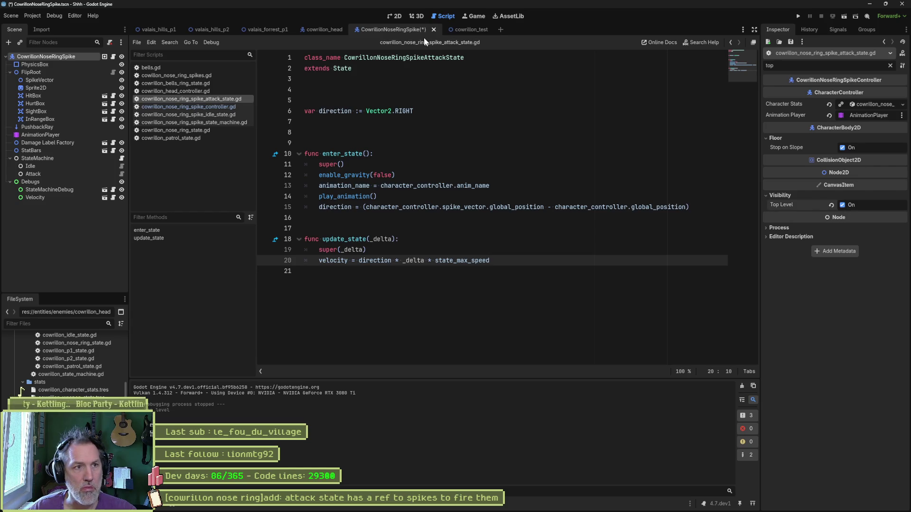
click(463, 31)
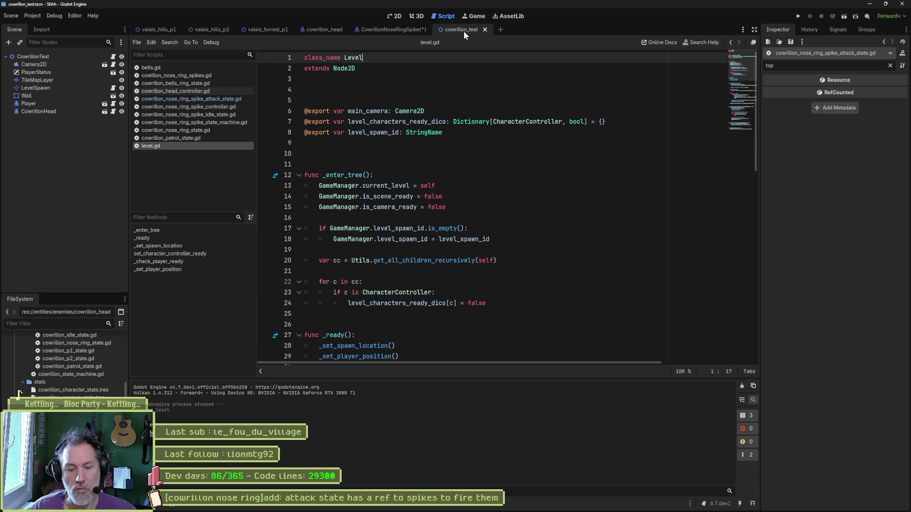
Run cowrillon_test with F6, stop it, and clear the Inspector property filter
key(F6)
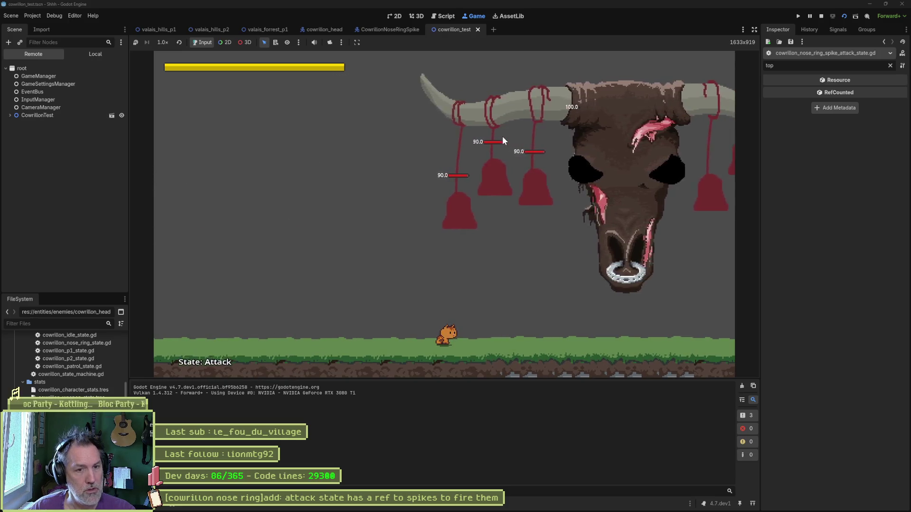
key(F8)
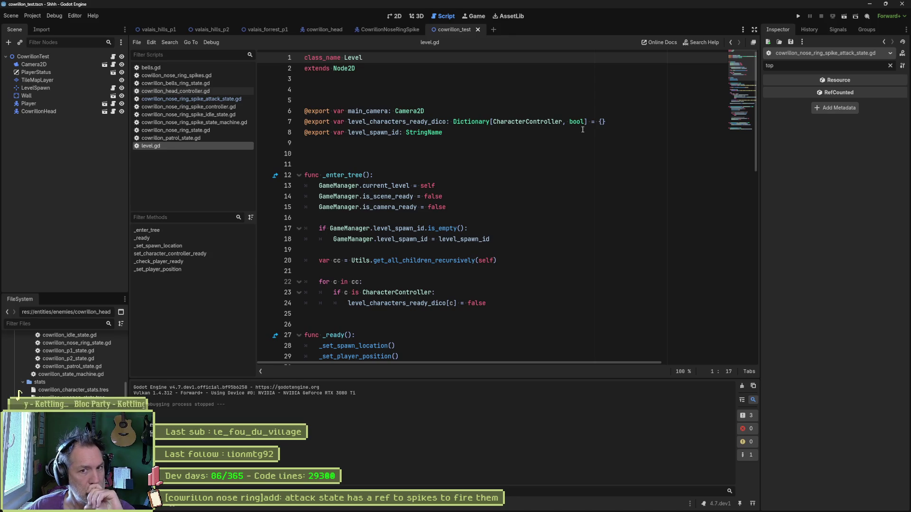
click(890, 66)
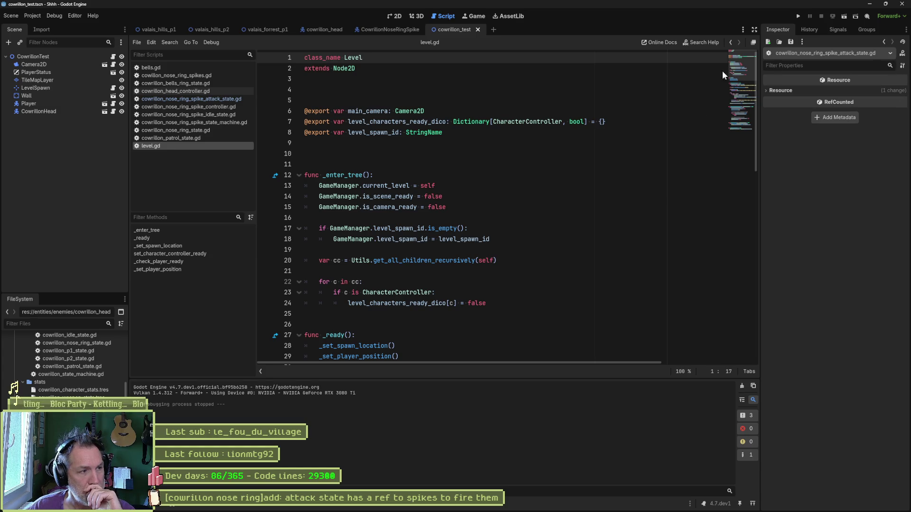
click(399, 29)
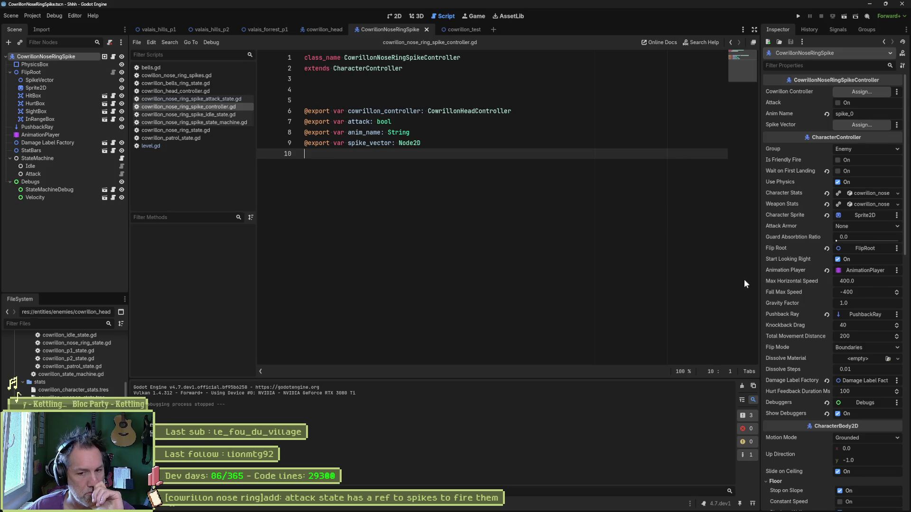
Uncheck Top Level on the spike and save the CowrillonNoseRingSpike scene with Ctrl+S
scroll(804, 391, down, 15)
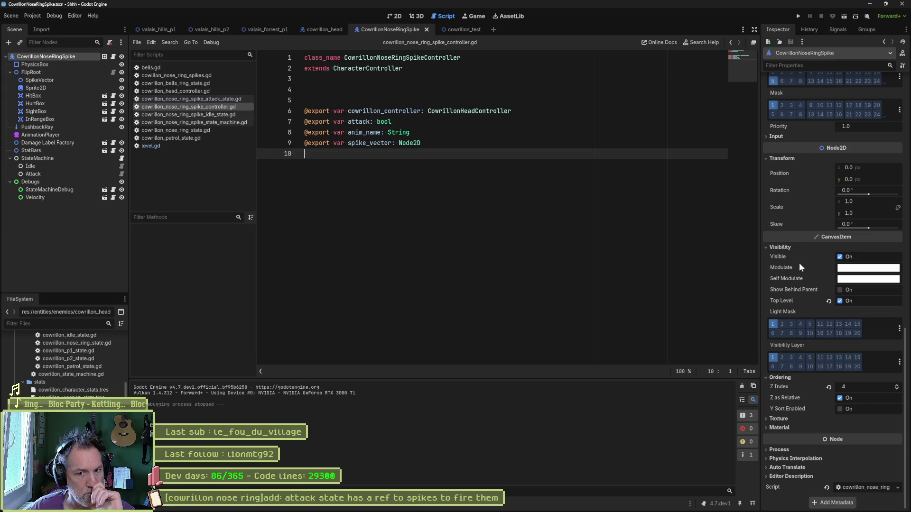
click(839, 301)
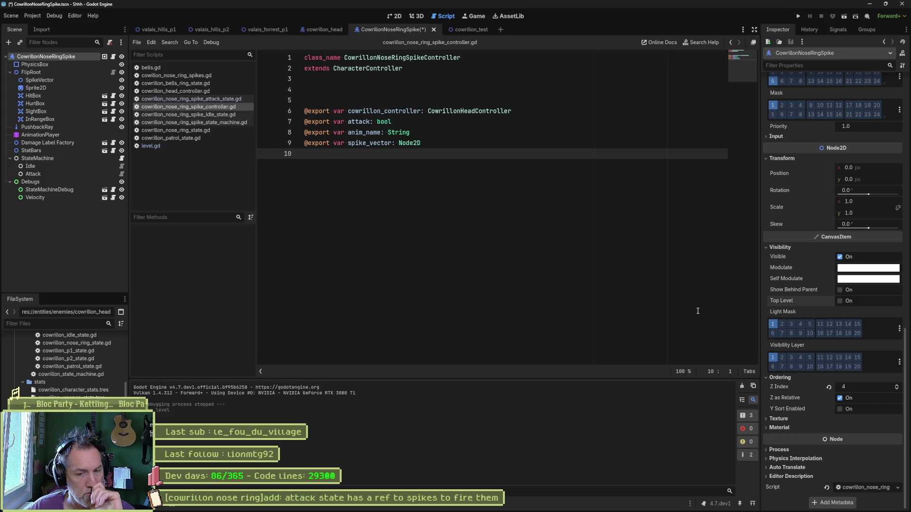
click(637, 210)
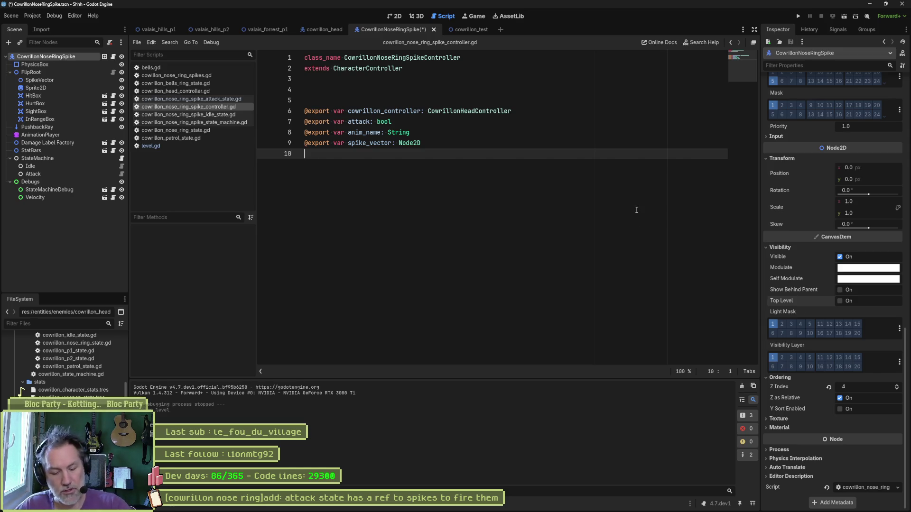
key(ctrl+s)
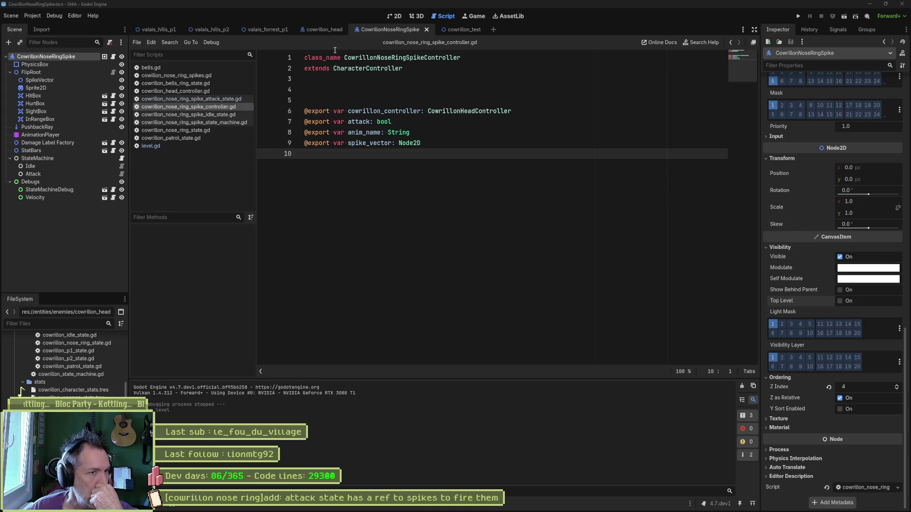
click(318, 29)
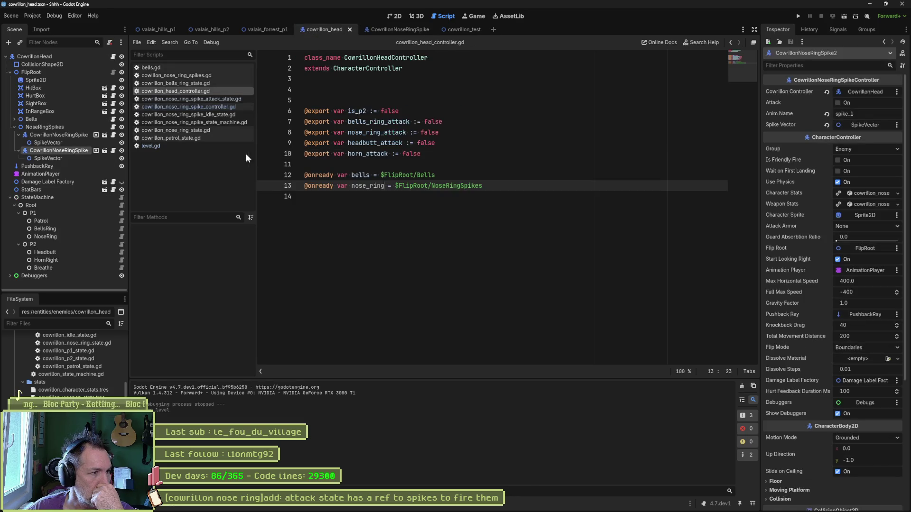
click(394, 16)
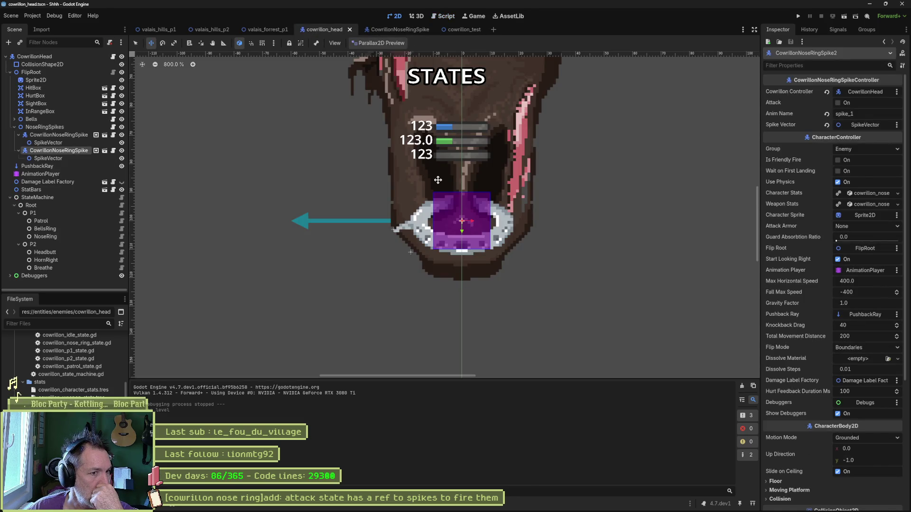
click(55, 136)
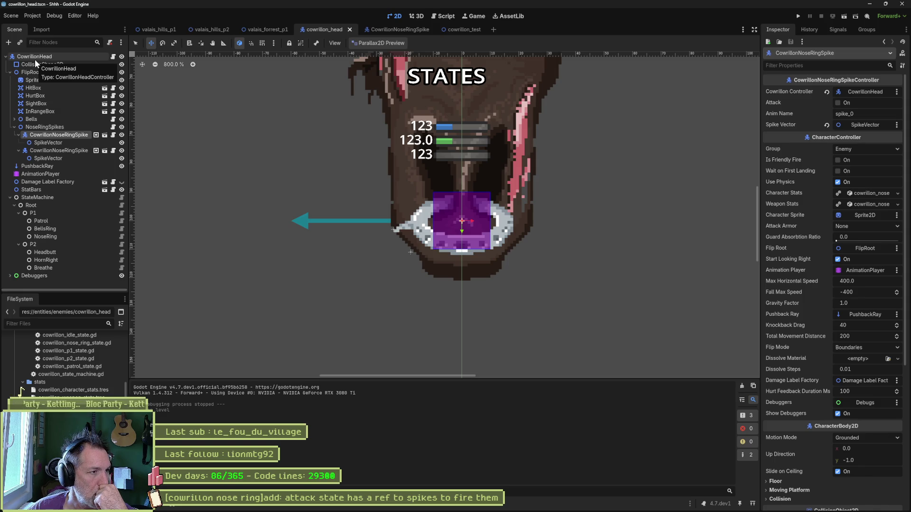
scroll(828, 246, down, 5)
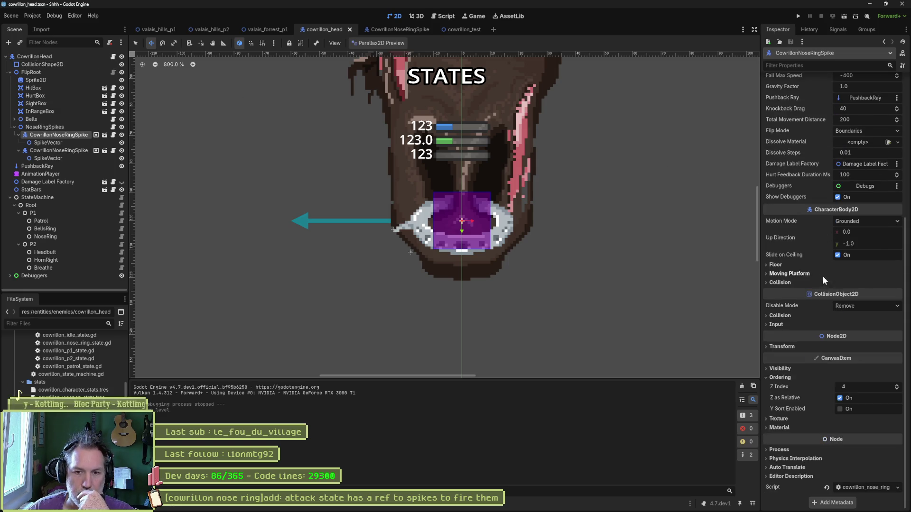
click(785, 347)
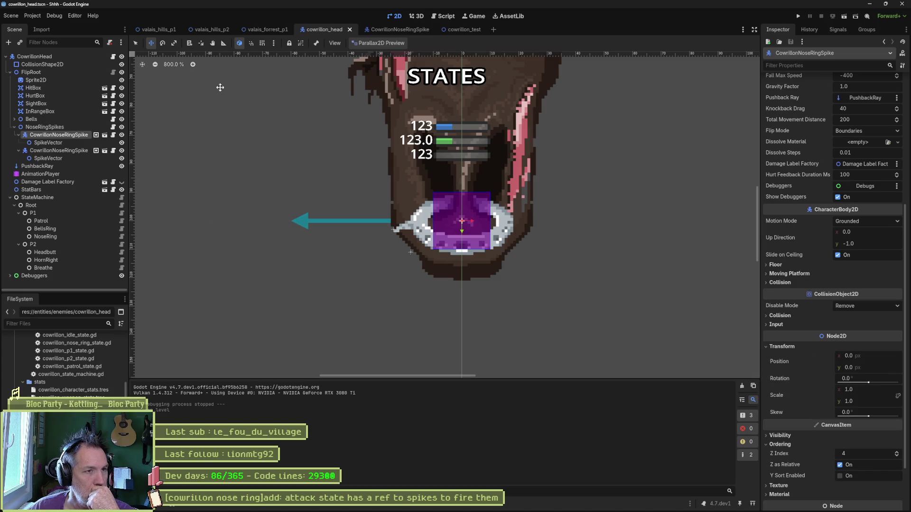
click(443, 16)
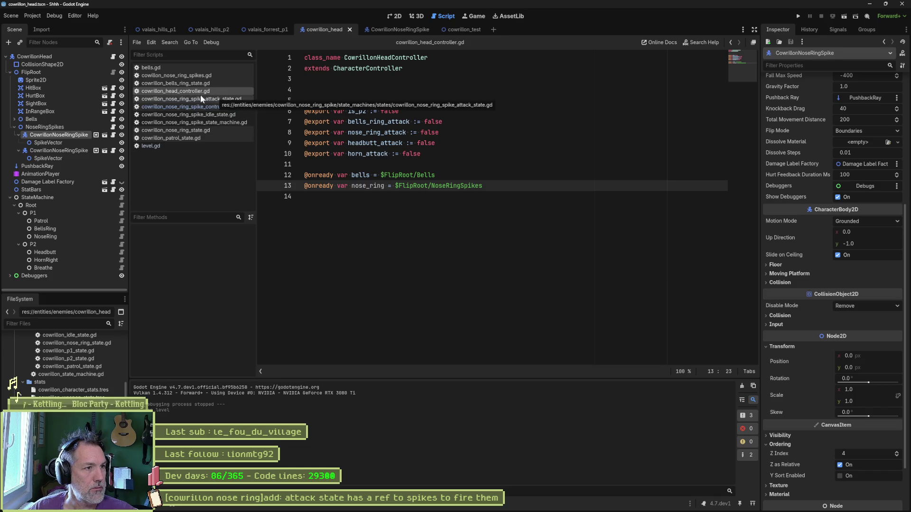
click(221, 99)
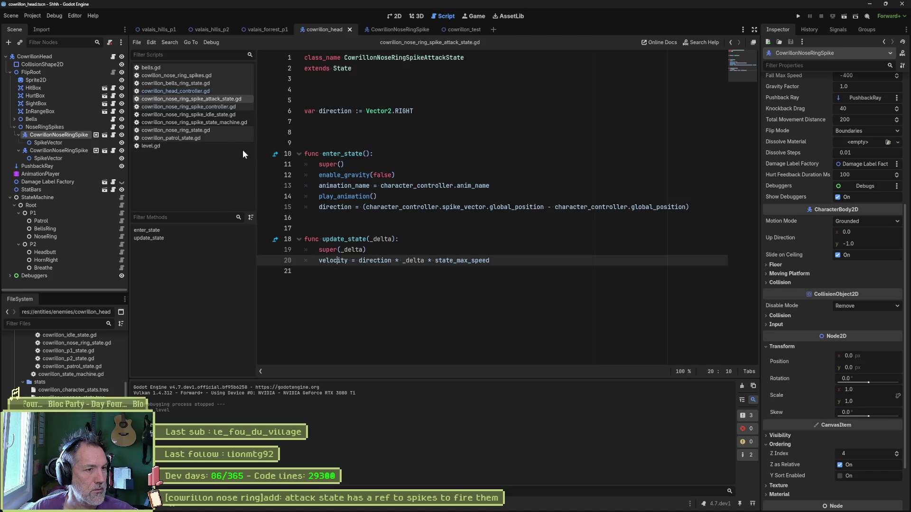
Add reparent(get_tree().current_scene) after super() in enter_state and save the script
click(384, 163)
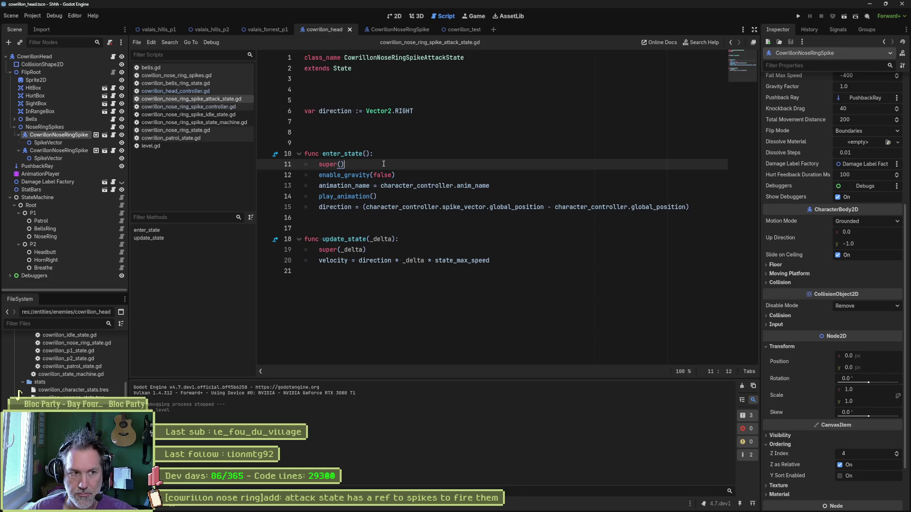
key(Return)
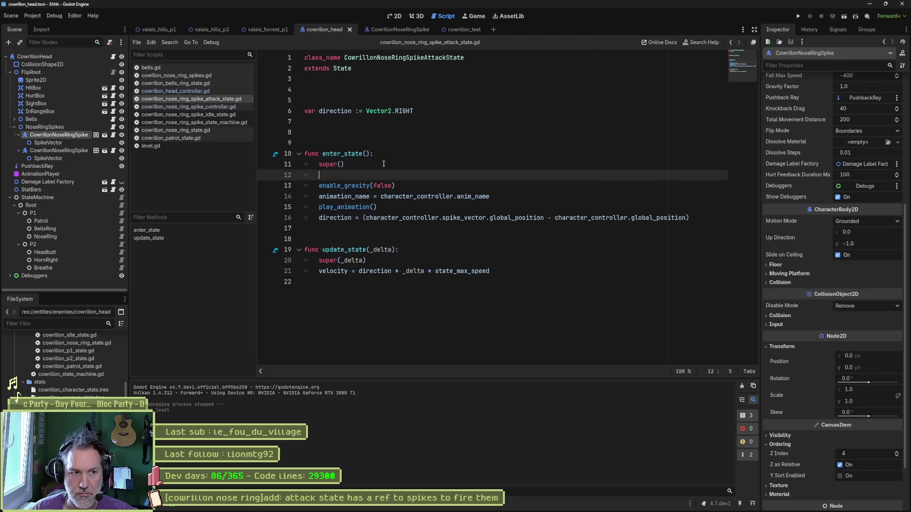
text(pare)
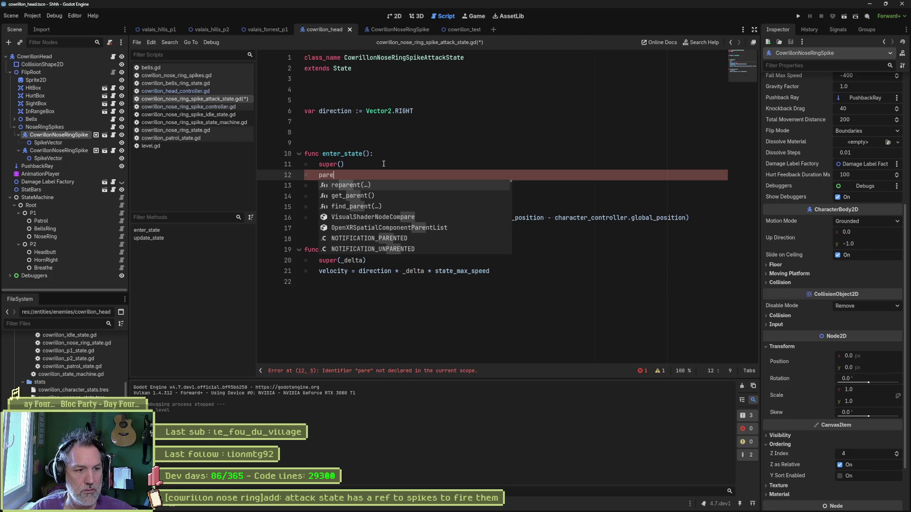
key(Return)
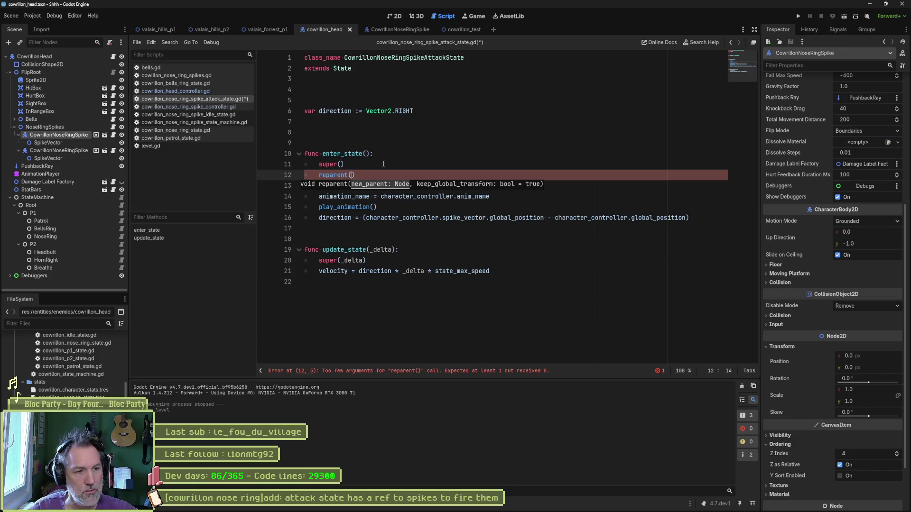
text(cur)
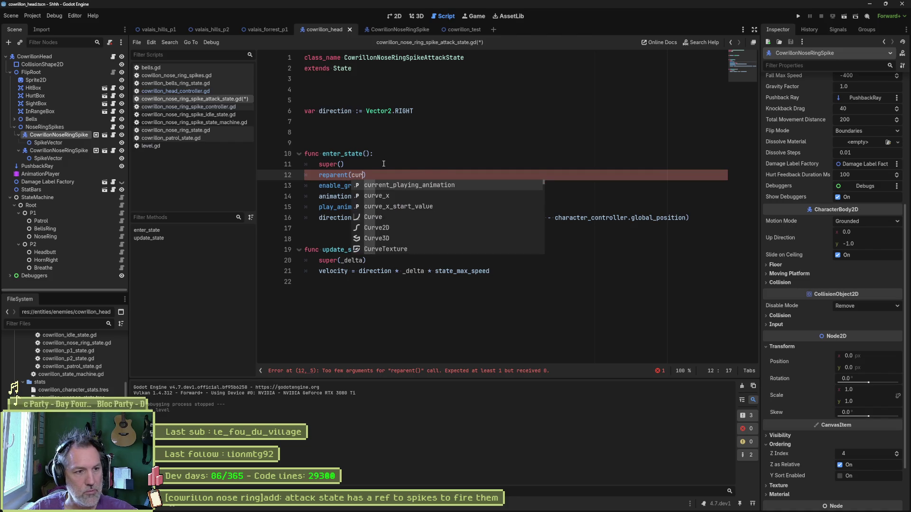
key(BackSpace)
key(BackSpace)
key(BackSpace)
text(scene)
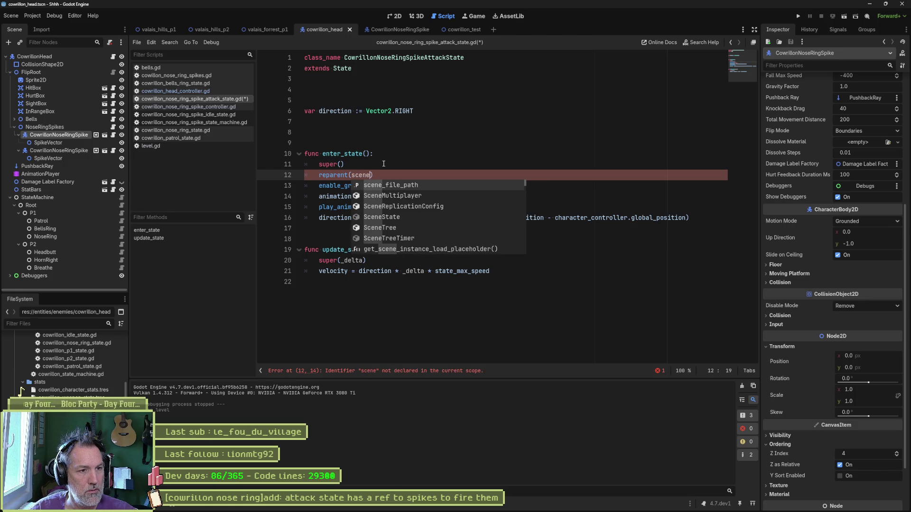
key(BackSpace)
key(BackSpace)
key(BackSpace)
text(get_tree().)
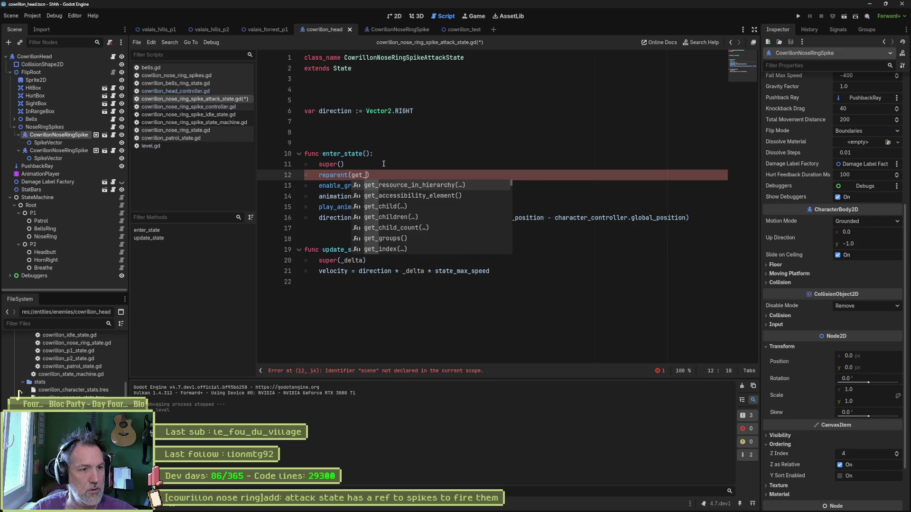
text(cur)
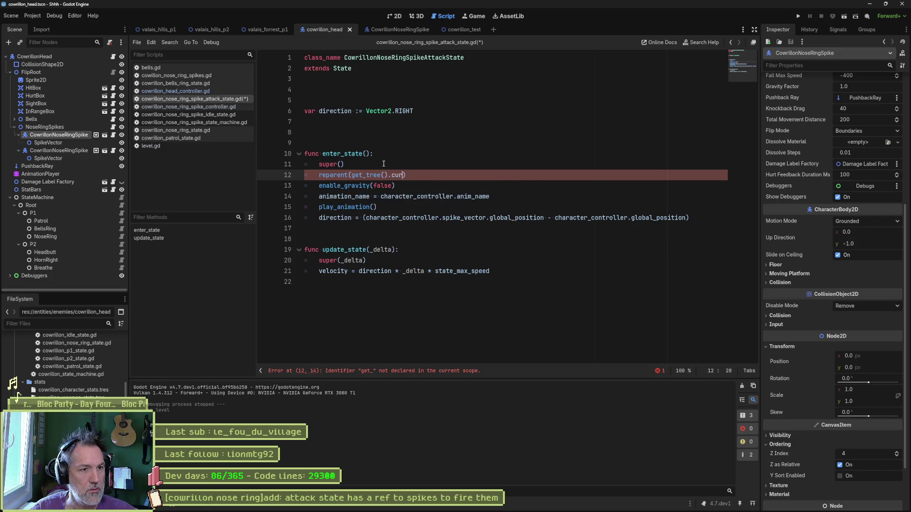
key(Return)
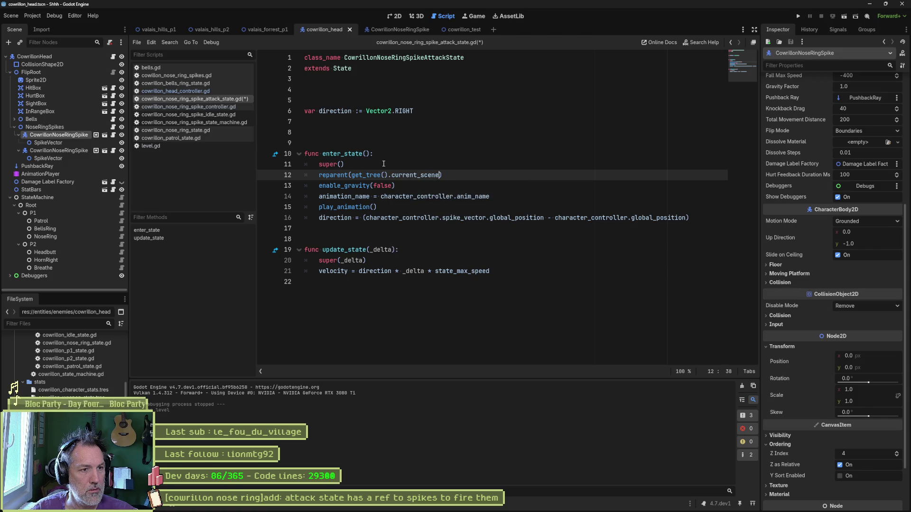
key(ctrl+s)
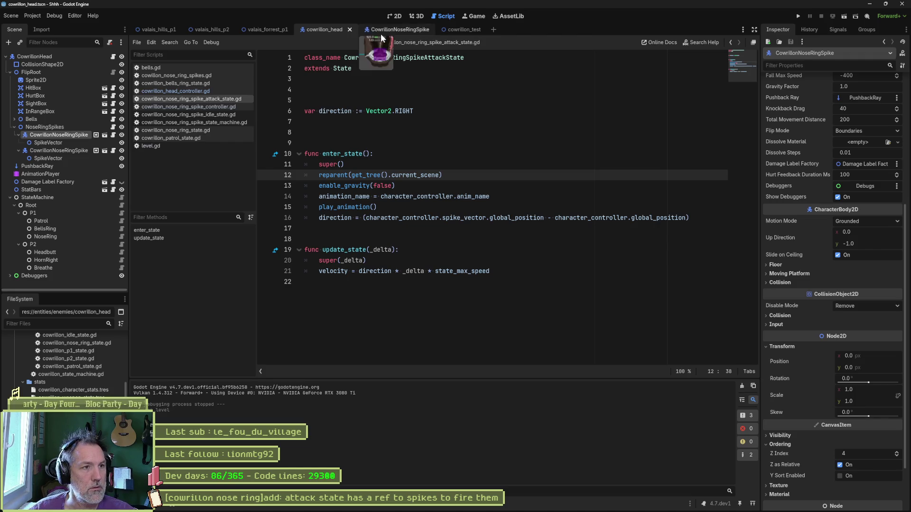
Run and pause the scene, inspect both spikes under FlipRoot > NoseRingSpikes, then stop and view Errors
click(798, 16)
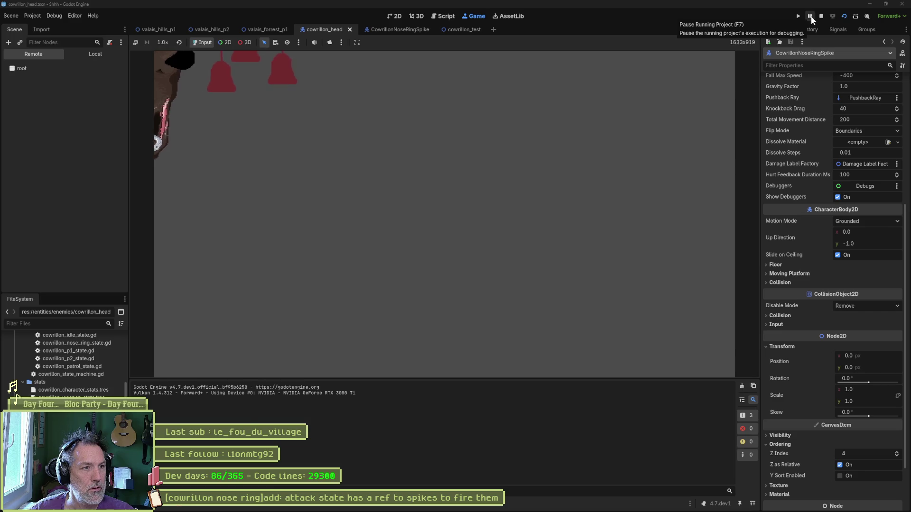
click(810, 16)
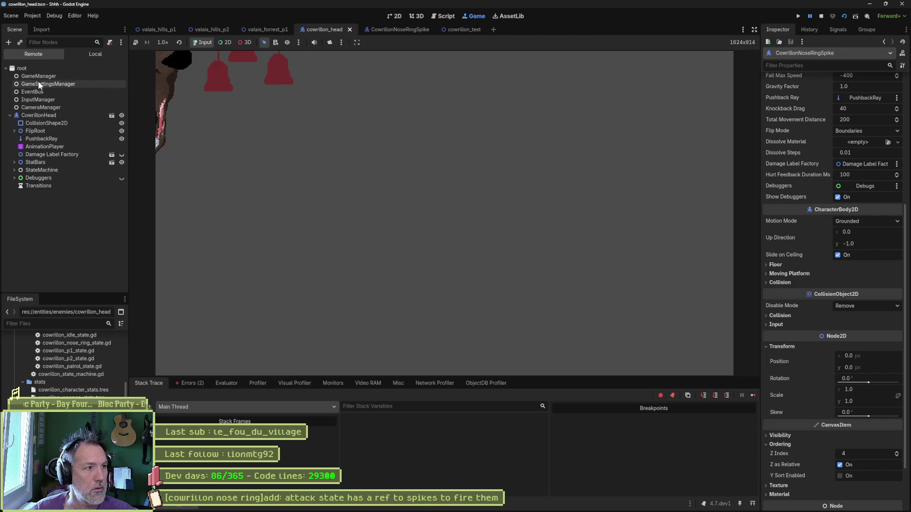
click(14, 132)
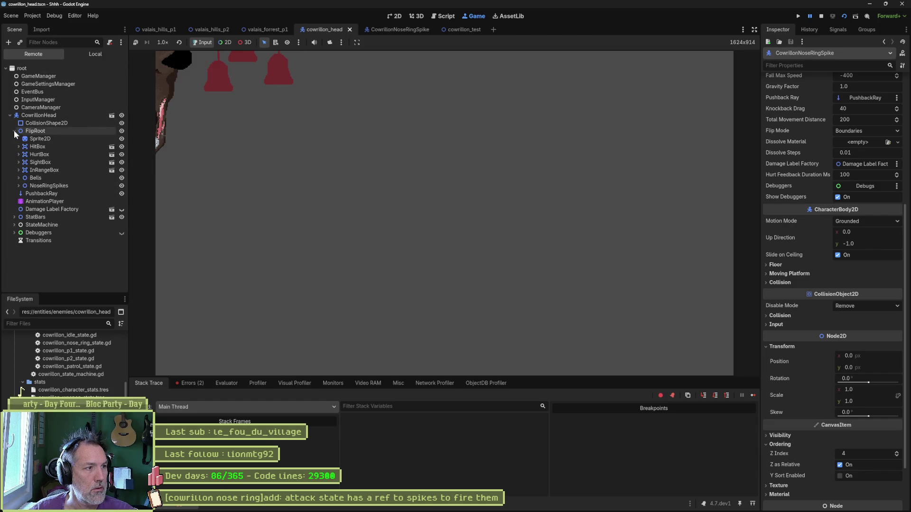
click(19, 186)
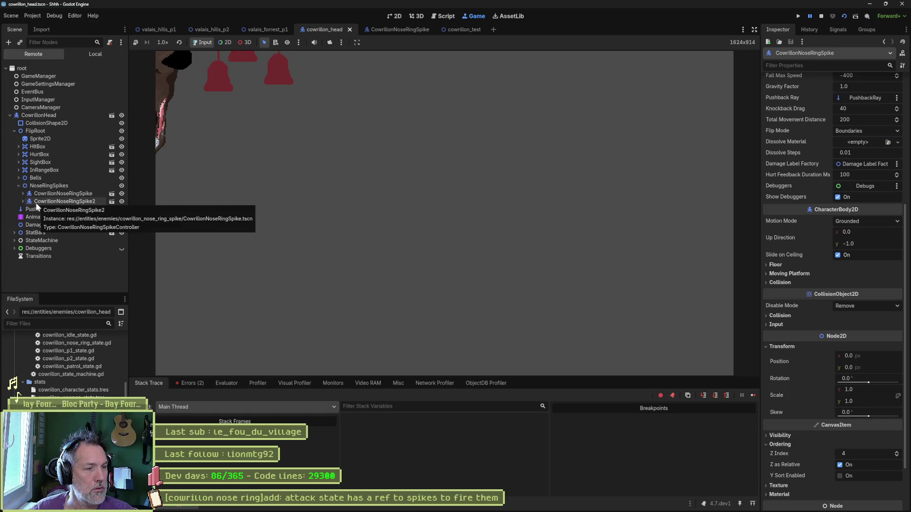
click(186, 385)
key(F8)
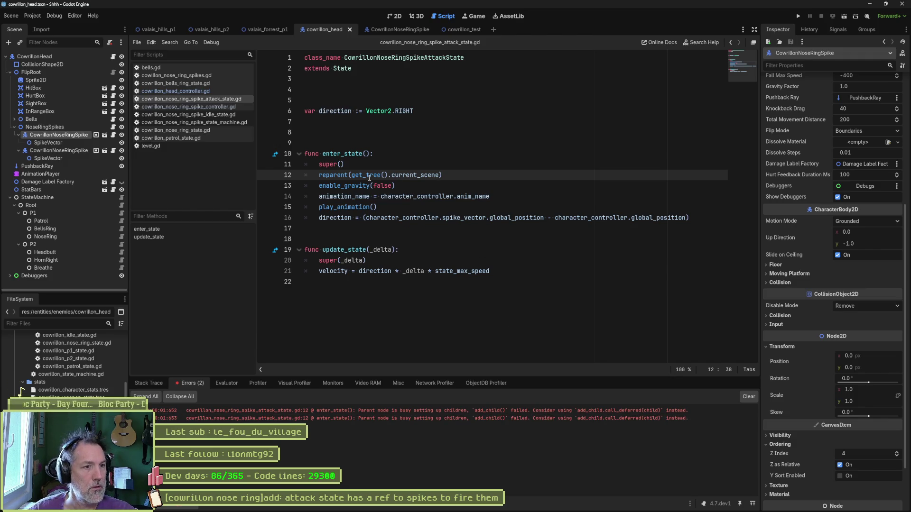
Remove the reparent line from enter_state and open a blank line above the function
mouse_move(369, 176)
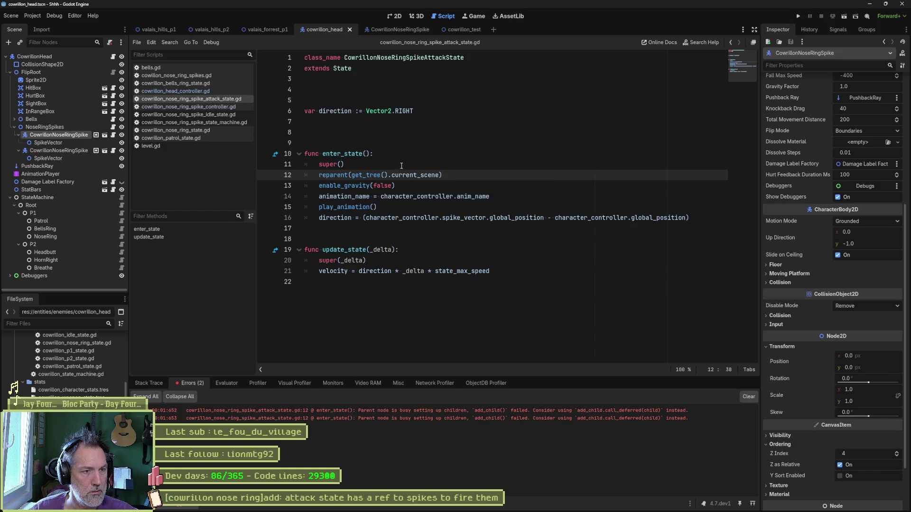
shift+click(450, 166)
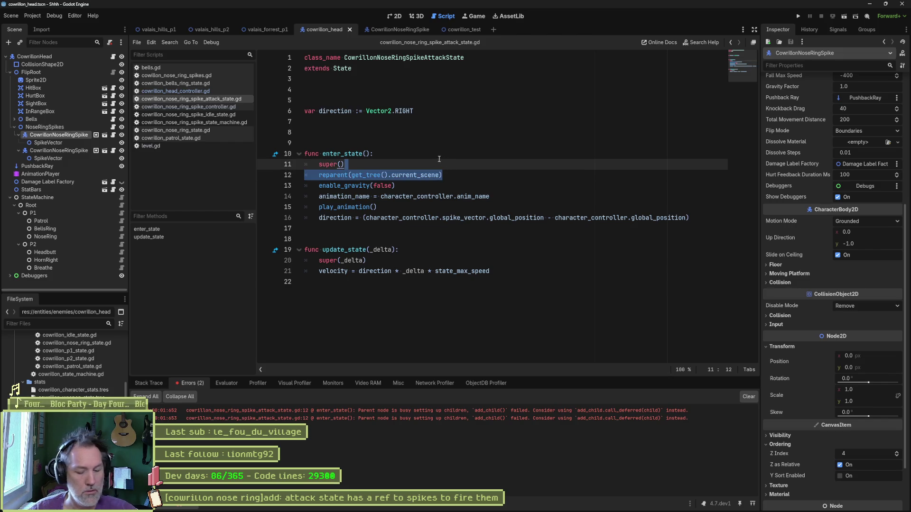
key(BackSpace)
click(414, 145)
key(Return)
key(Return)
key(Up)
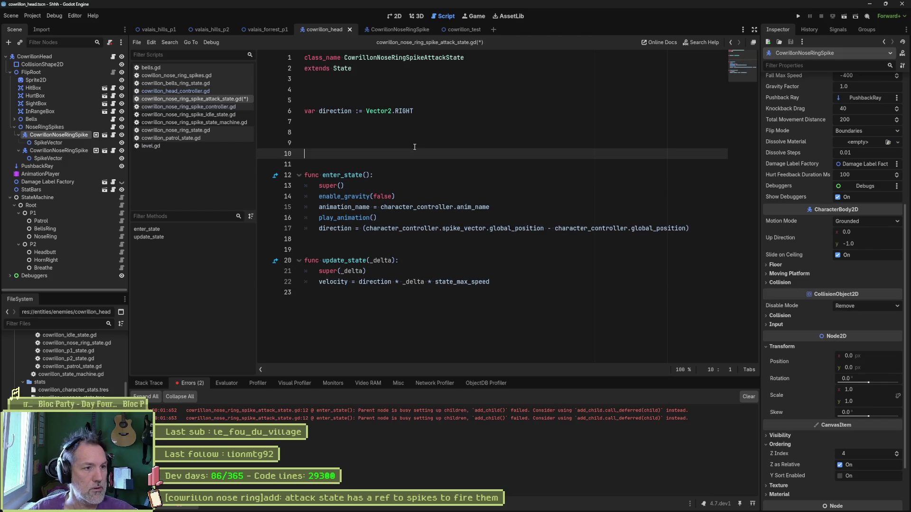
Create a _ready function holding the pasted reparent call, then run the scene with F6
text(func _r)
key(Return)
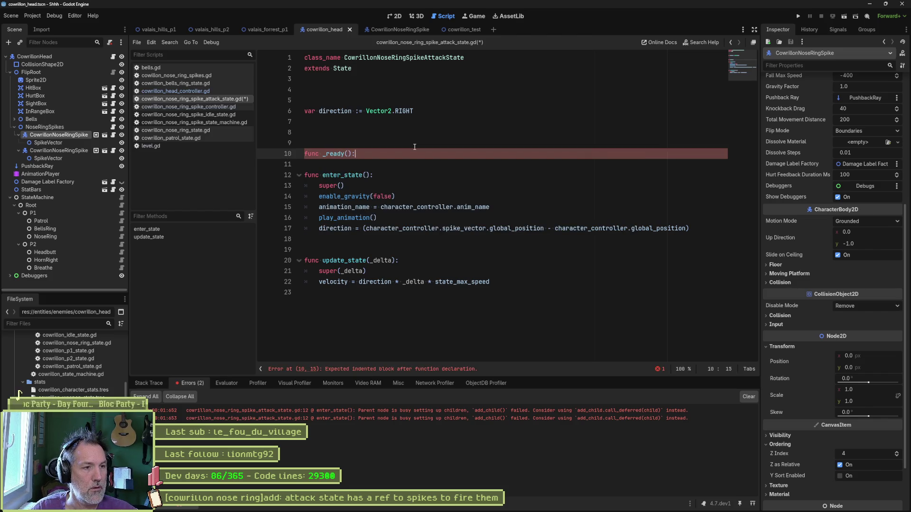
key(Return)
text(reparent(get_tree().current_scene))
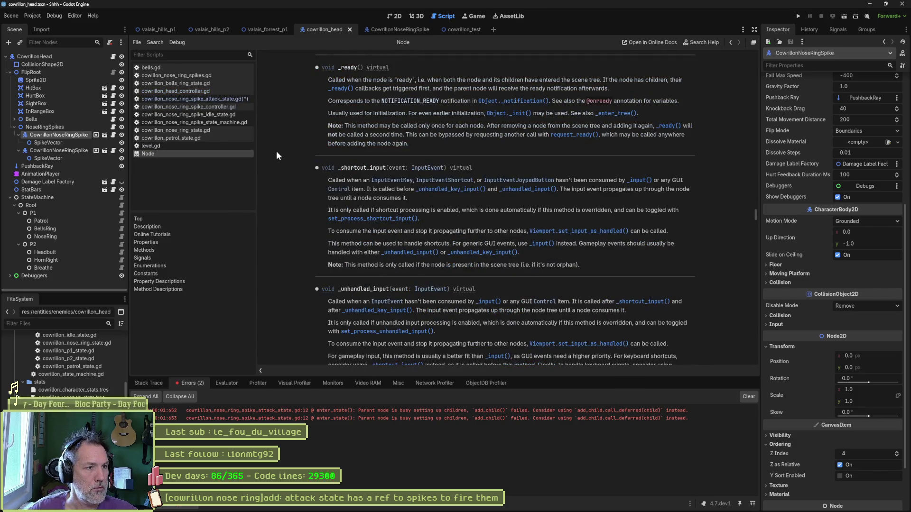
click(359, 156)
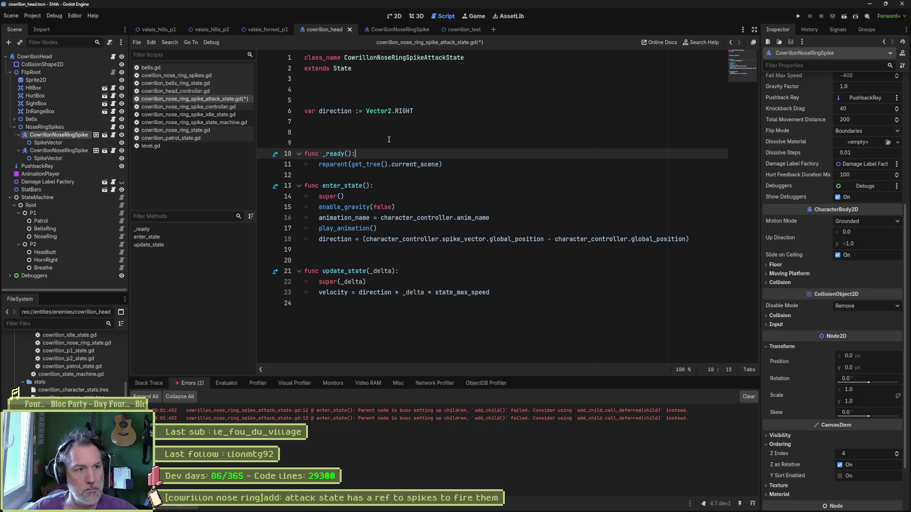
key(Down)
key(Down)
key(Down)
key(F6)
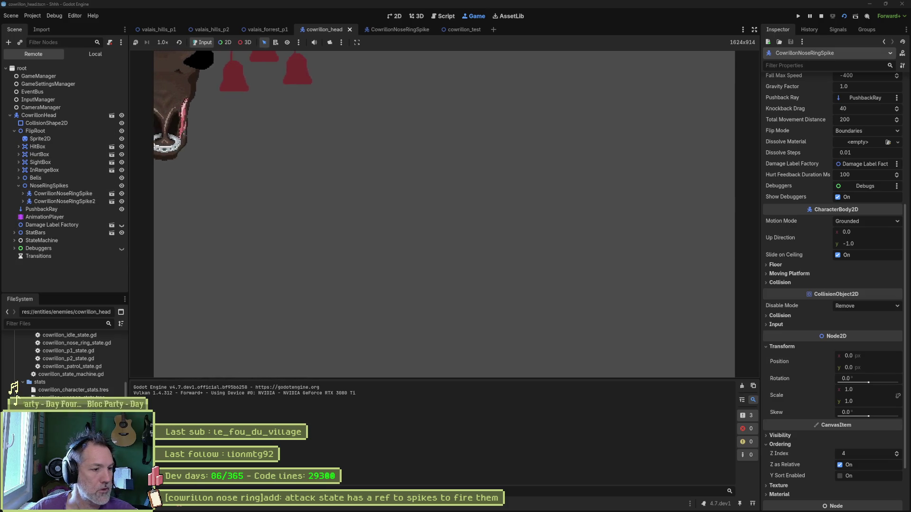
Stop the run, check the parent-busy error, then delete the _ready function and save
key(F8)
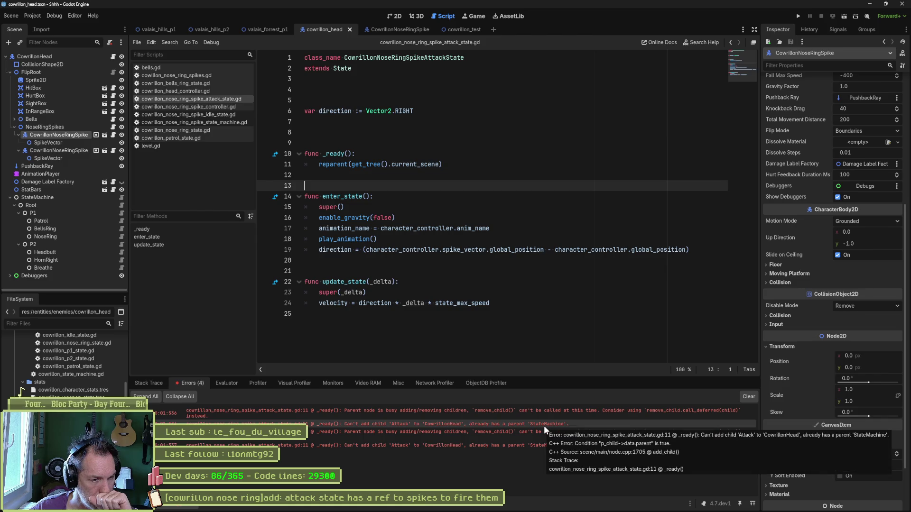
mouse_move(438, 438)
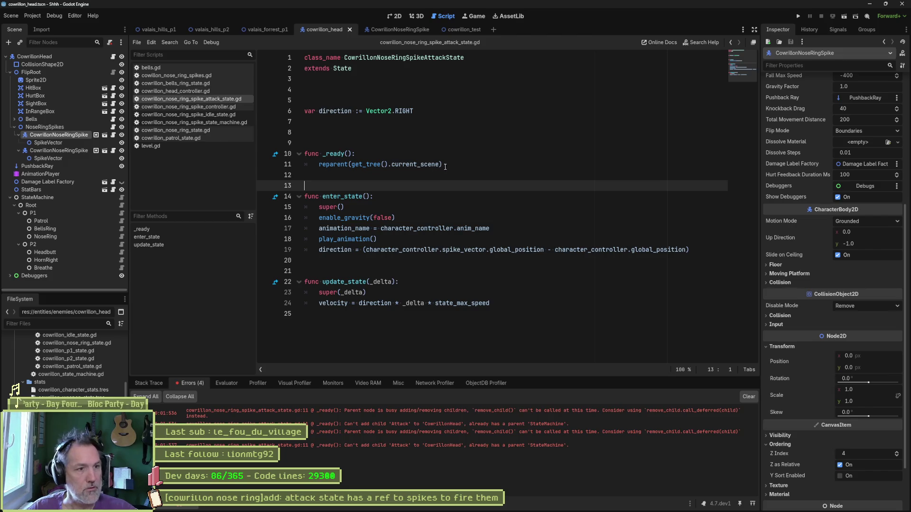
key(shift+Up)
key(shift+Up)
key(shift+Up)
key(BackSpace)
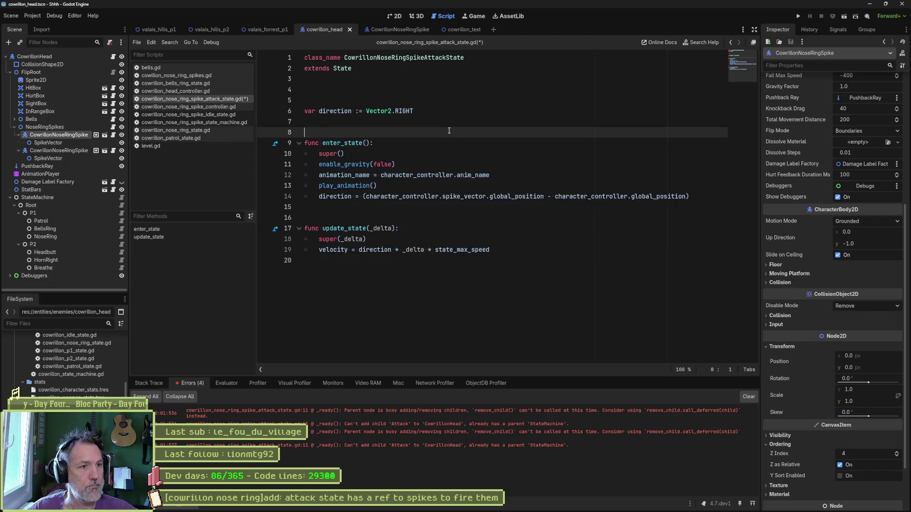
key(Return)
key(ctrl+s)
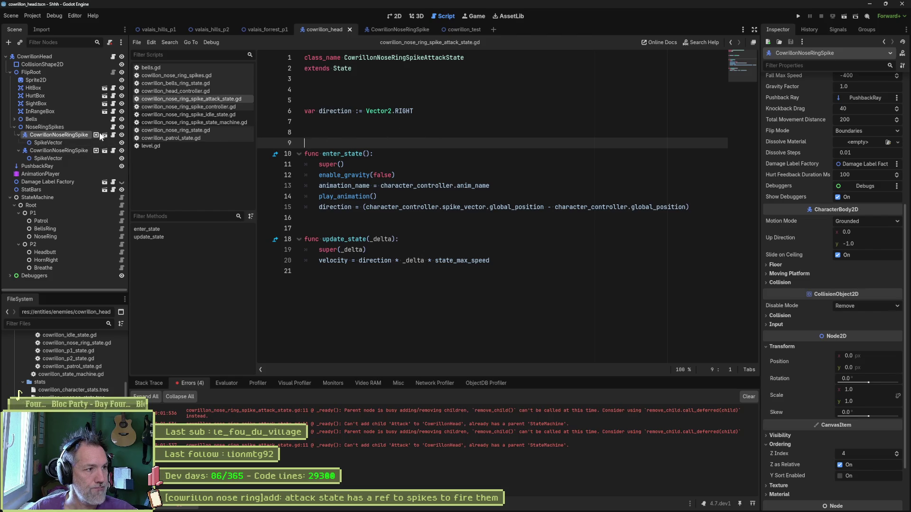
In the NoseRingSpikes script, paste the reparent call into the spike loop after spikes.append(spike)
click(113, 128)
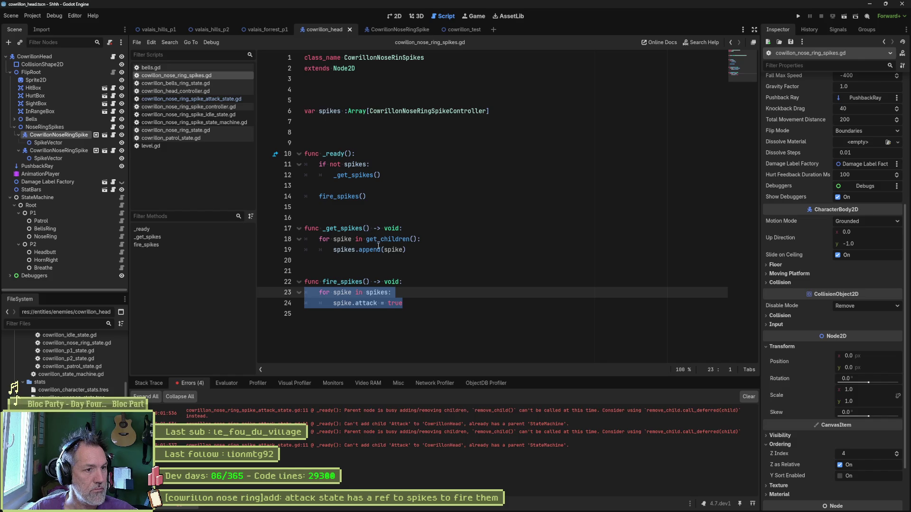
click(404, 252)
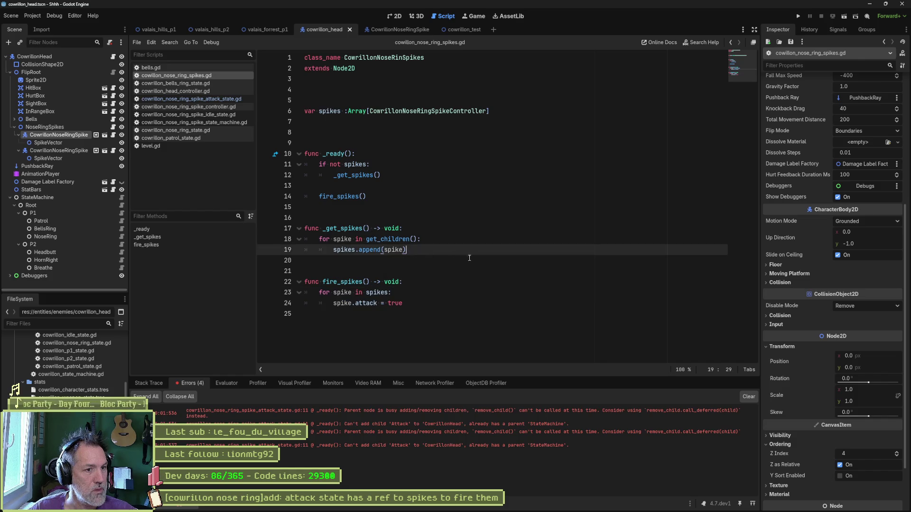
key(Return)
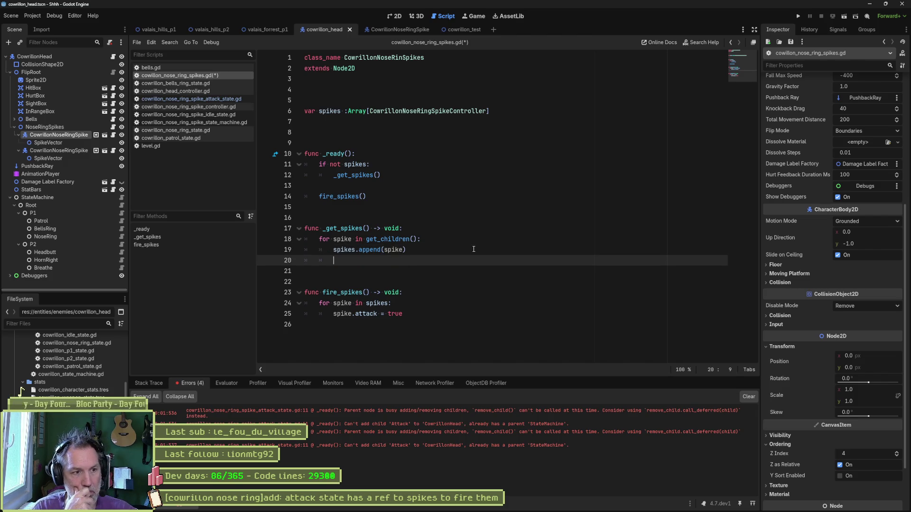
text(func _ready(): 	reparent(get_tree().current_scene))
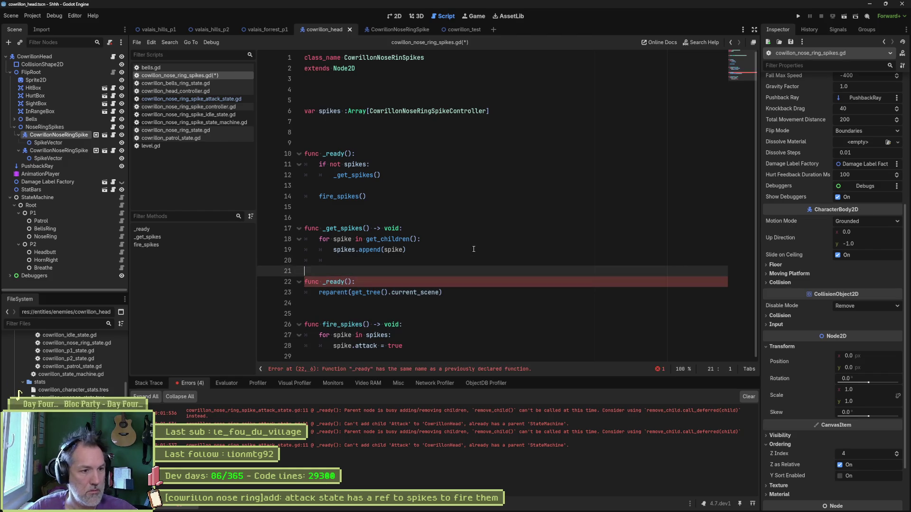
key(ctrl+shift+k)
key(ctrl+shift+k)
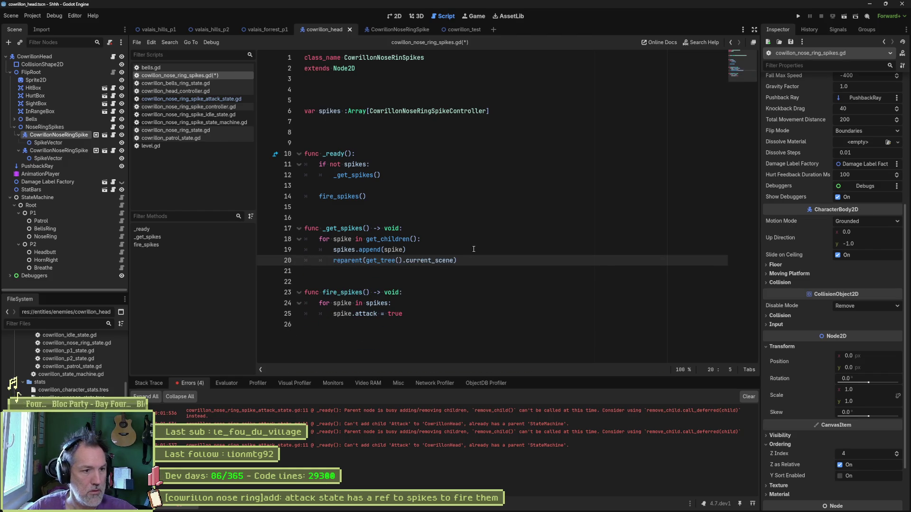
Prefix line 20 with spike. so it calls spike.reparent, save, and run the scene
double_click(344, 250)
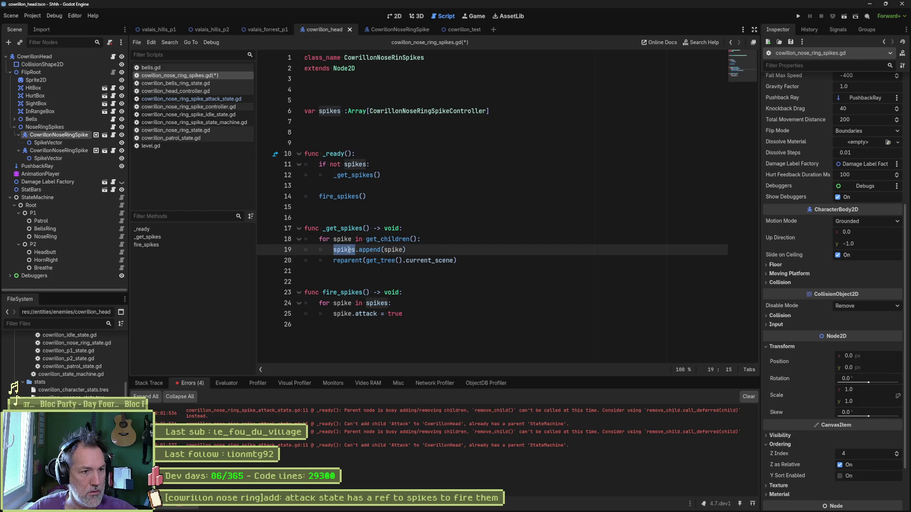
click(334, 261)
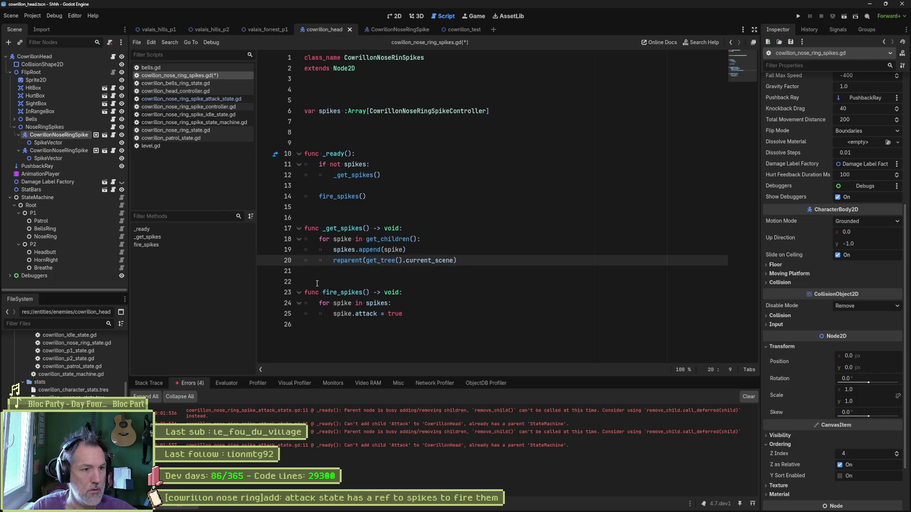
text(spike.)
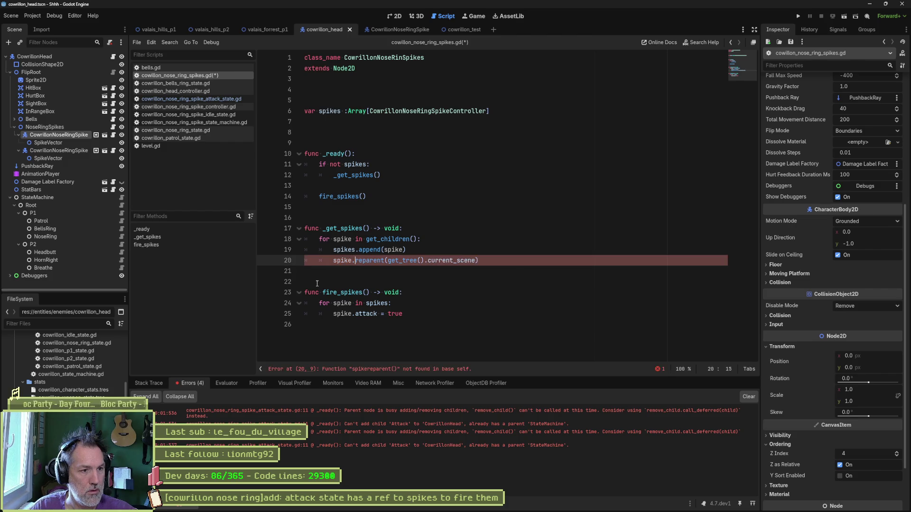
key(ctrl+s)
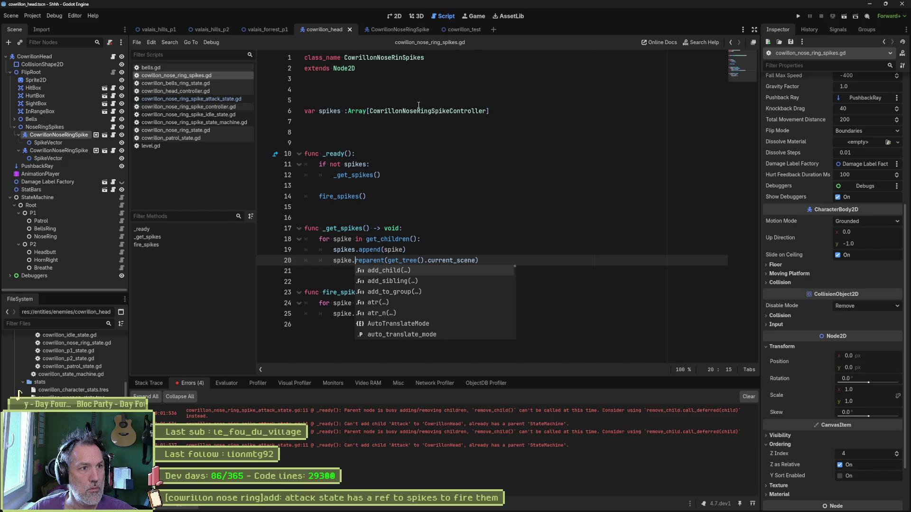
key(F6)
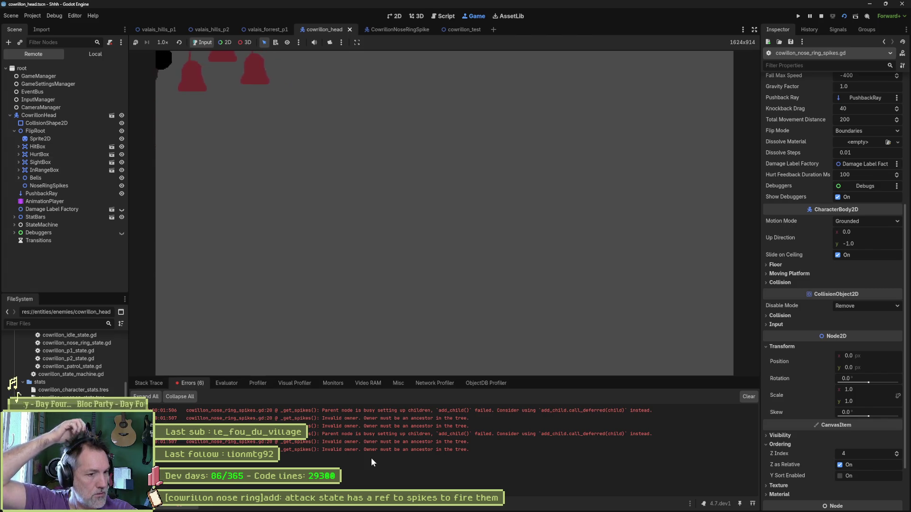
Try turning line 20 into a spike.parent = assignment and run the scene
key(F8)
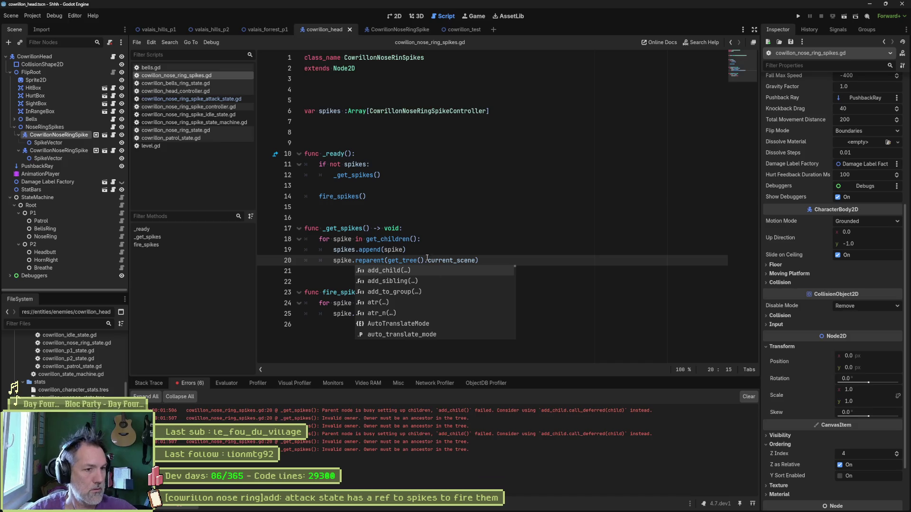
click(470, 261)
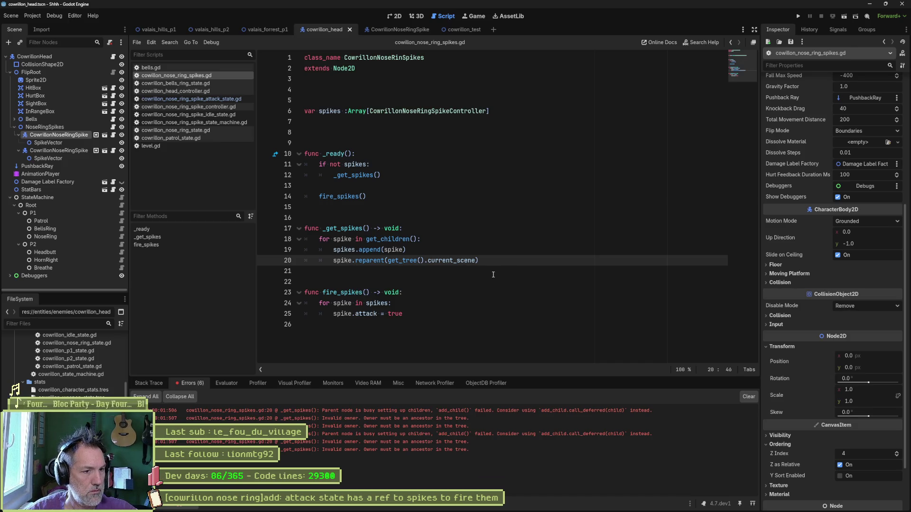
double_click(375, 260)
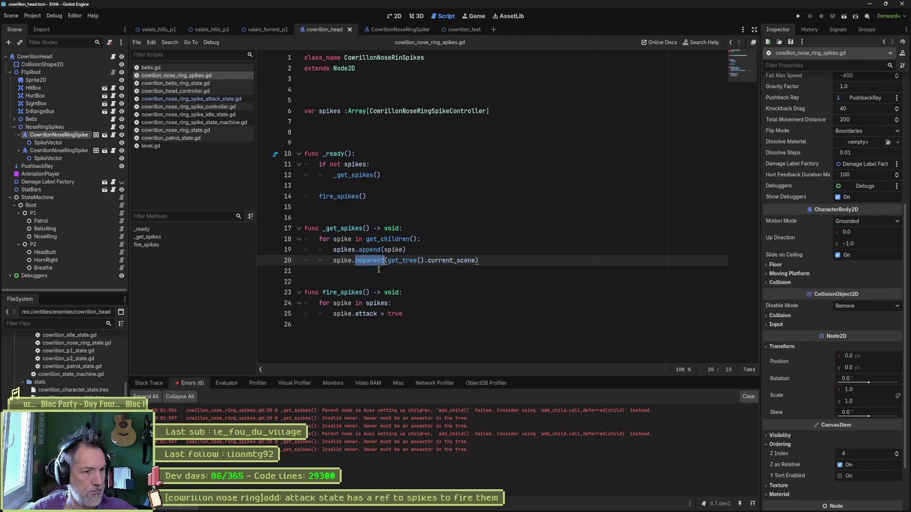
text(parent )
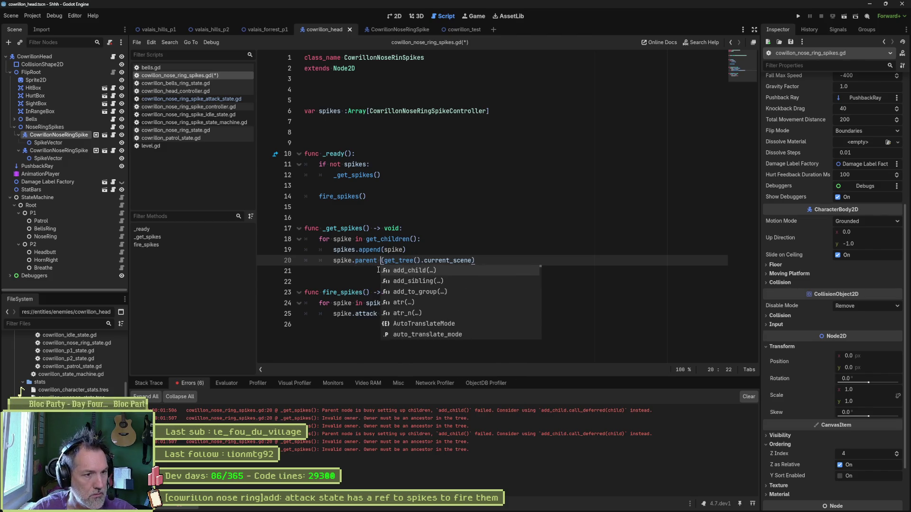
text(=)
key(Delete)
key(End)
key(BackSpace)
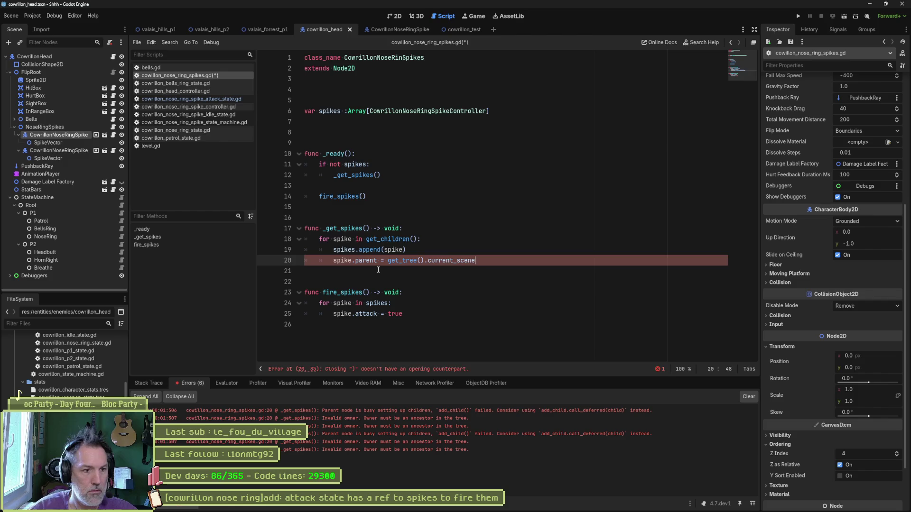
key(F6)
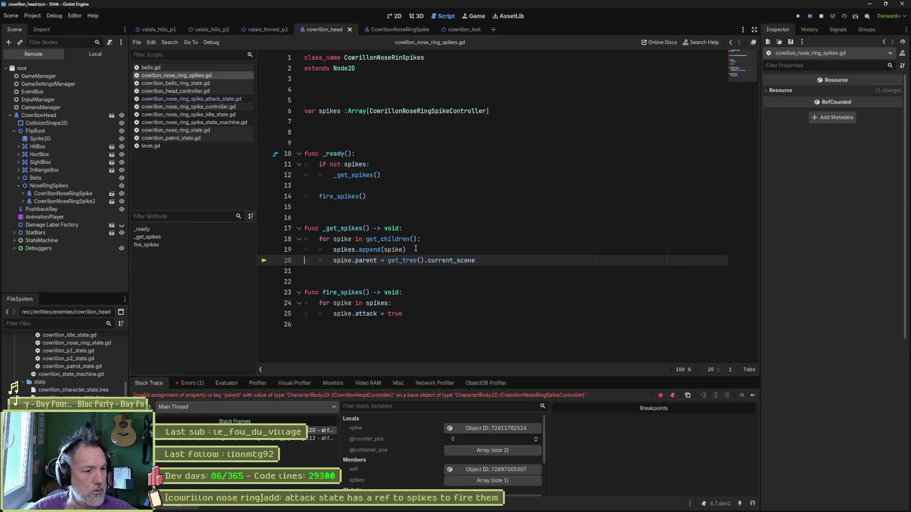
Stop the failed run, restore reparent on line 20, and check reparent's documentation
key(F8)
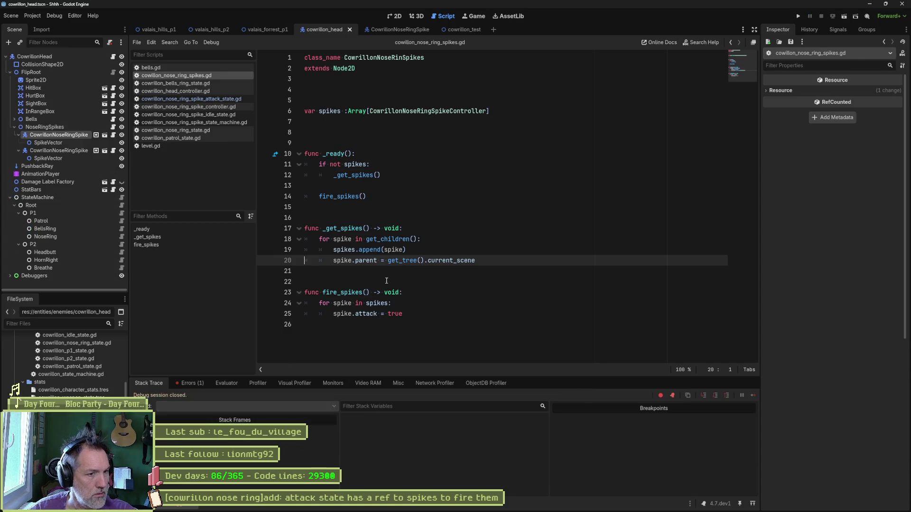
double_click(366, 260)
text(set)
key(BackSpace)
key(BackSpace)
key(BackSpace)
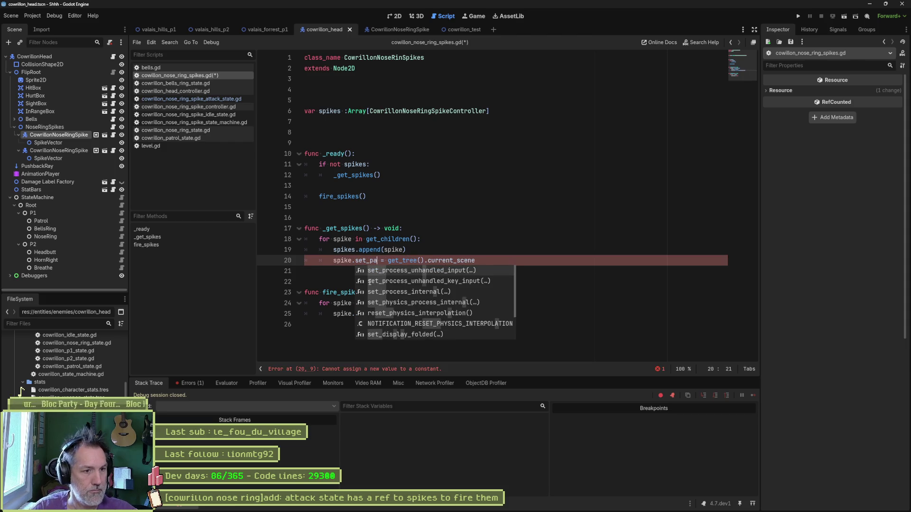
text(paren)
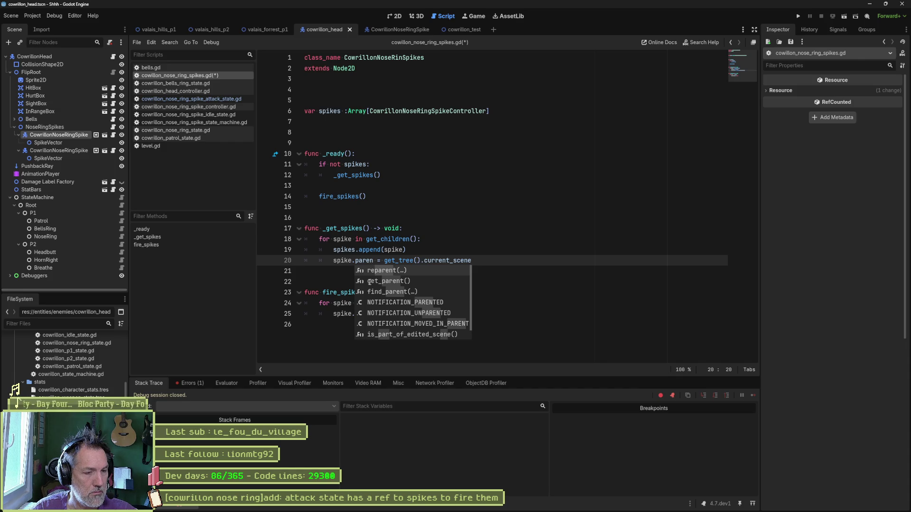
key(Return)
ctrl+click(372, 261)
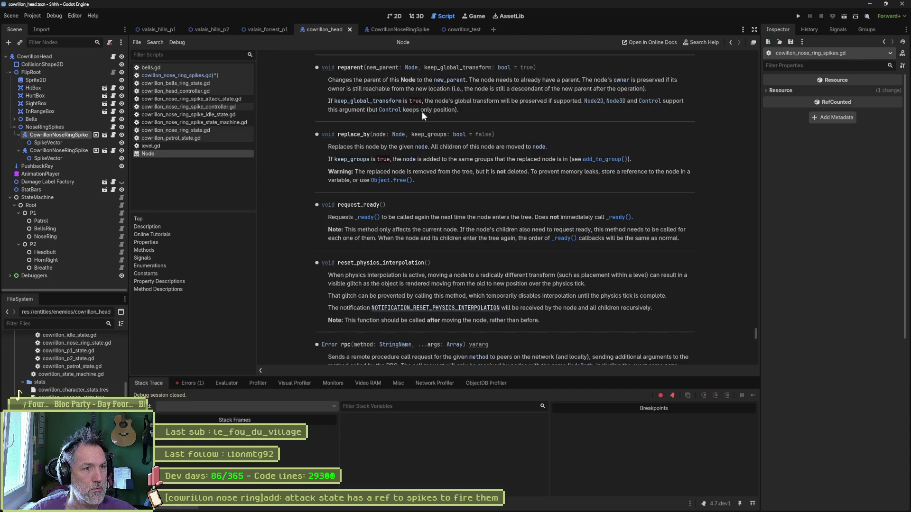
key(ctrl+w)
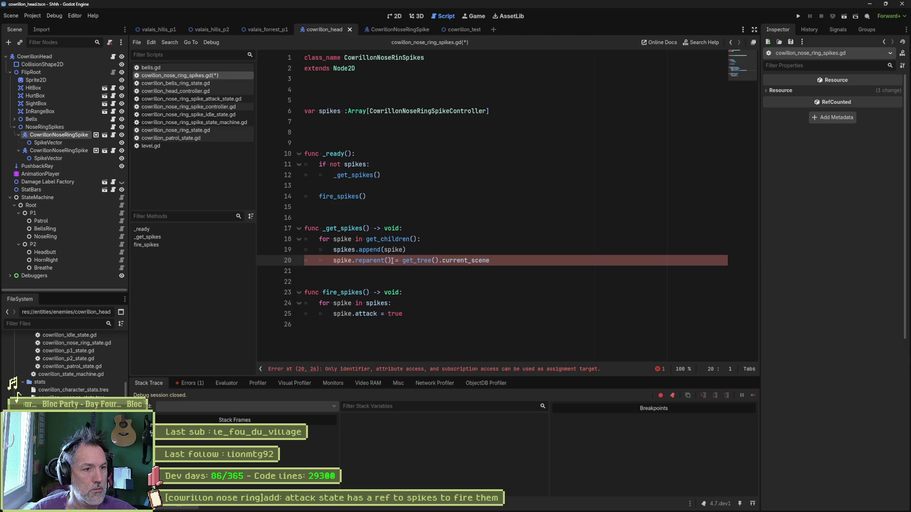
Fix line 20 to spike.reparent(get_tree().current_scene) and select the whole script
drag(388, 261, 403, 261)
key(BackSpace)
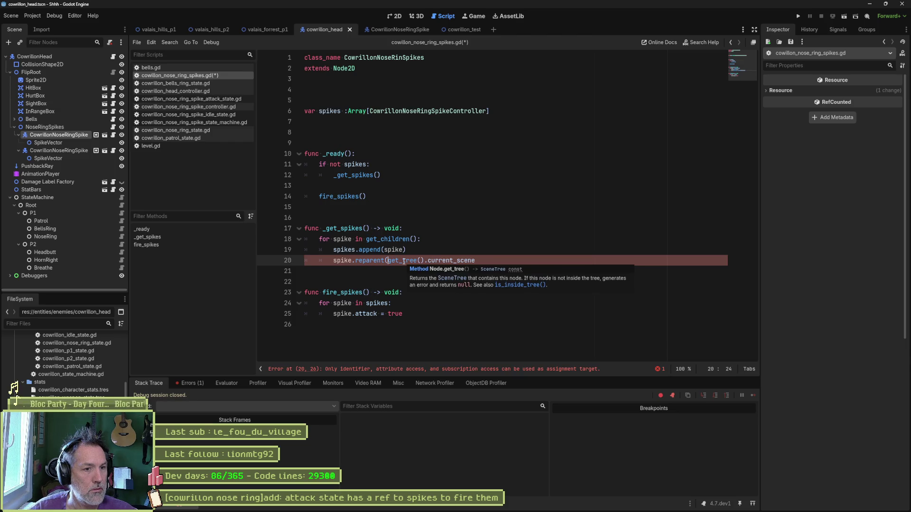
key(End)
text())
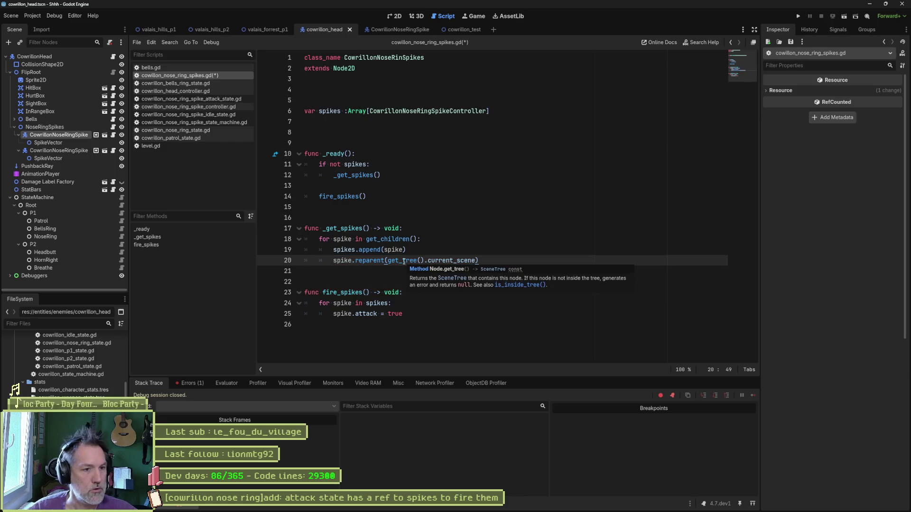
key(ctrl+a)
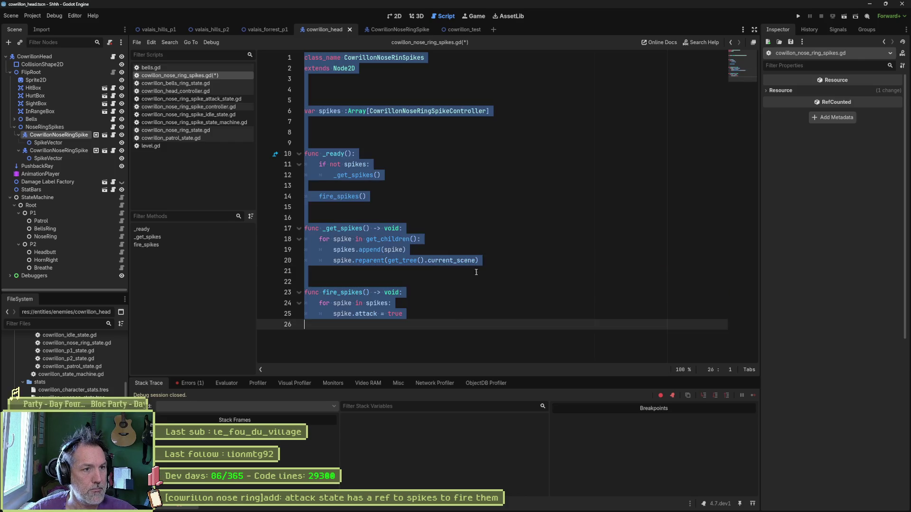
Ask Gemini 'je veux parenter la spike a la scene' with the spikes script pasted below
click(362, 507)
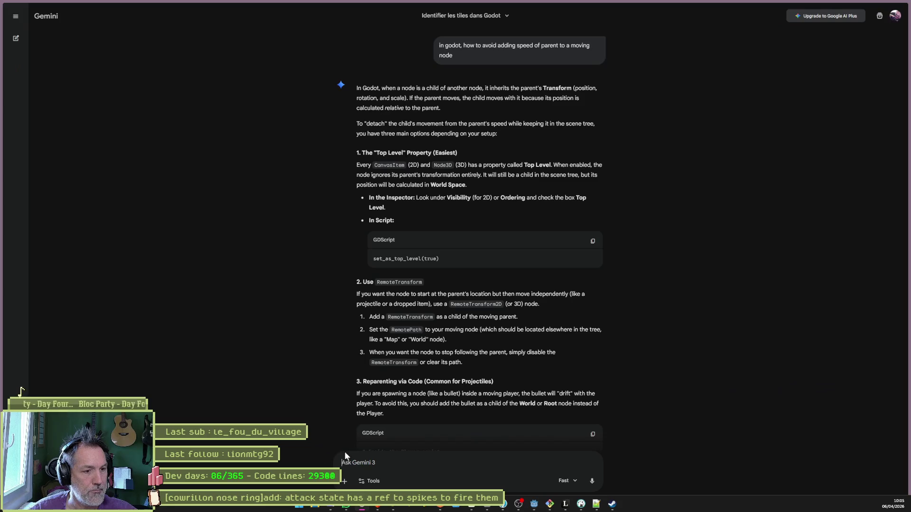
text(je veux parenter)
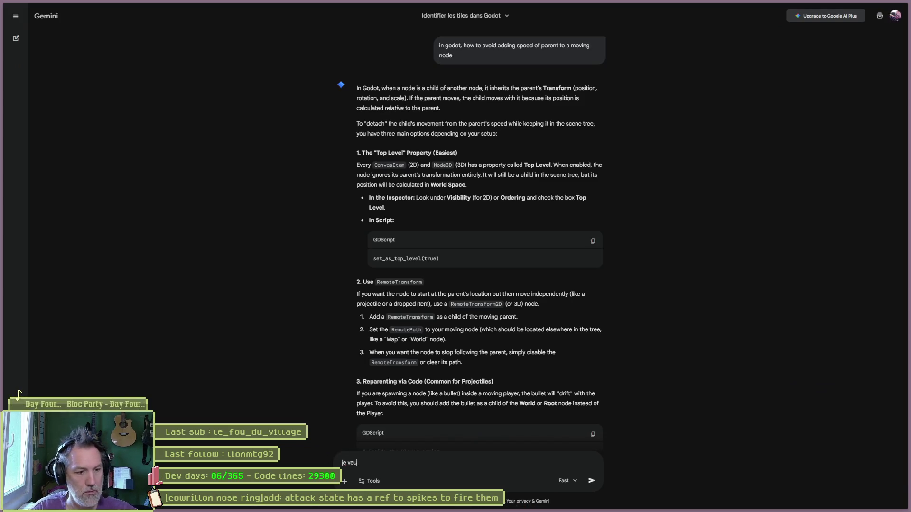
text( la spike )
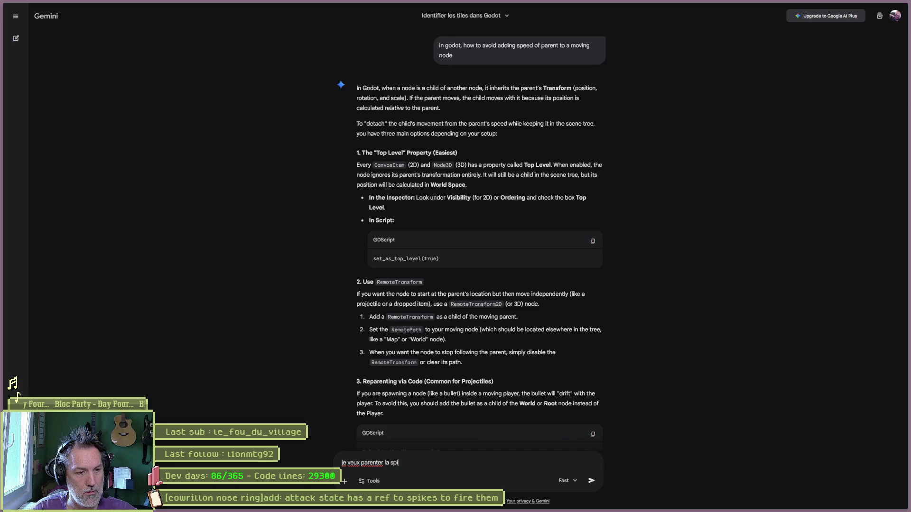
text(ene,)
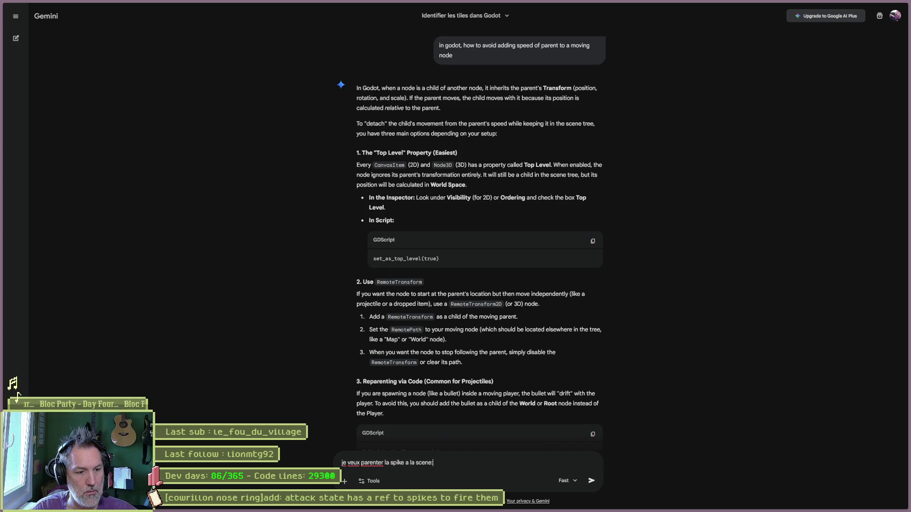
key(shift+Return)
key(ctrl+v)
key(Return)
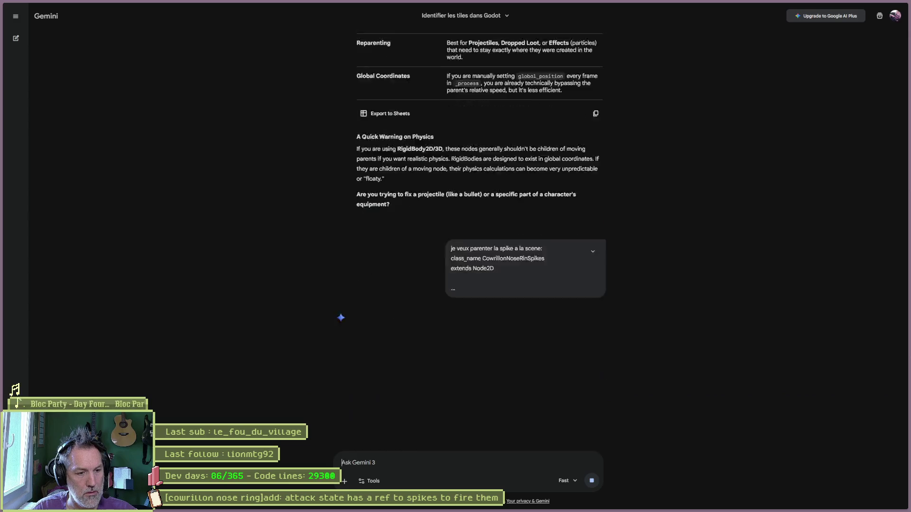
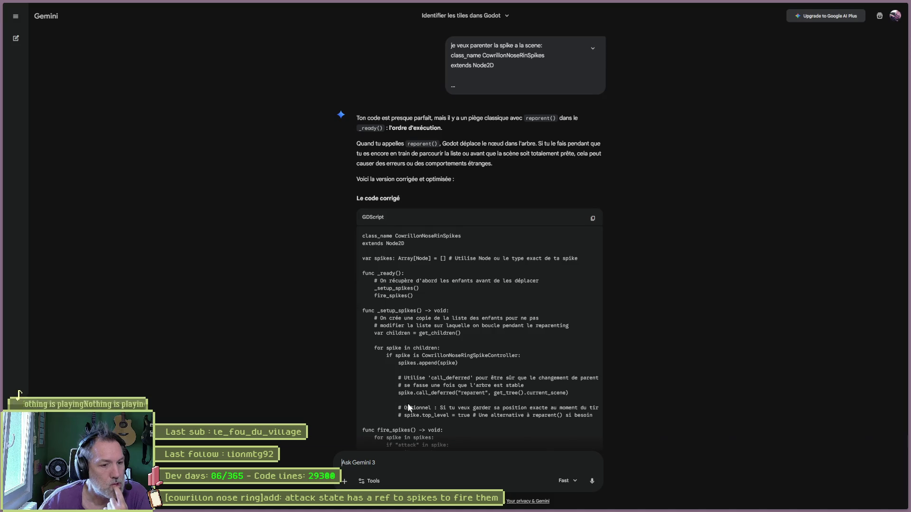
Read Gemini's corrected call_deferred reparenting code and its explanation, then close the browser
scroll(408, 403, down, 2)
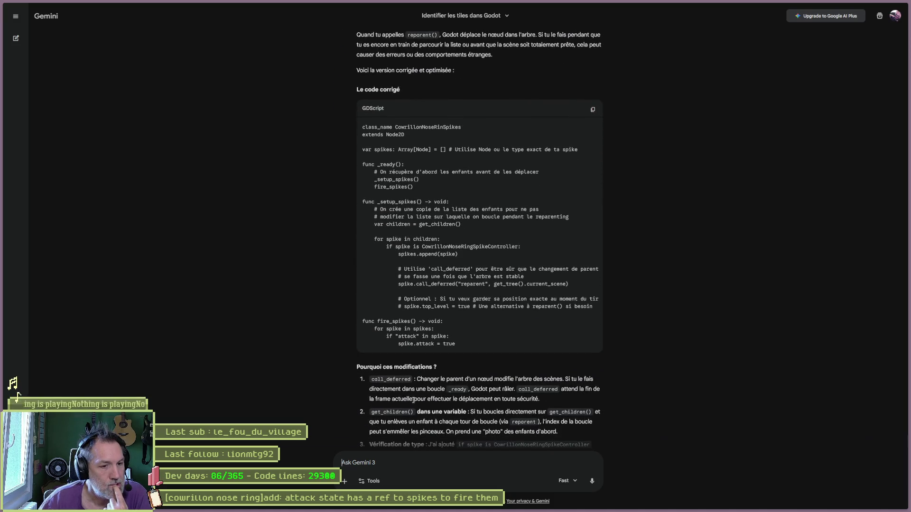
scroll(414, 400, down, 1)
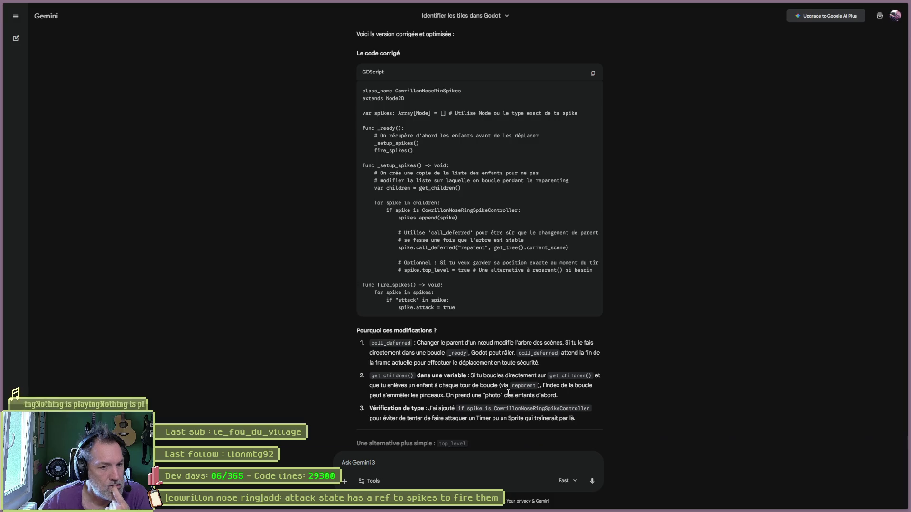
click(872, 7)
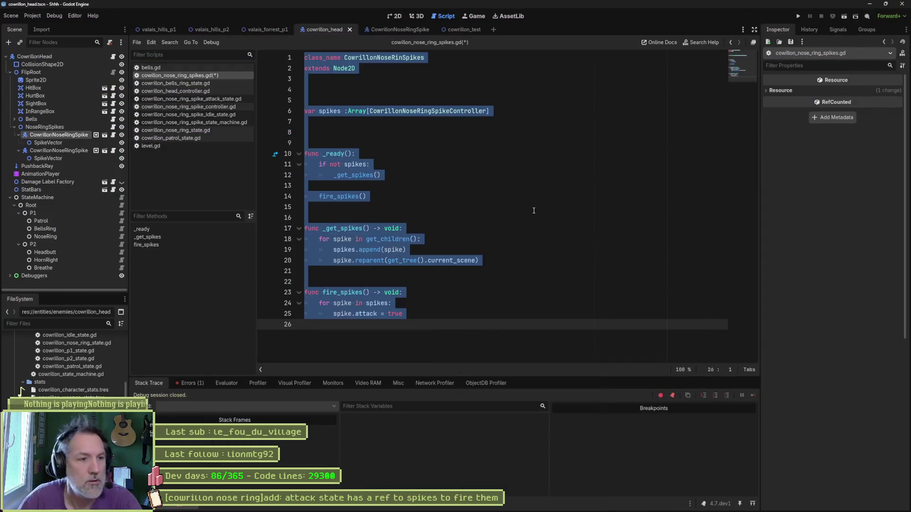
Move the reparent line out of _get_spikes into a new 'for spike in spikes' loop in _ready
click(456, 230)
drag(478, 259, 464, 254)
key(ctrl+c)
key(BackSpace)
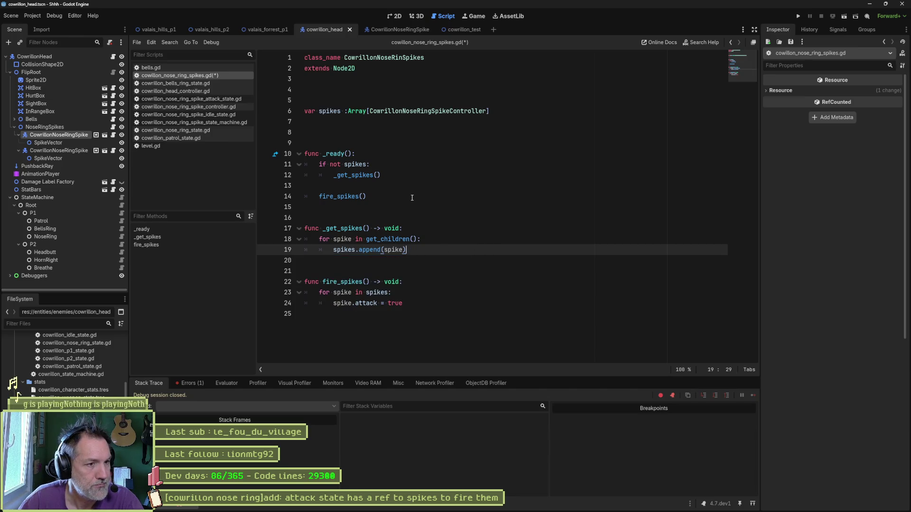
click(413, 184)
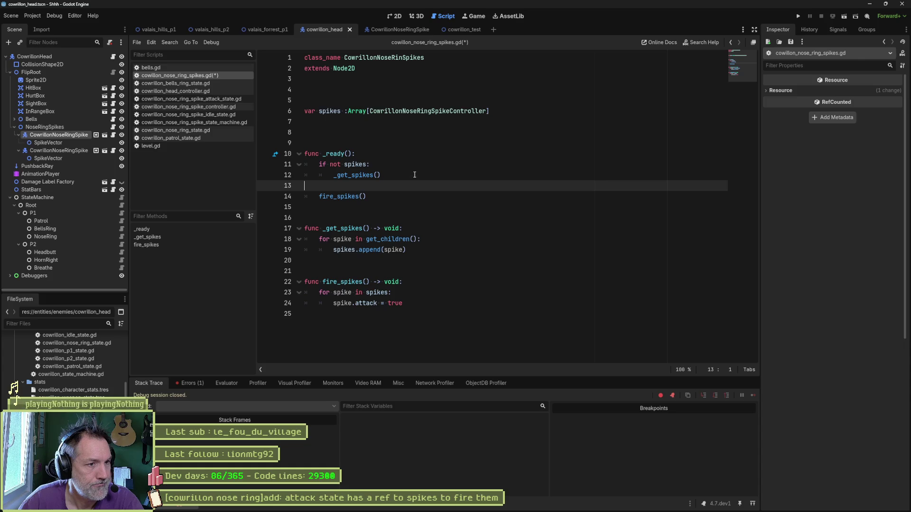
click(416, 171)
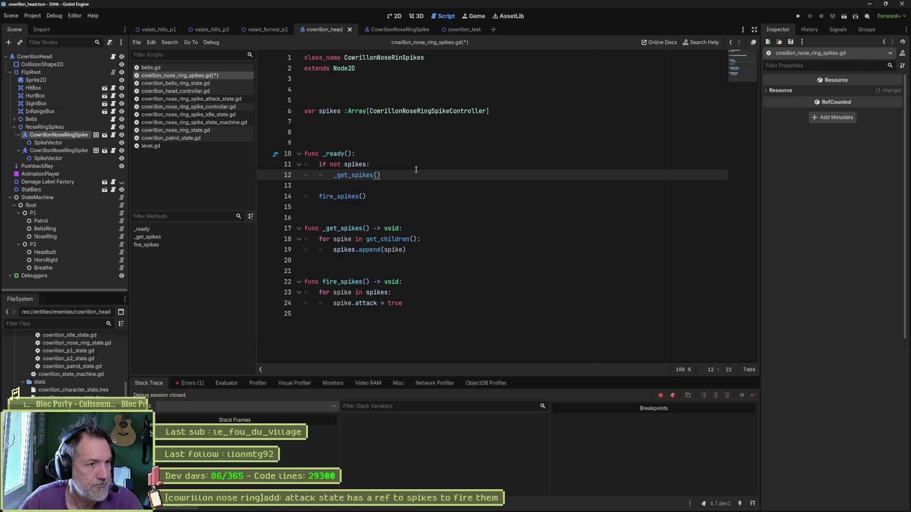
key(Return)
key(Return)
key(BackSpace)
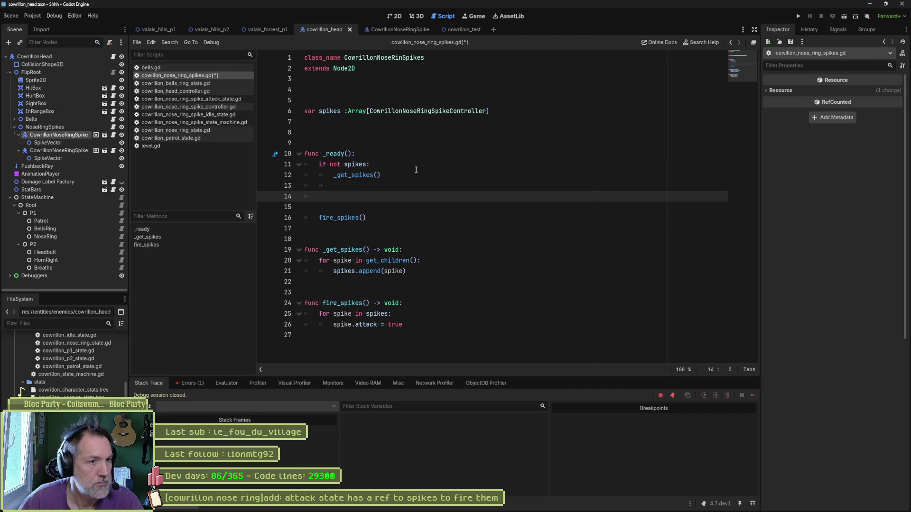
text(for spike in )
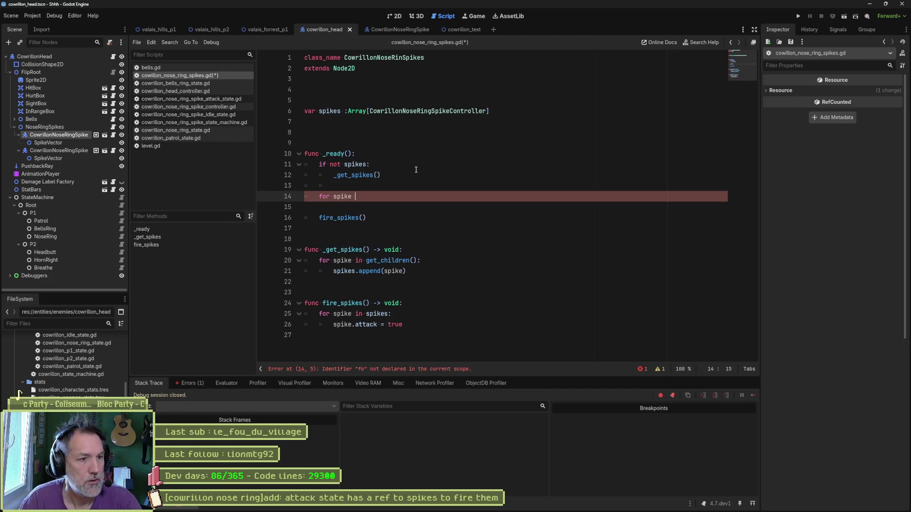
text(spikes:)
key(Return)
key(ctrl+v)
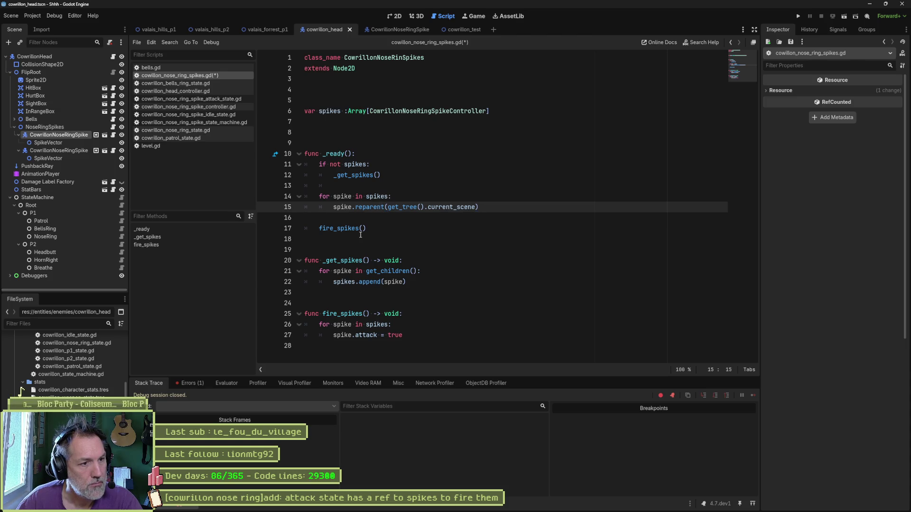
Rewrite it as spike.call_deferred("reparent", get_tree().current_scene), save, and run the game
text(.call)
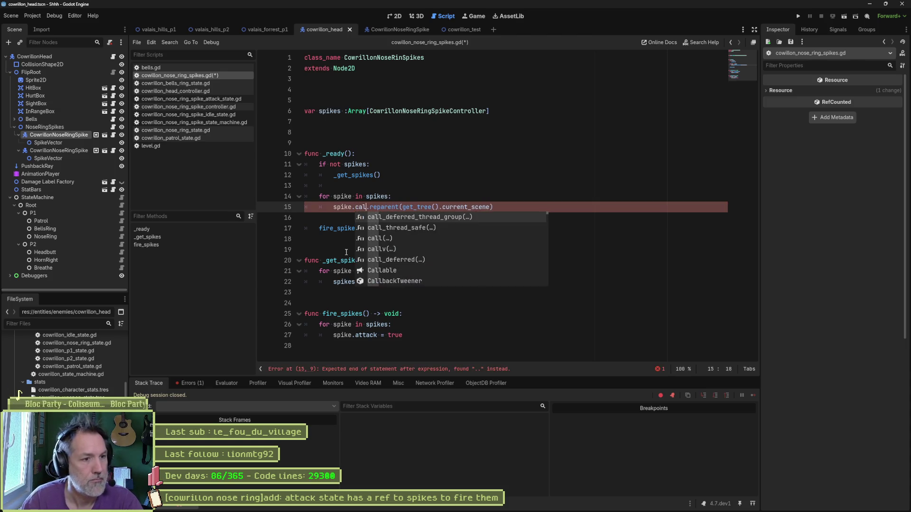
key(Down)
key(Down)
key(Down)
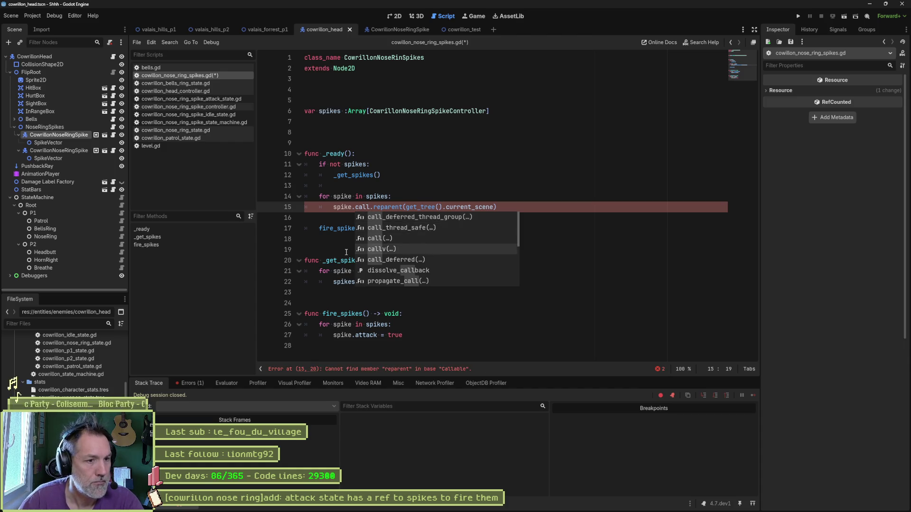
key(Return)
key(Delete)
key(ctrl+shift+Right)
text(")
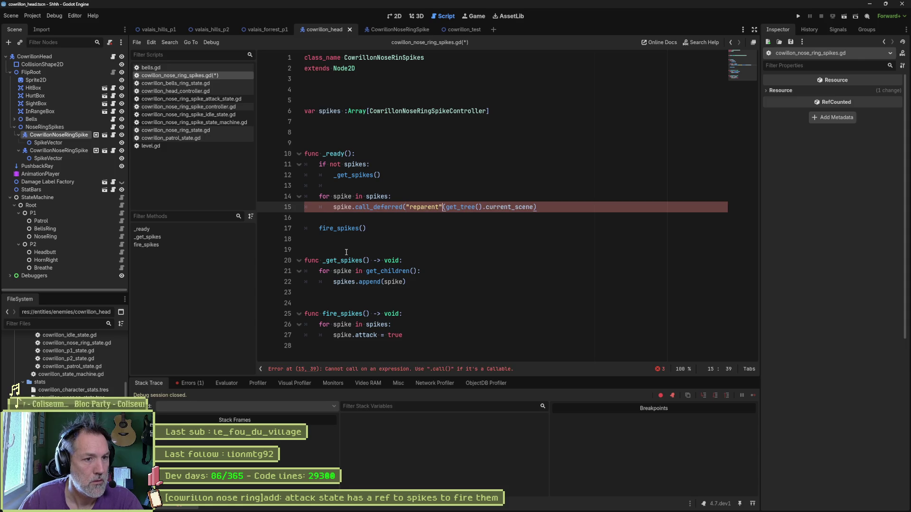
text(,)
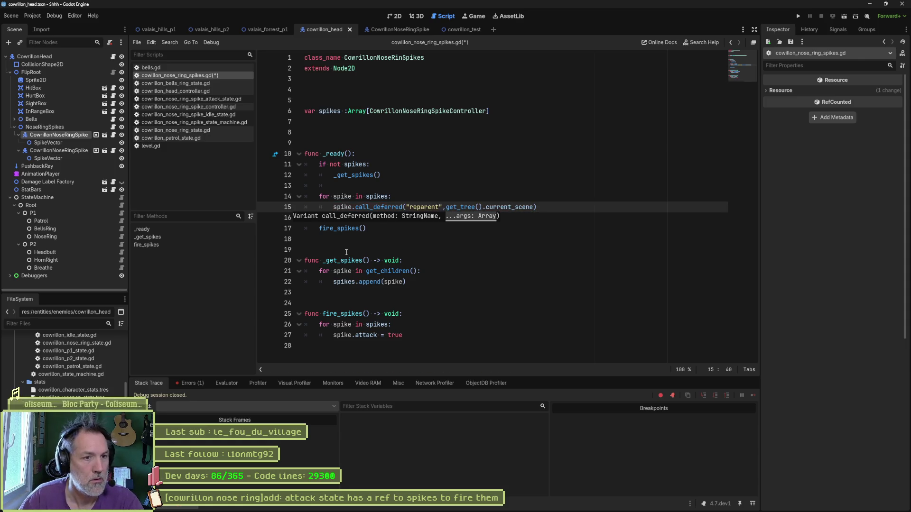
key(ctrl+s)
click(489, 248)
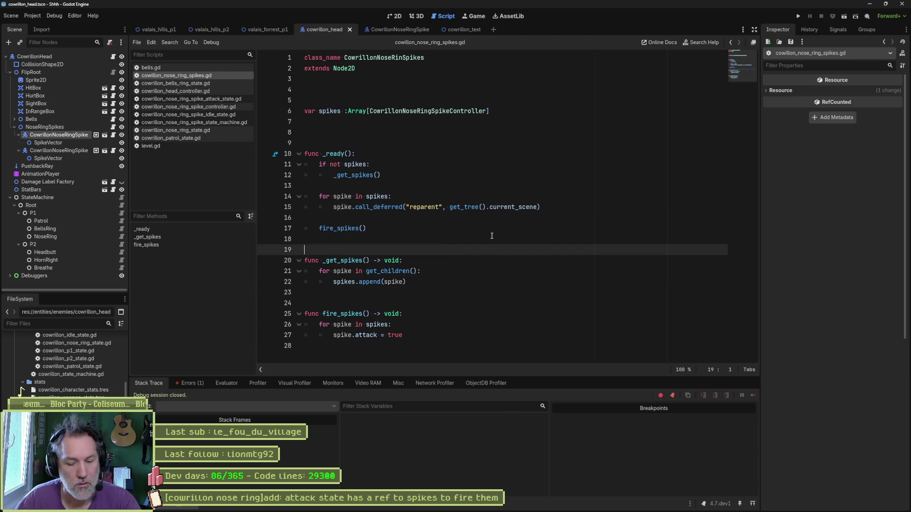
key(F5)
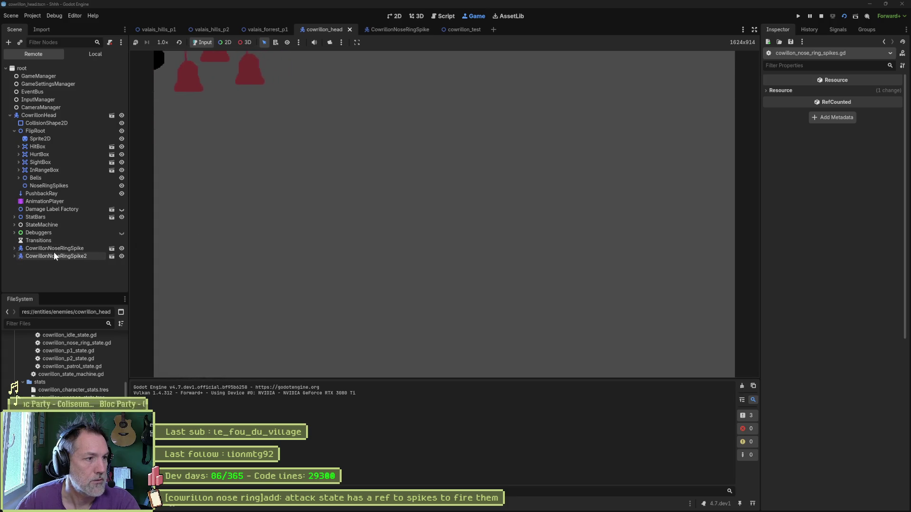
Stop the game, run the cowrillon_test scene with F6 to watch the nose-ring attack, then stop it
key(F8)
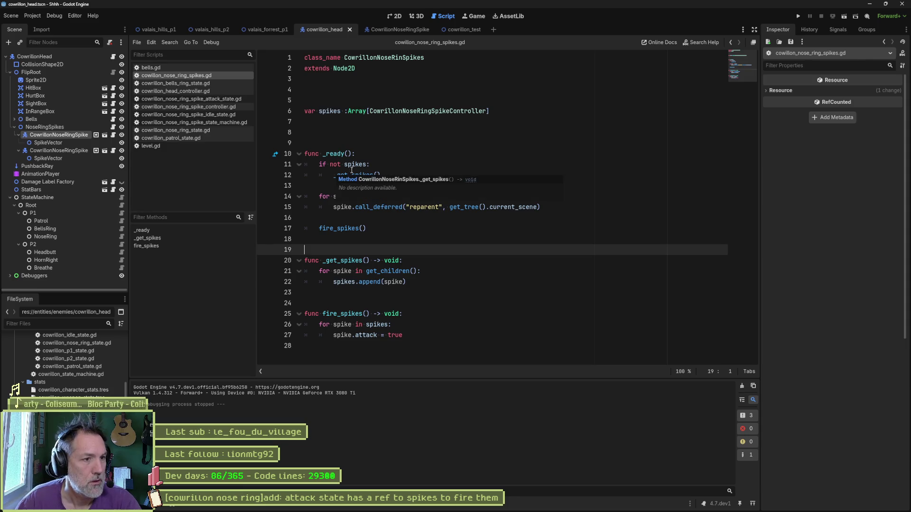
click(379, 144)
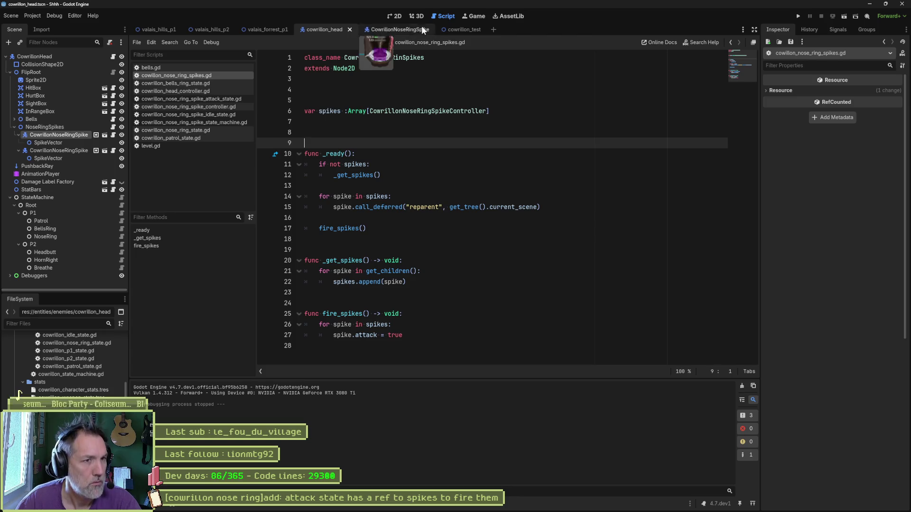
click(469, 29)
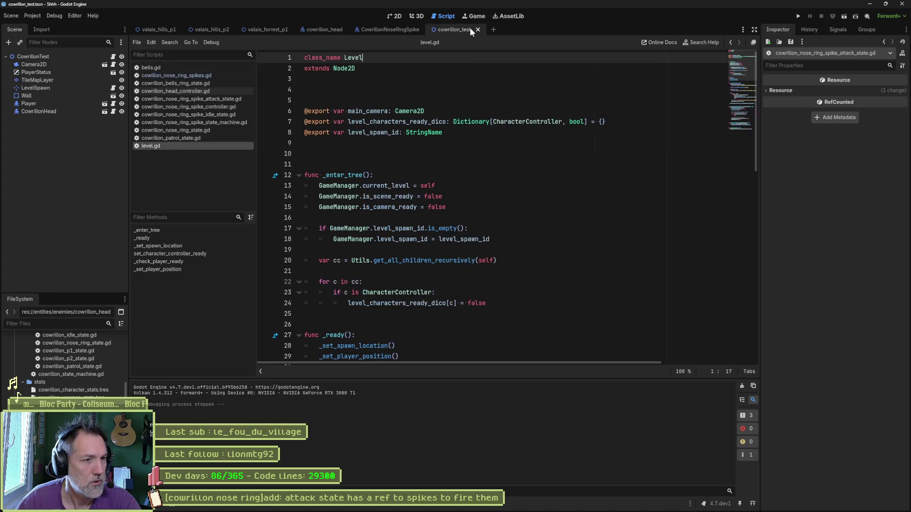
key(F6)
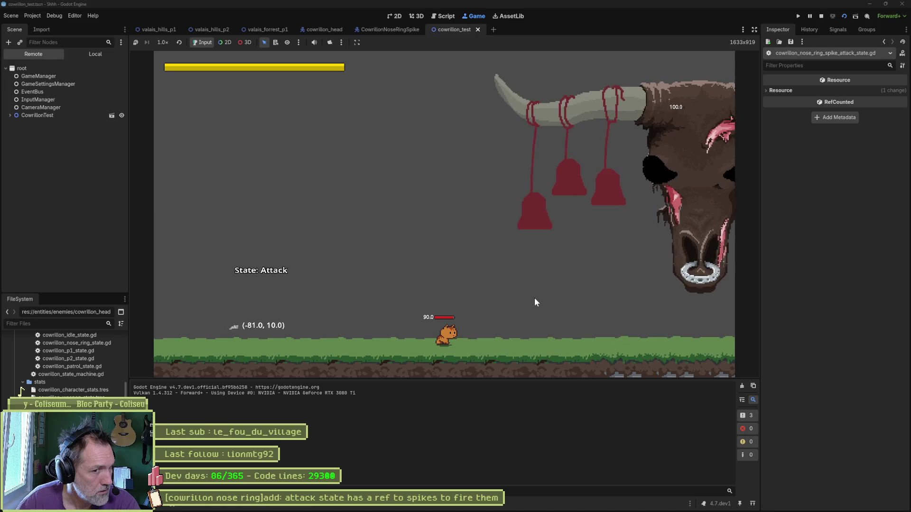
key(F8)
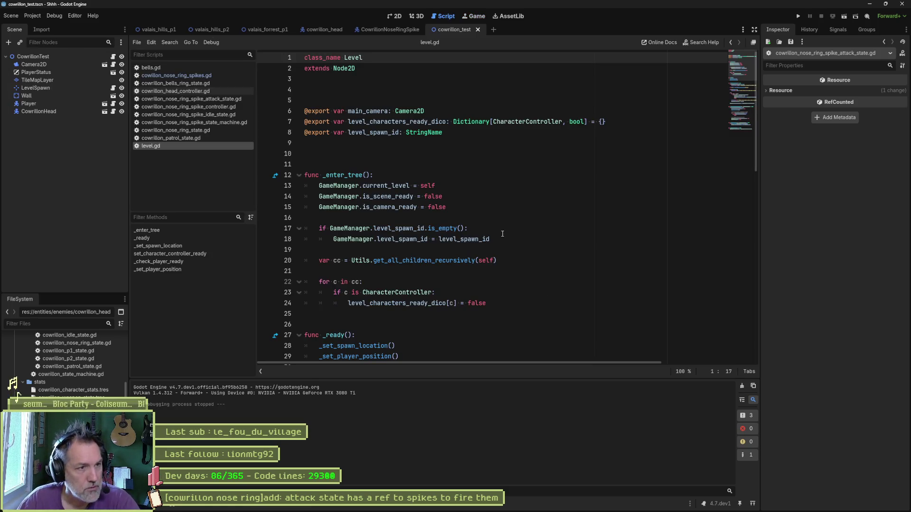
click(384, 29)
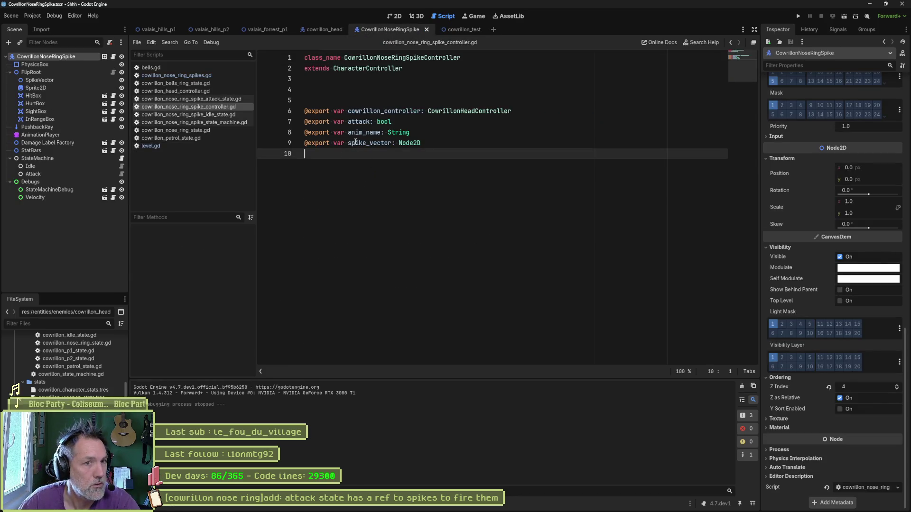
Collapse the FlipRoot, StateMachine and Debugs nodes and reselect the root CowrillonNoseRingSpike node
click(10, 72)
click(10, 111)
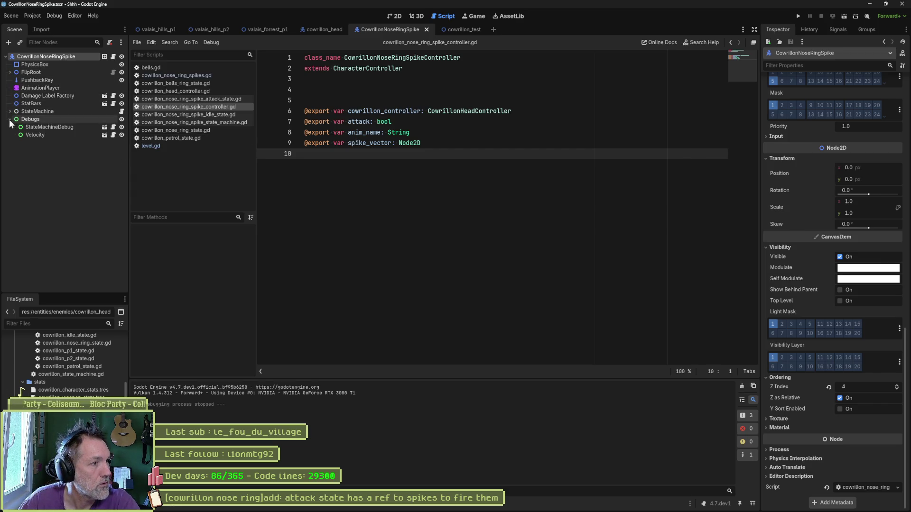
click(10, 119)
click(53, 57)
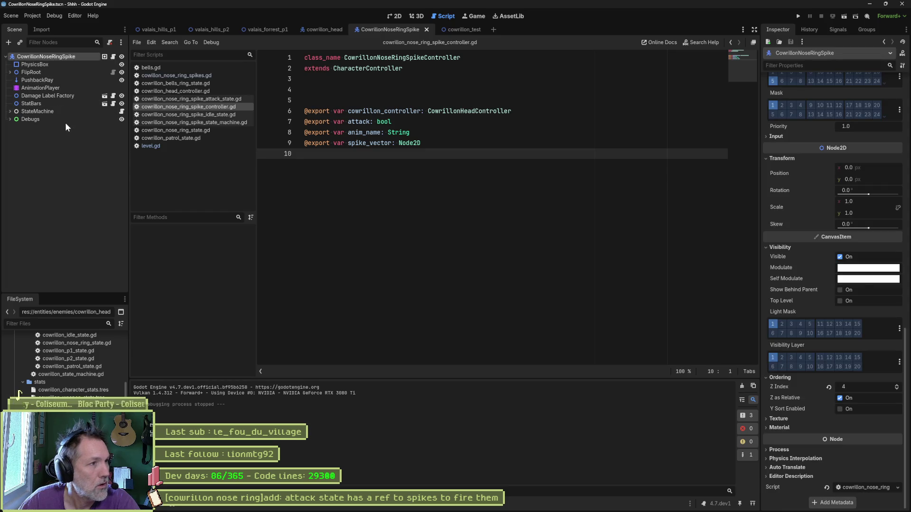
Search 'screen' to compare VisibleOnScreenNotifier2D and VisibleOnScreenEnabler2D, then cancel without adding a node
key(ctrl+a)
text(scre)
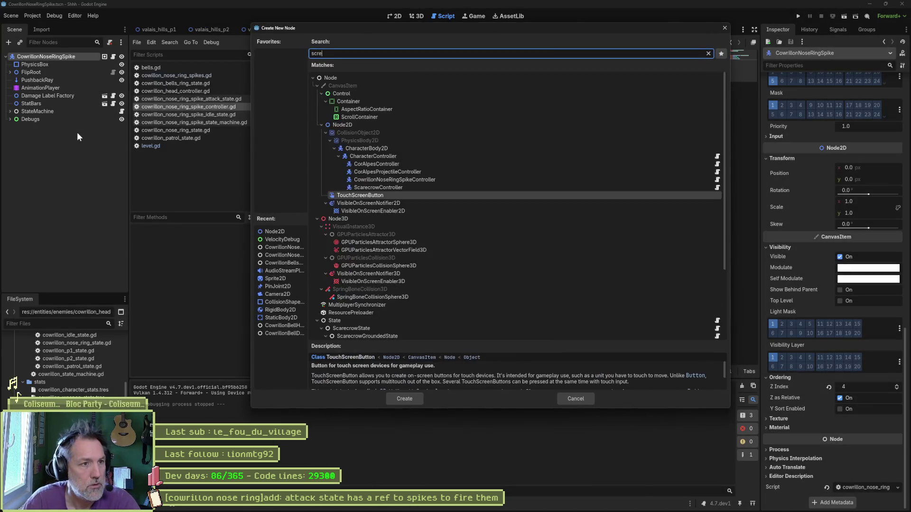
text(en)
key(Down)
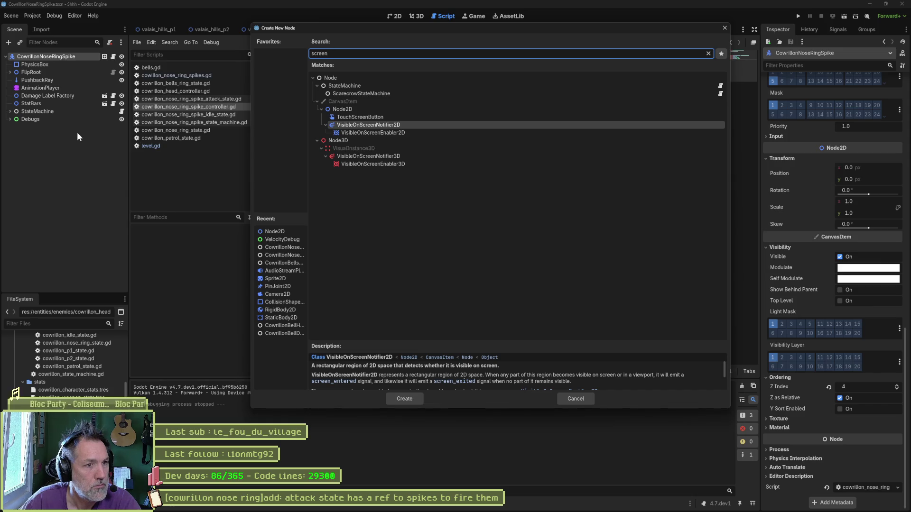
key(Down)
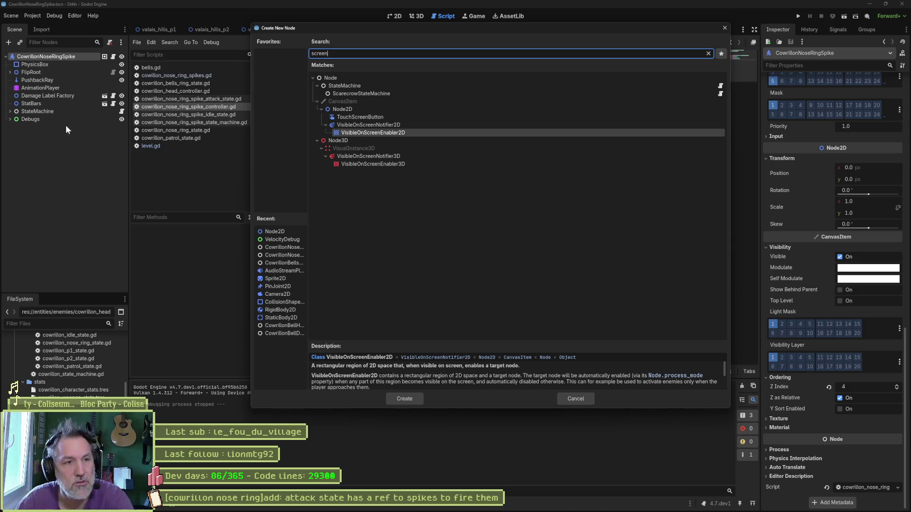
click(579, 395)
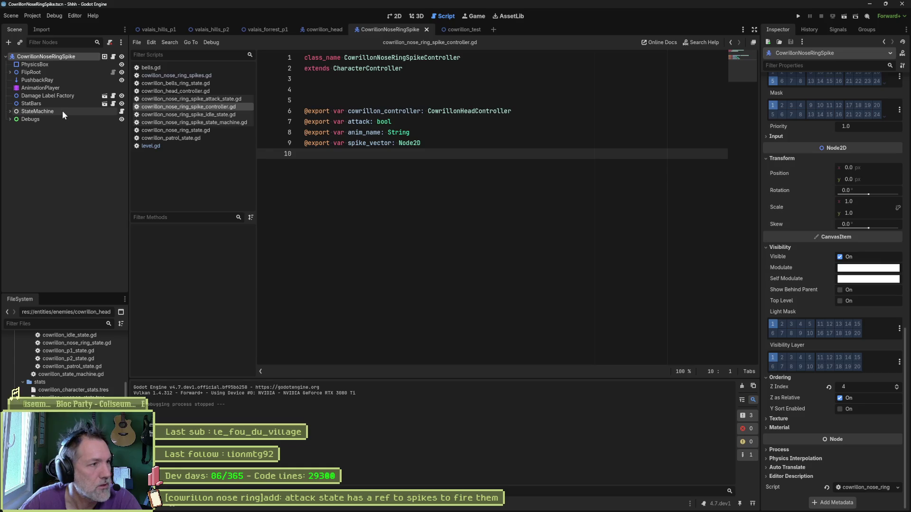
click(179, 100)
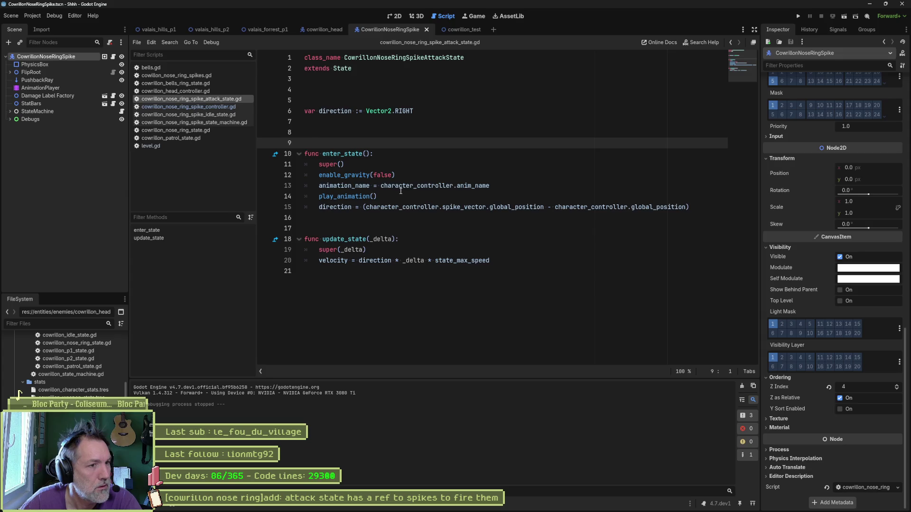
Add a print_debug line after super() logging " initial position: " with character_controller.position
click(388, 167)
key(Return)
text(print_debug())
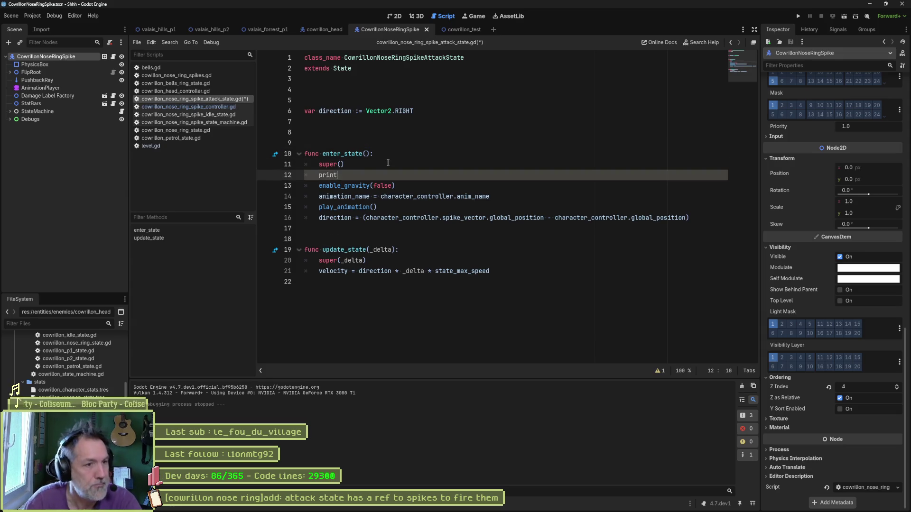
key(Left)
text(self, " )
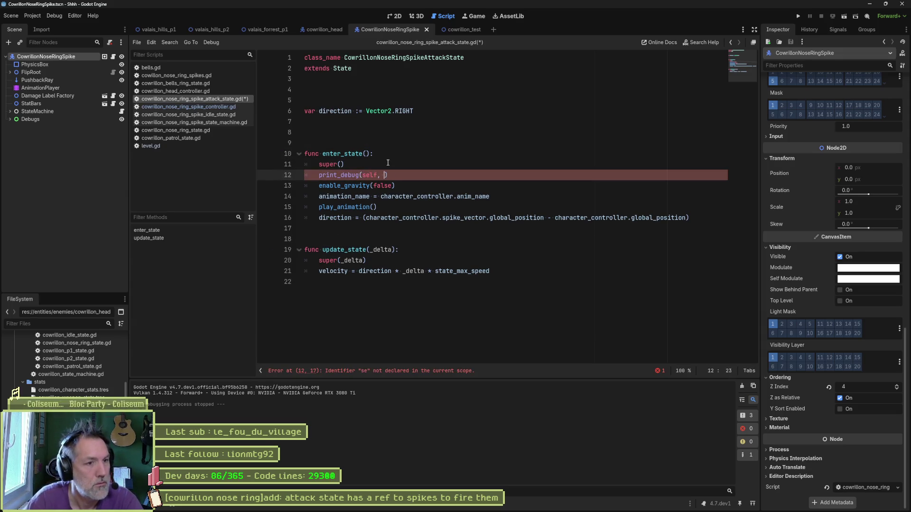
text(initial po)
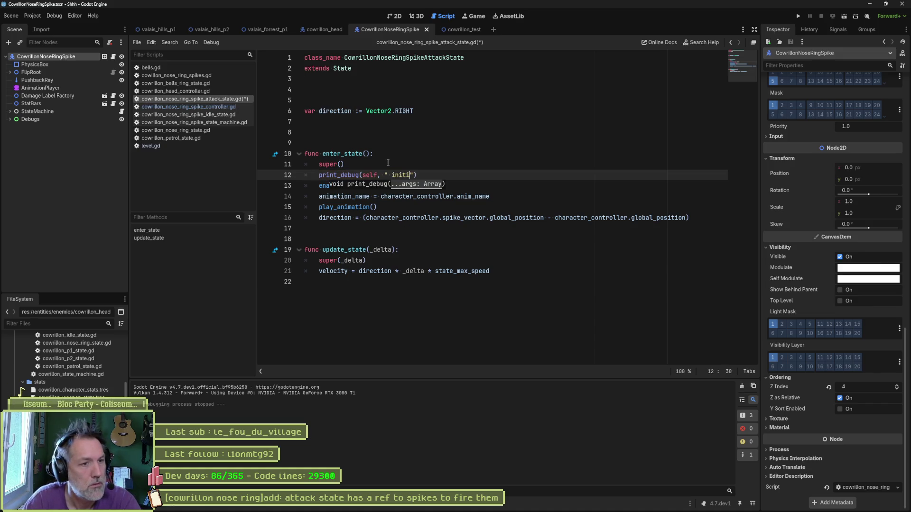
text(sition: ")
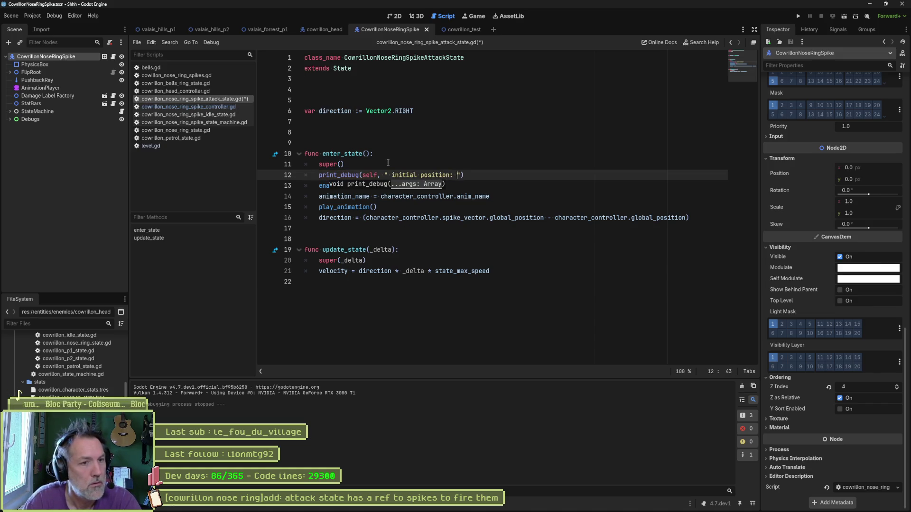
text(, glo)
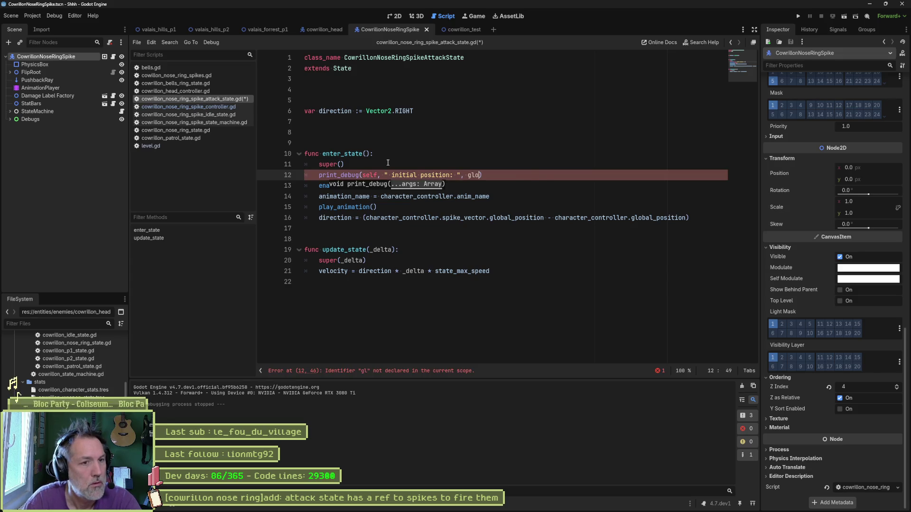
key(BackSpace)
key(BackSpace)
key(BackSpace)
text(character_controller.glo)
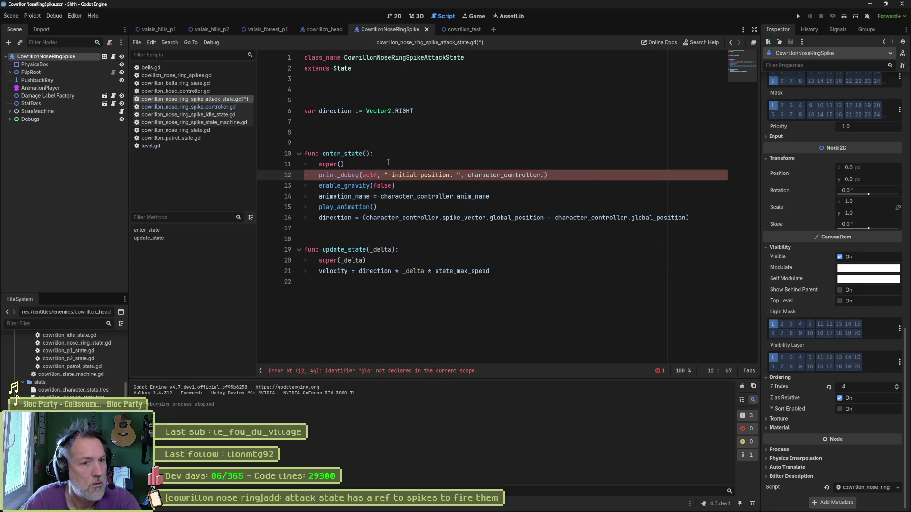
key(BackSpace)
key(BackSpace)
key(BackSpace)
text(pos)
key(Return)
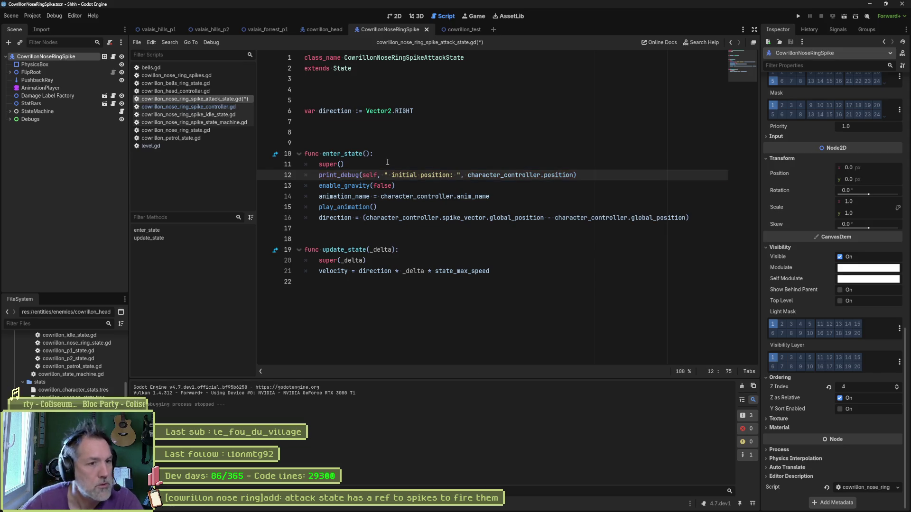
Replace self with character_controller.name in the print, save, and run the scene
double_click(379, 176)
text(char)
key(Return)
text(.name)
key(ctrl+s)
key(F6)
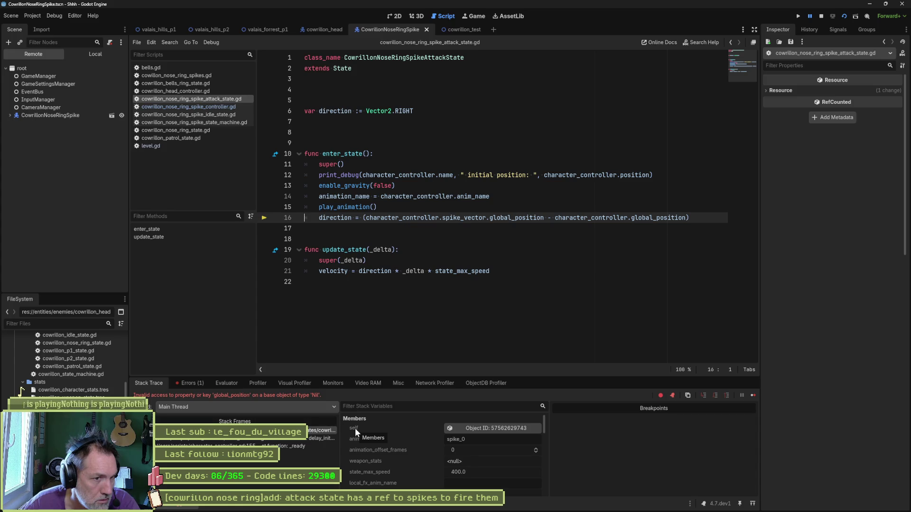
Inspect spike_vector on line 16, stop debugging, check the spike controller script, and relaunch the scene
double_click(473, 218)
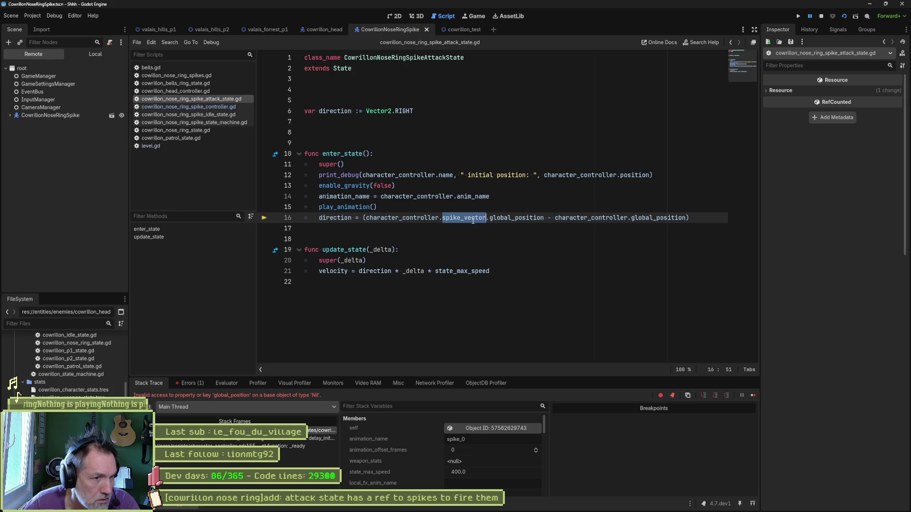
key(F8)
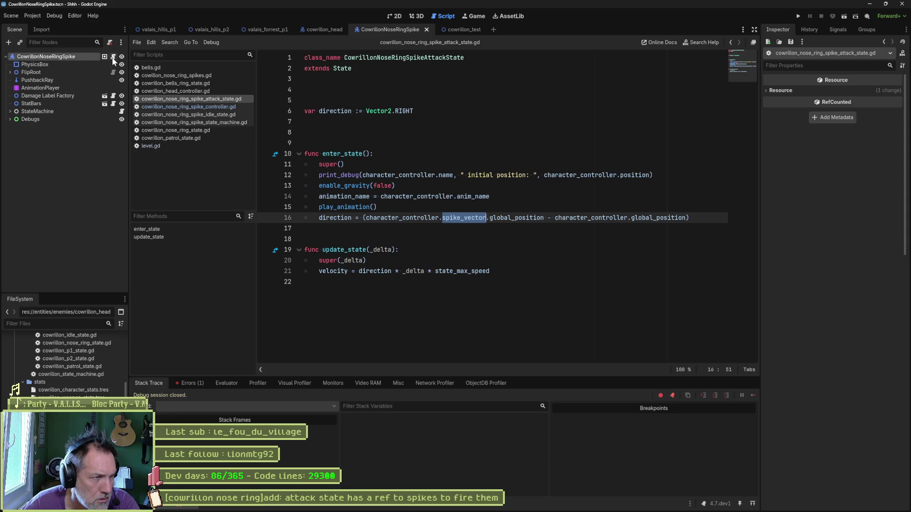
click(189, 106)
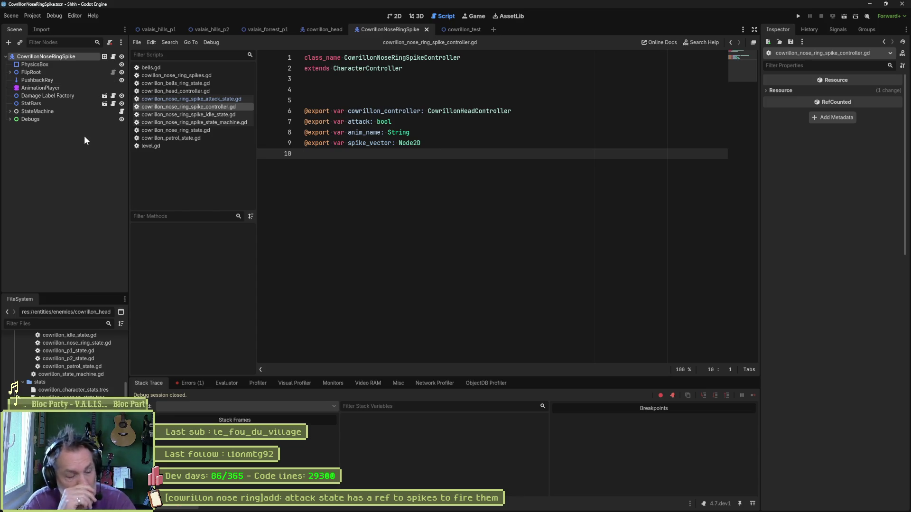
key(F6)
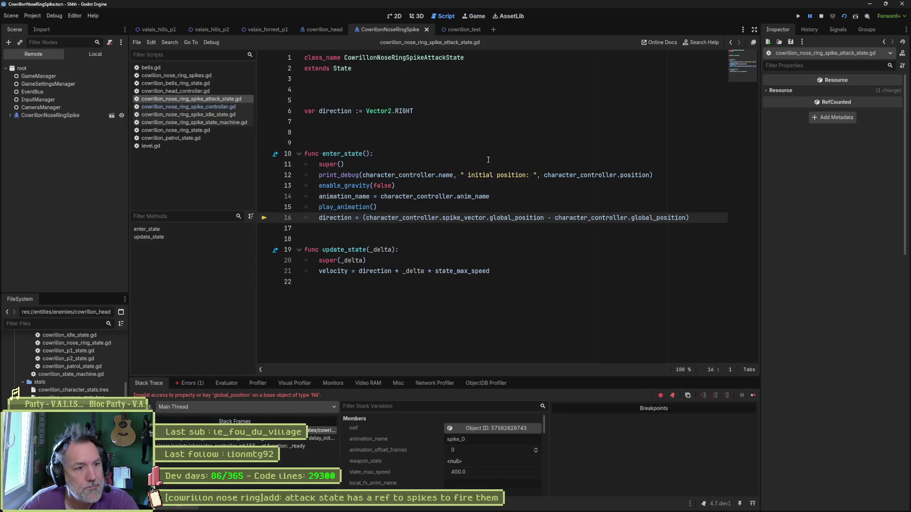
key(F6)
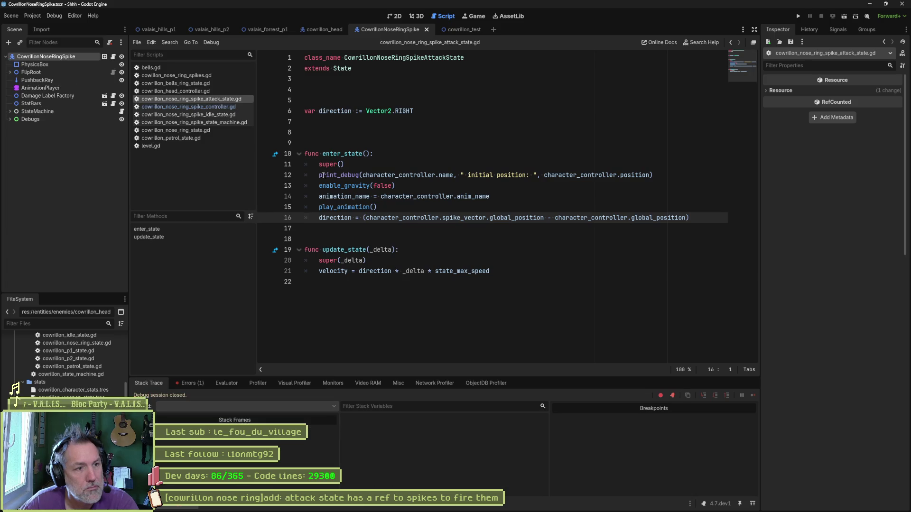
Comment out the print_debug line in the attack state script and rerun the scene, then stop it
click(320, 175)
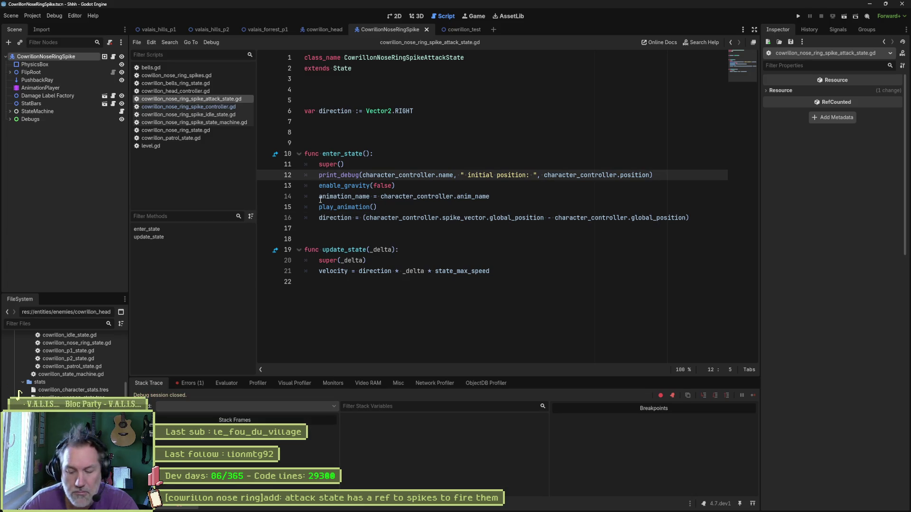
key(ctrl+k)
key(F6)
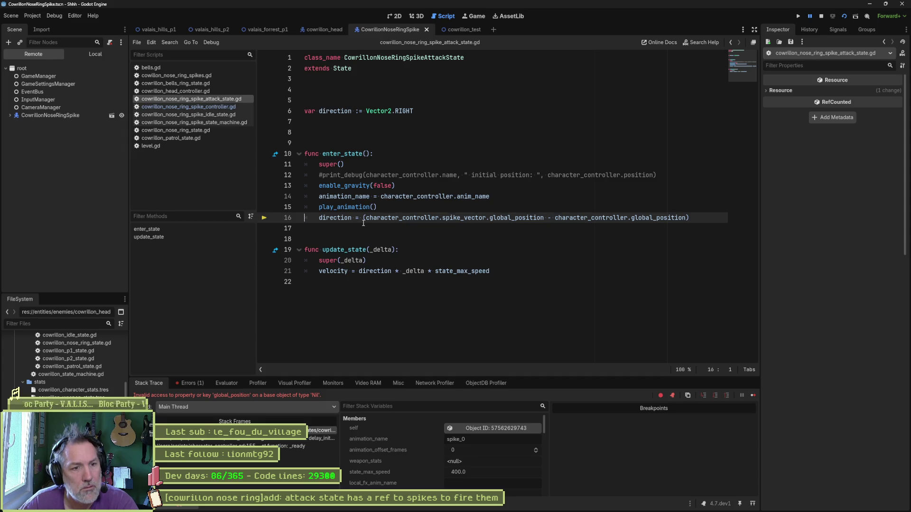
key(F8)
Uncomment print_debug, run the cowrillon_test scene to log both spikes at (0.0, 0.0), then stop
click(319, 175)
key(ctrl+k)
click(459, 30)
key(F6)
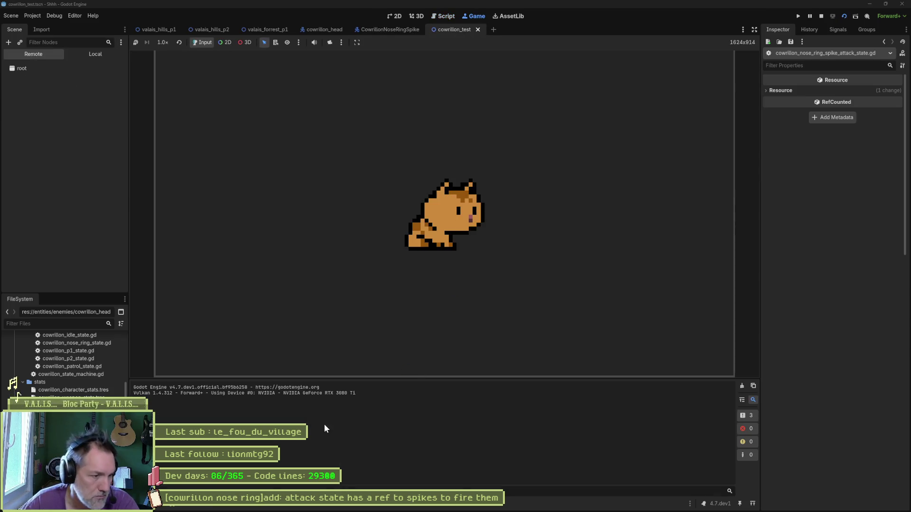
key(F8)
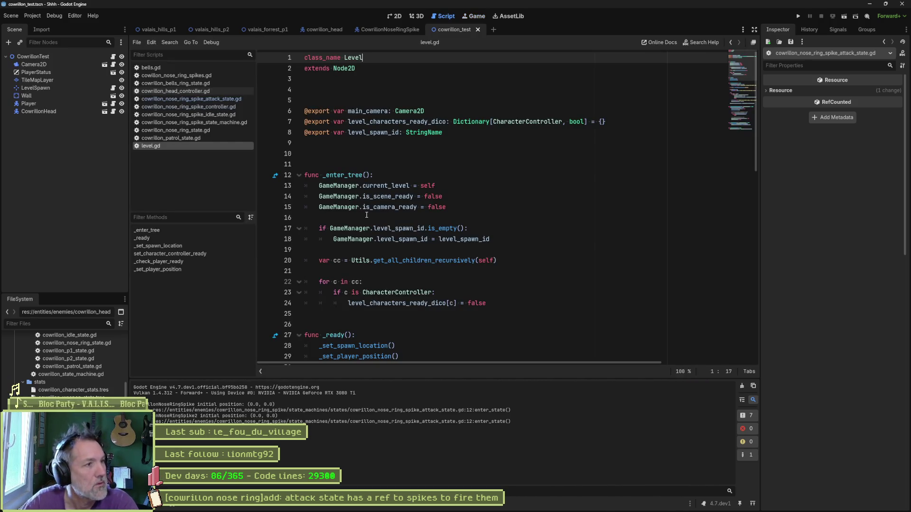
click(390, 30)
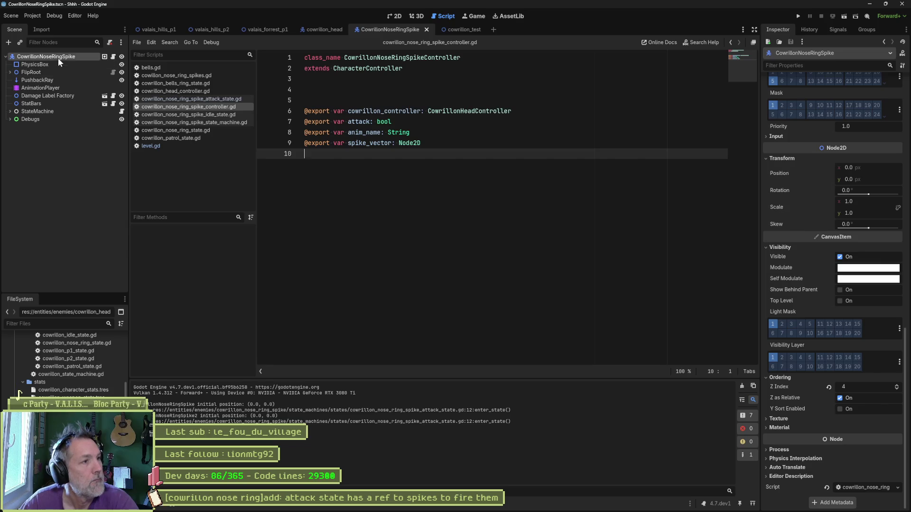
Search 'scree' in the Create Node dialog and create a VisibleOnScreenNotifier2D child
key(ctrl+a)
text(scree)
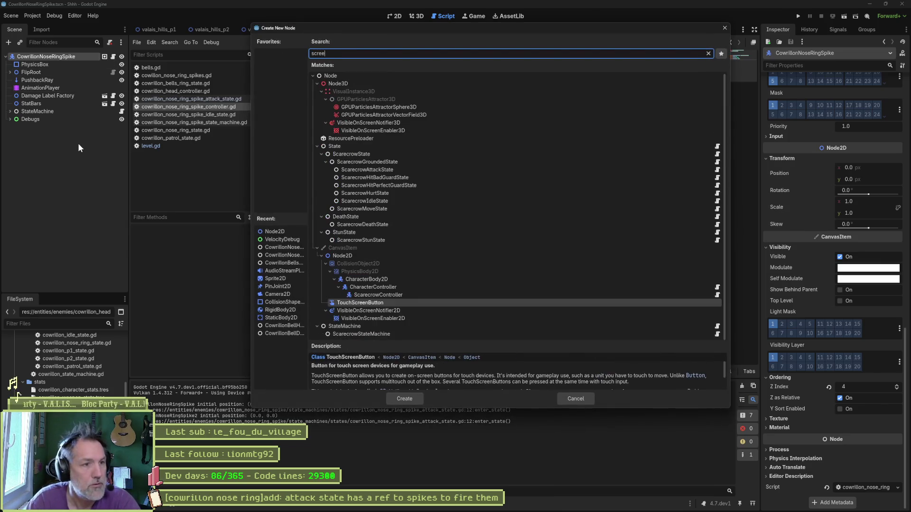
key(Down)
key(Return)
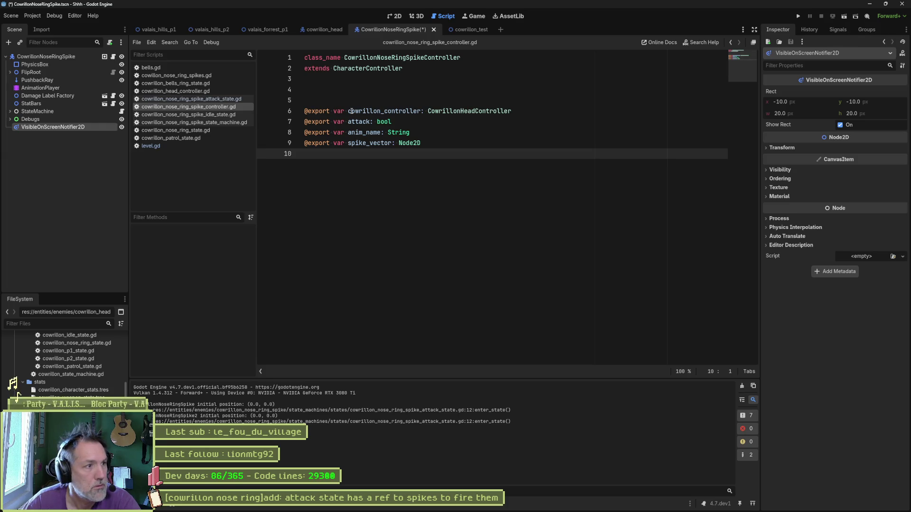
drag(57, 126, 368, 207)
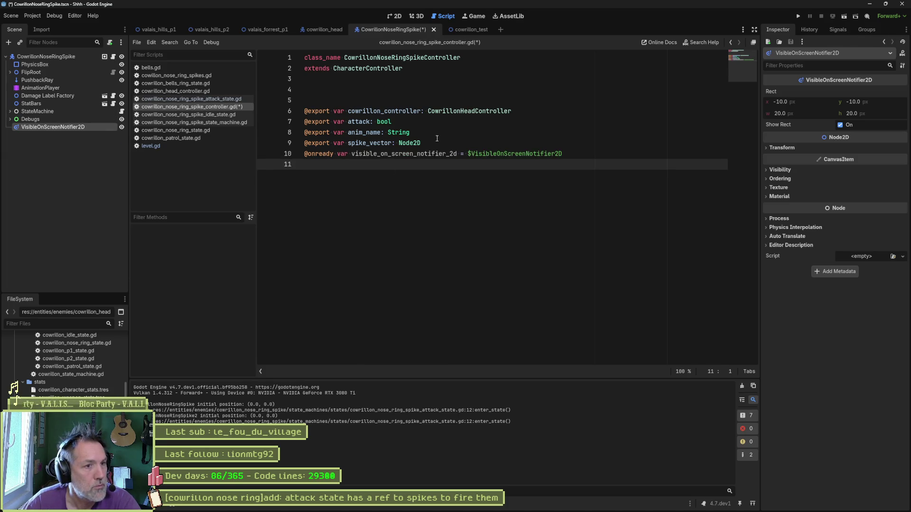
click(438, 138)
key(Return)
key(Down)
key(Down)
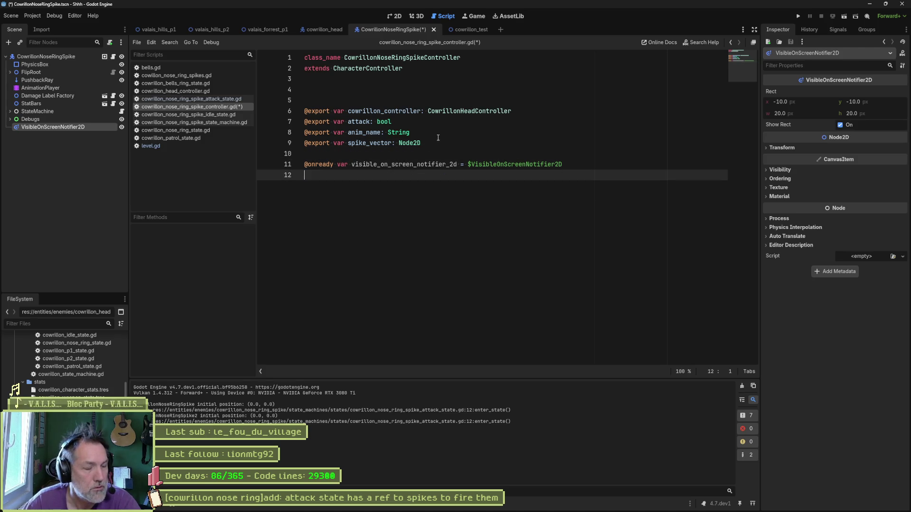
Write a _ready function connecting the notifier's screen_exited signal to _on_screen_exited
key(Return)
key(Return)
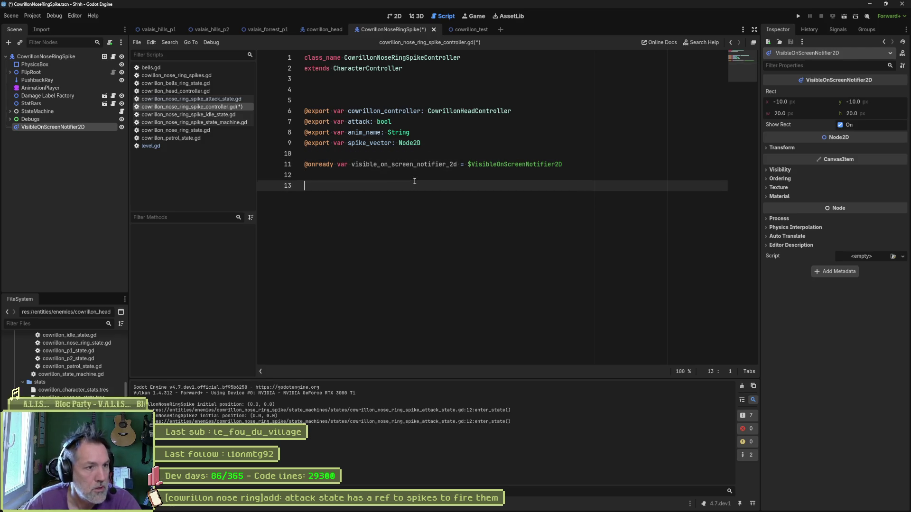
text(unc _re)
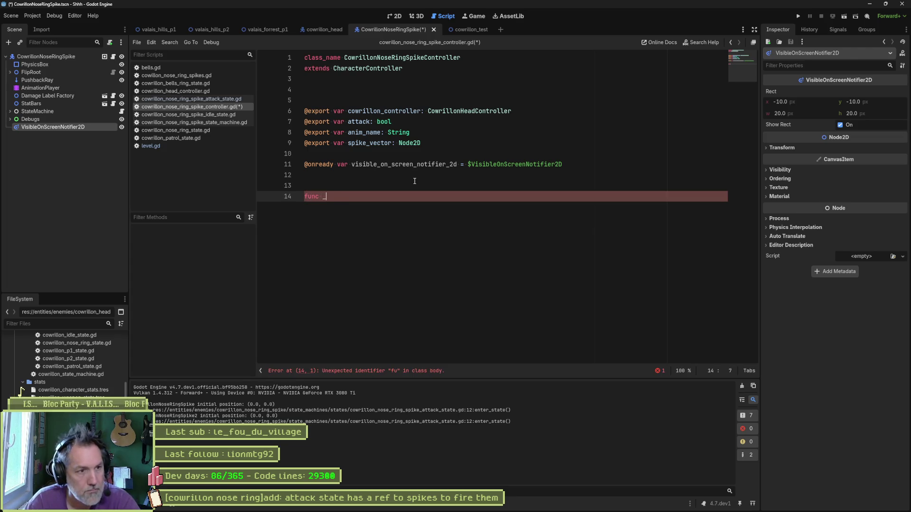
key(Return)
key(Return)
text(vi)
key(Return)
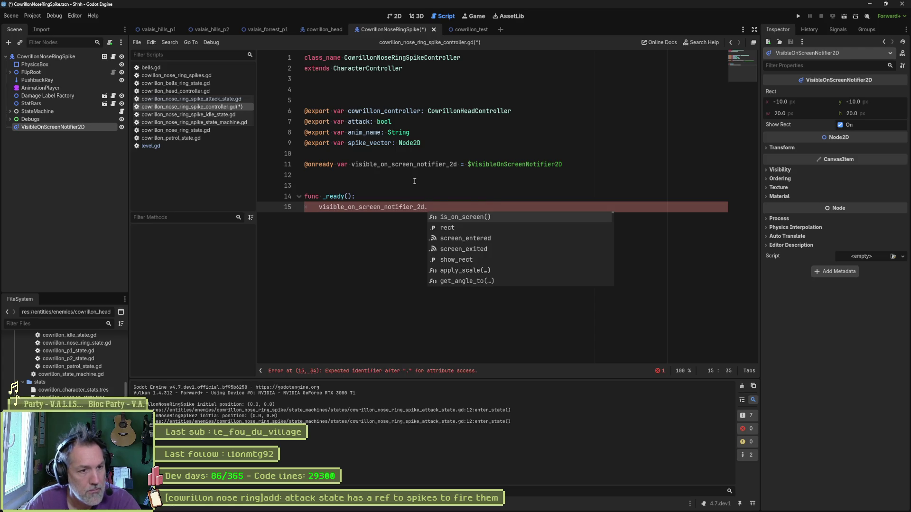
key(Down)
key(Down)
key(Down)
key(Return)
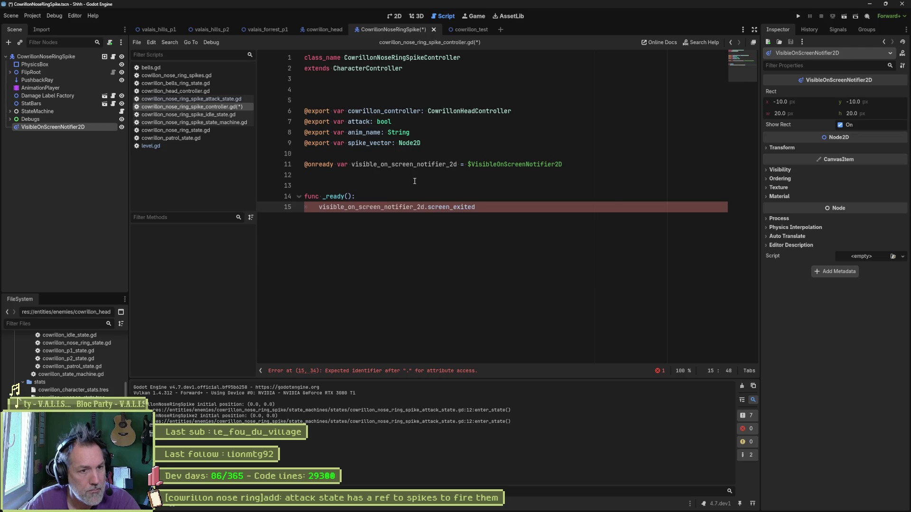
text(.conn)
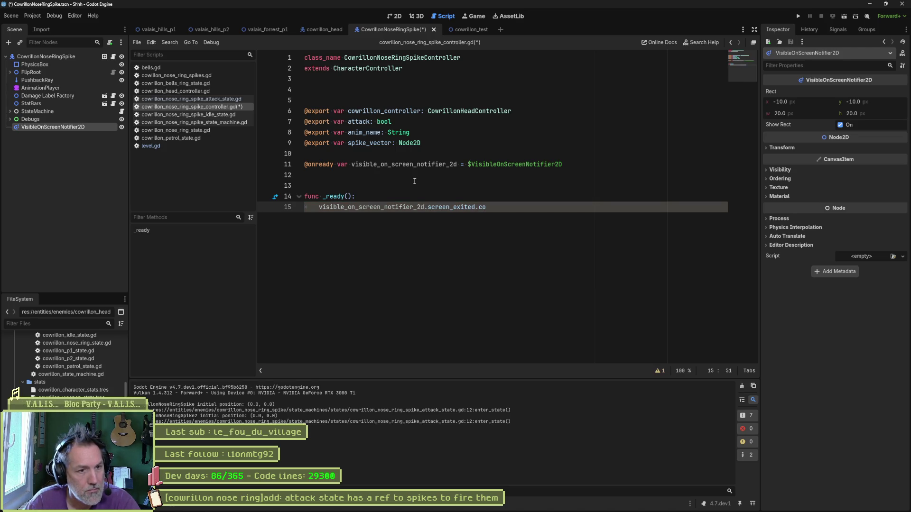
text(ect(_)
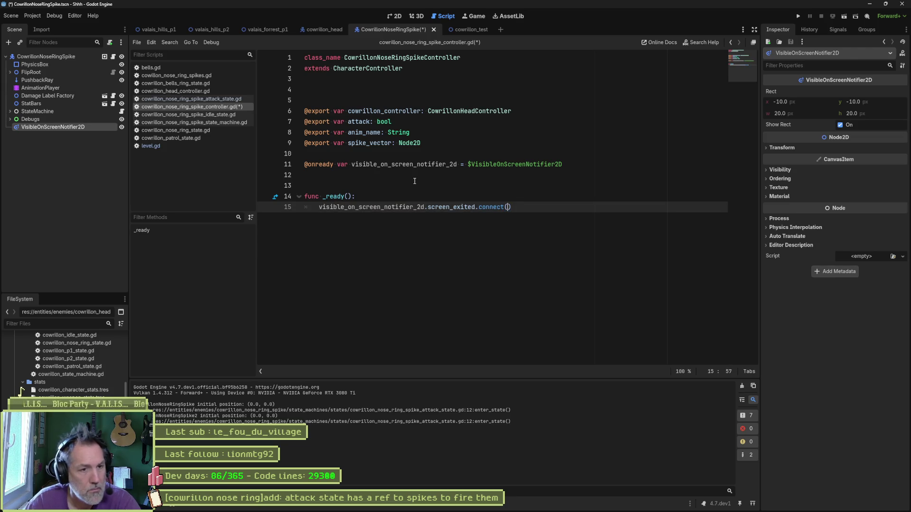
text(on_screen)
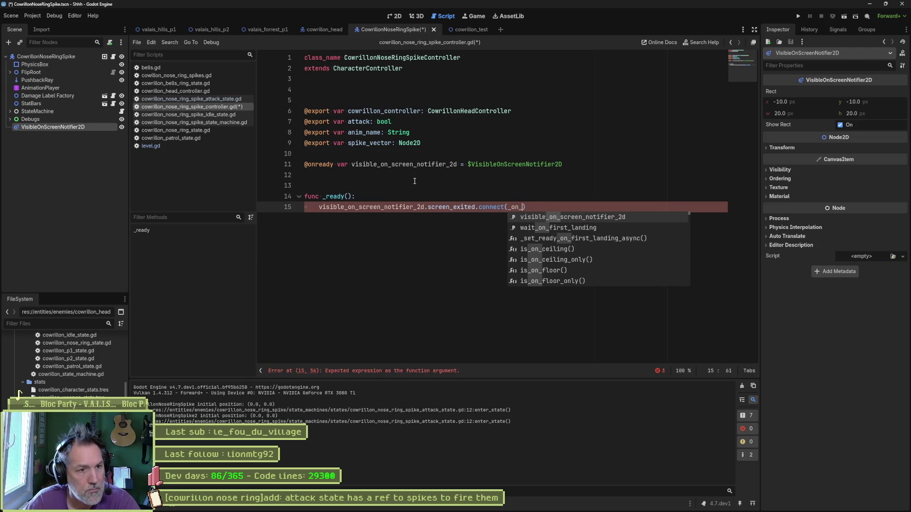
text(_exited)
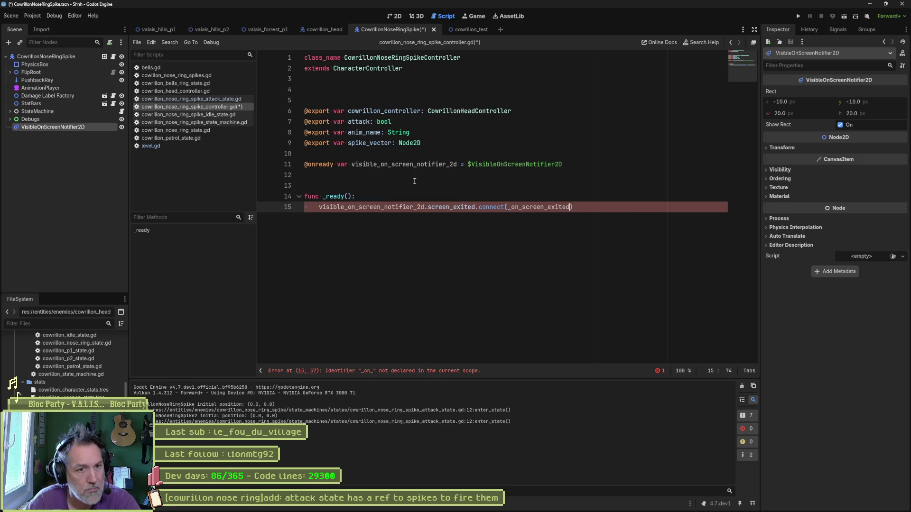
ctrl+click(466, 208)
key(ctrl+w)
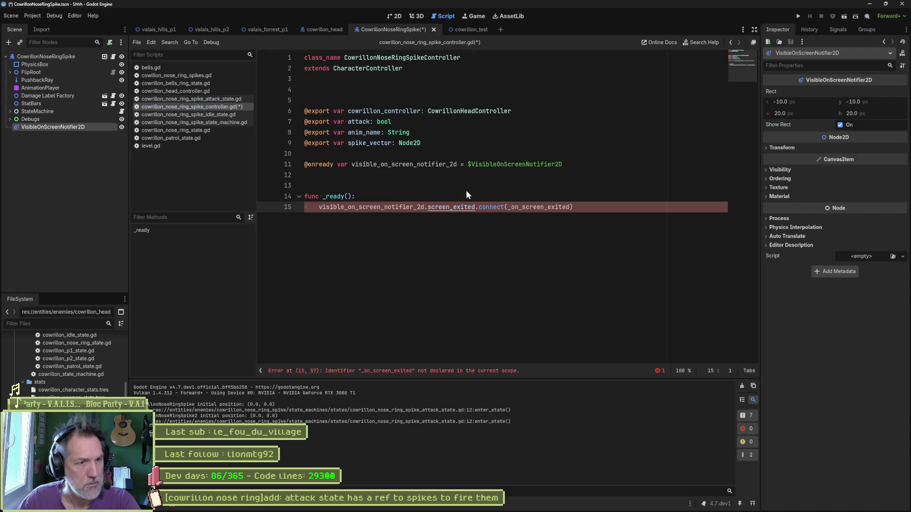
Declare func _on_screen_exited() -> void: below _ready and show the running test scene
click(573, 208)
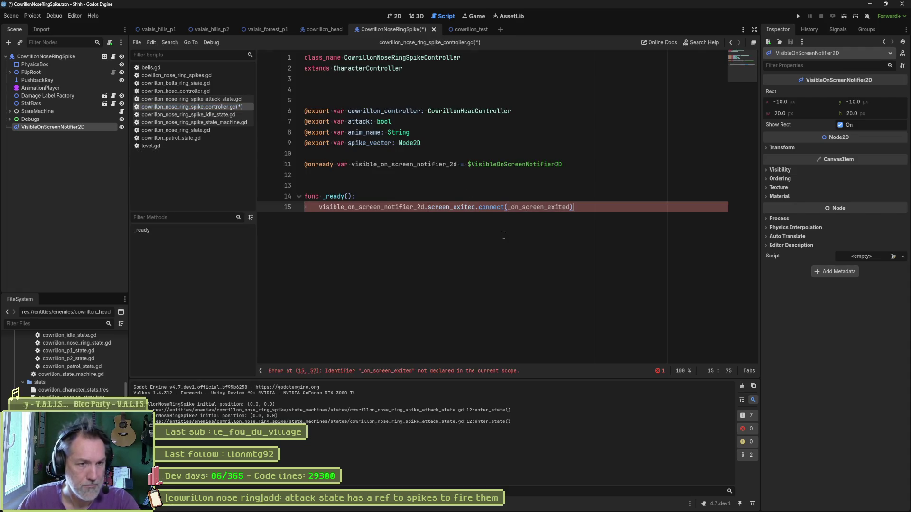
key(Return)
key(Return)
key(Return)
key(BackSpace)
text(func _on_screen_exited() -> v)
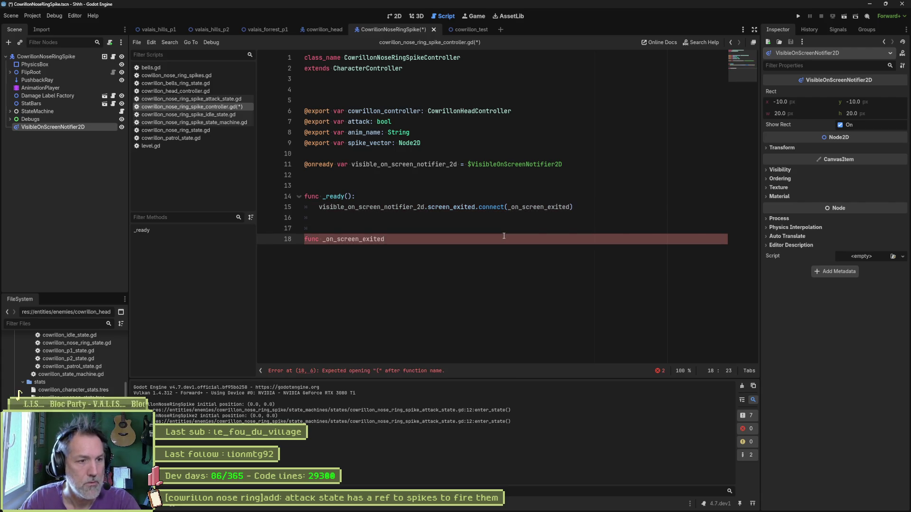
text(oid:)
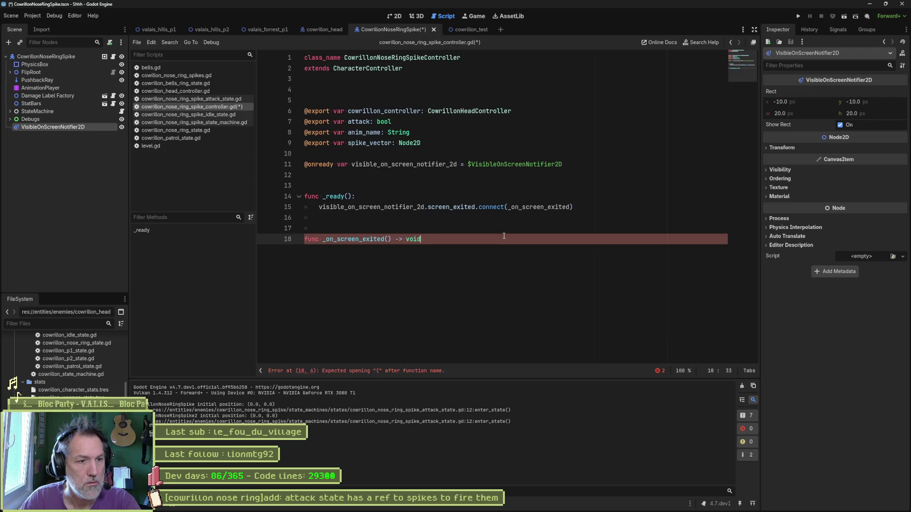
key(Return)
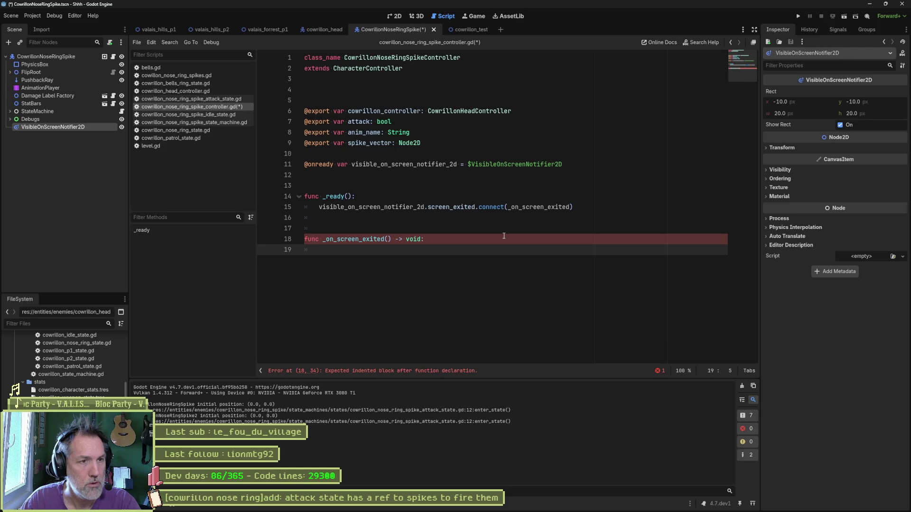
key(F5)
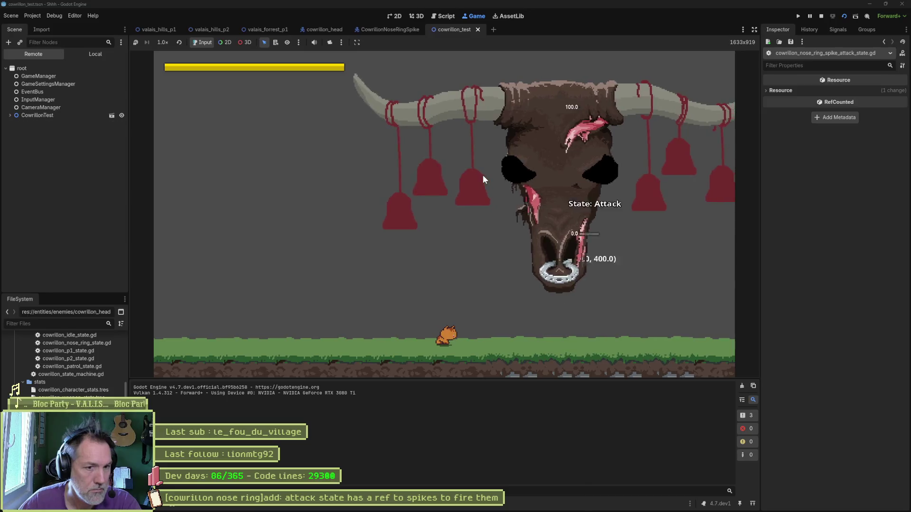
Stop the game and add print_debug(self, " exited screen") inside _on_screen_exited
key(F8)
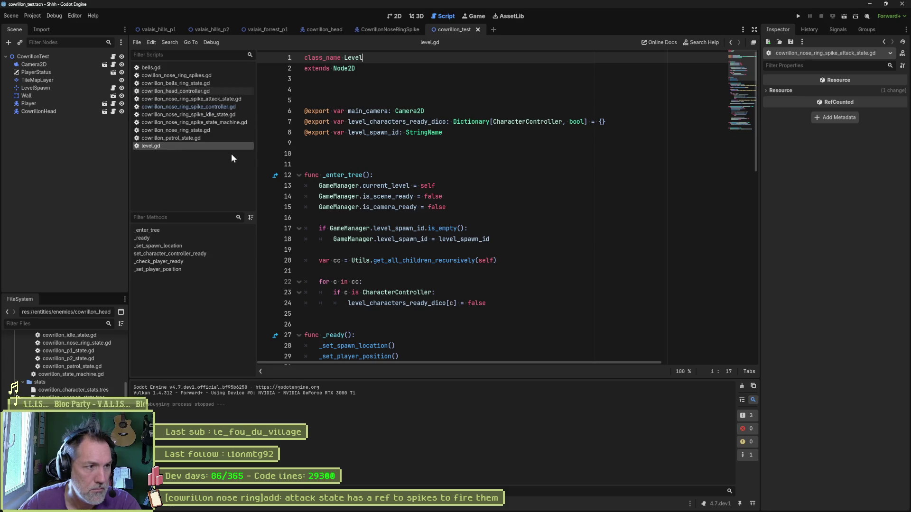
click(408, 29)
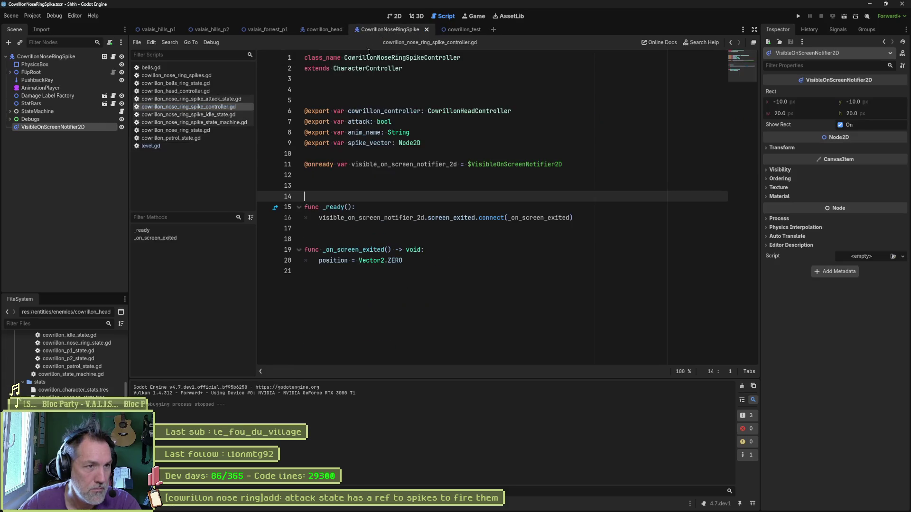
double_click(536, 217)
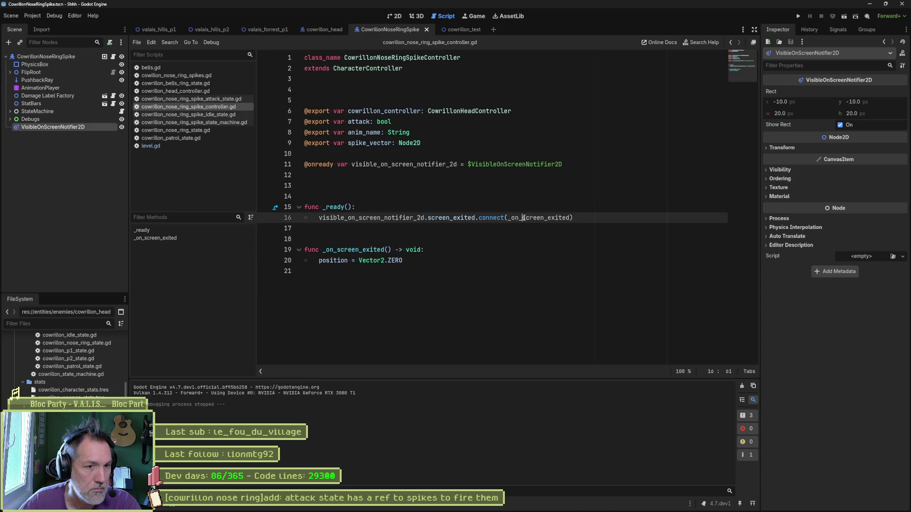
click(488, 250)
key(Return)
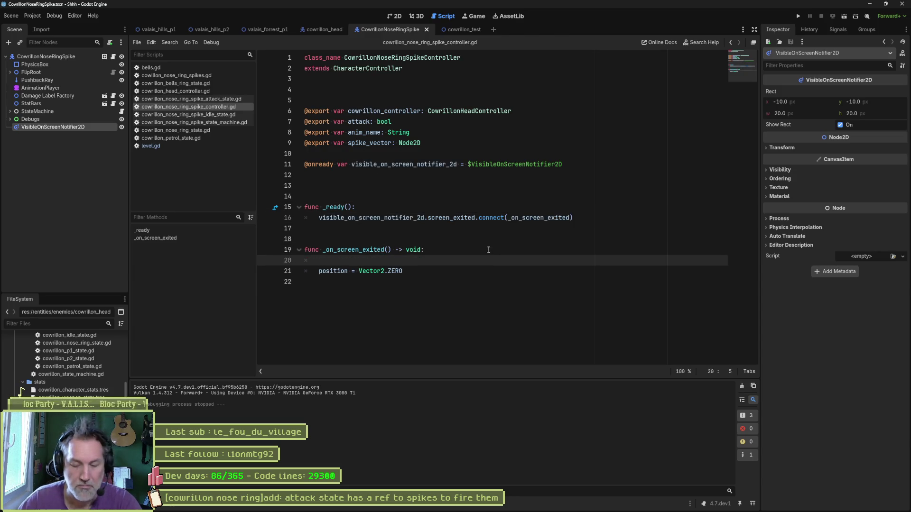
text(print_debu)
text(g(self, " exi)
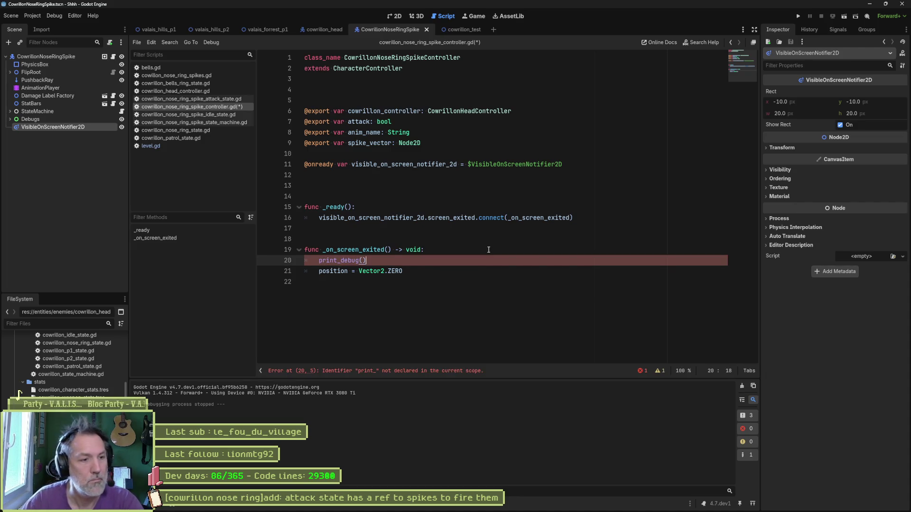
text(ted screen)
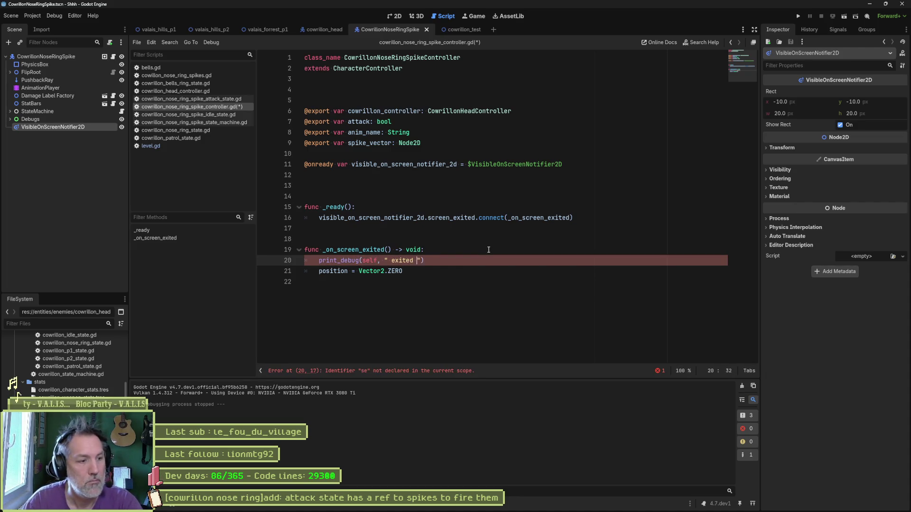
Run the game to check the "exited screen" messages, stop it, and view the spike scene in 2D
key(F5)
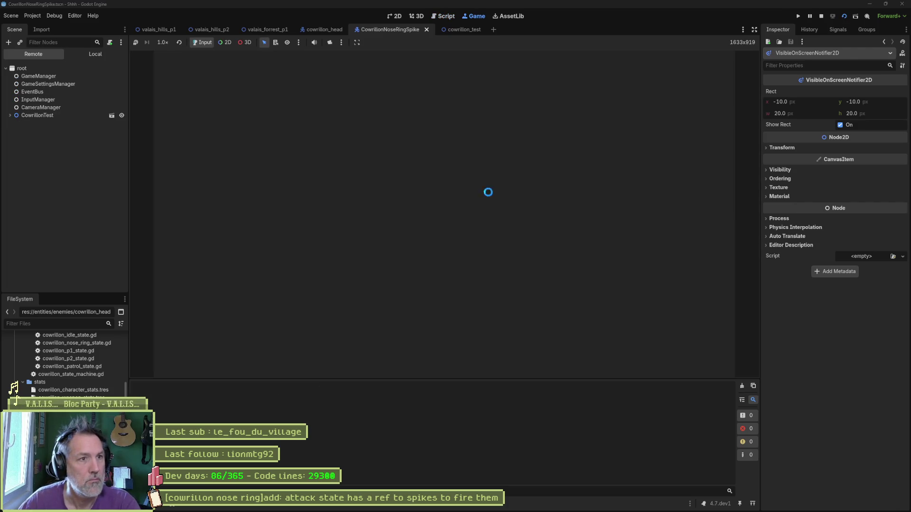
click(465, 29)
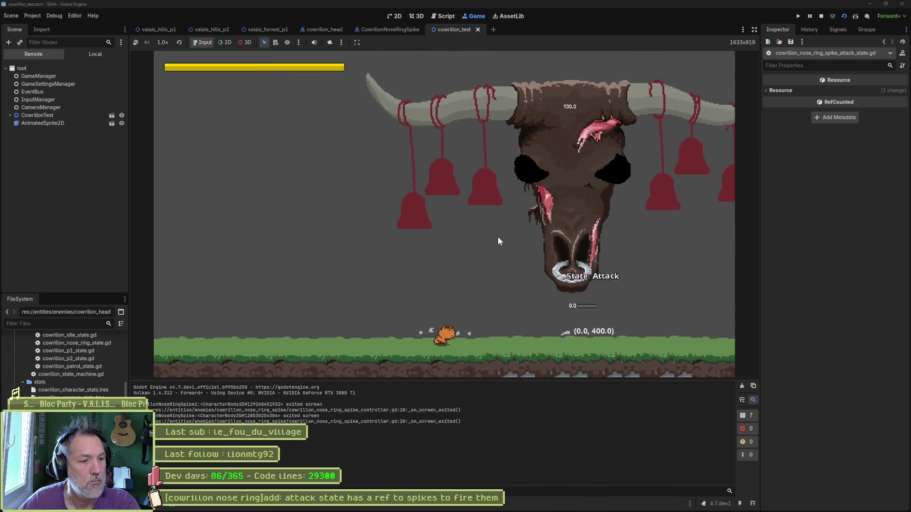
key(F8)
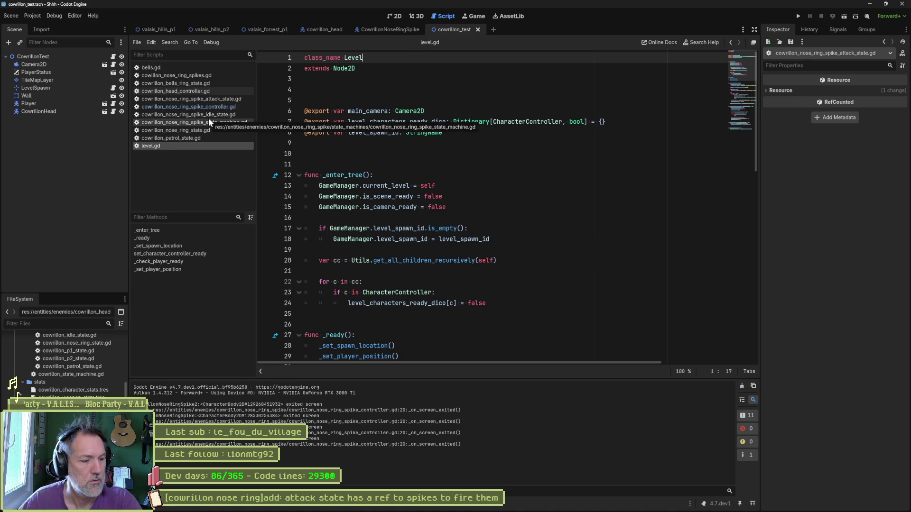
click(390, 29)
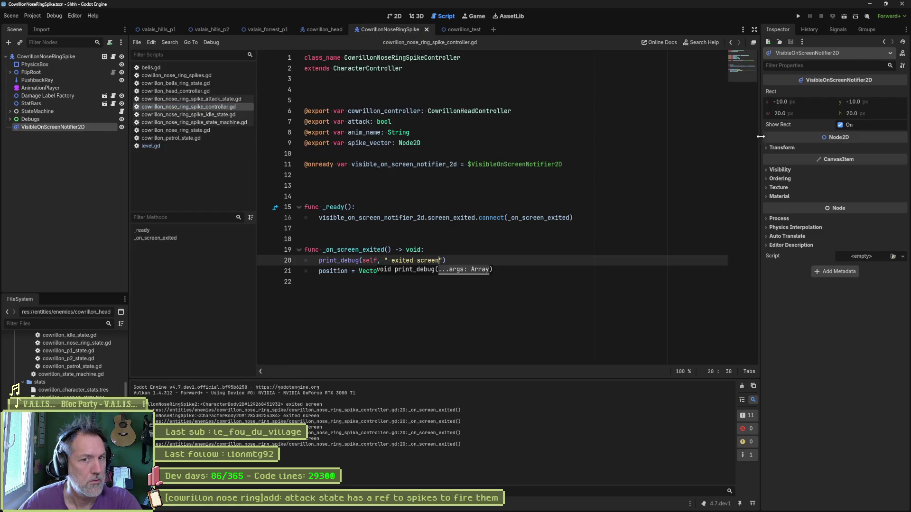
click(394, 18)
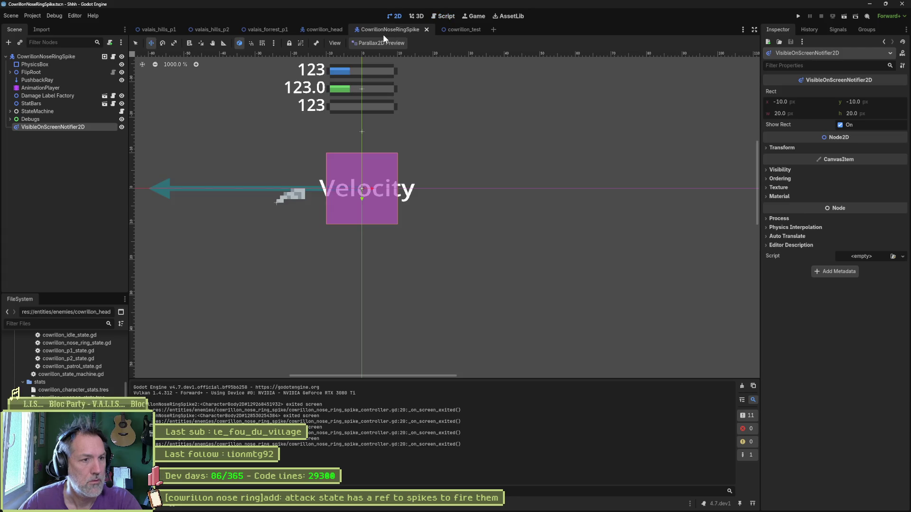
Zoom out and inspect the VisibleOnScreenNotifier2D and root node properties, undoing an accidental notifier move
scroll(334, 178, down, 4)
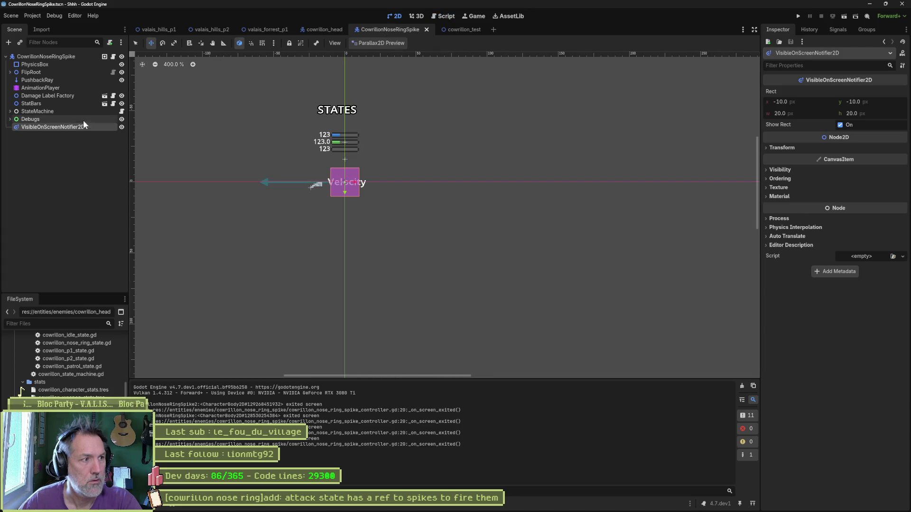
click(72, 104)
click(64, 126)
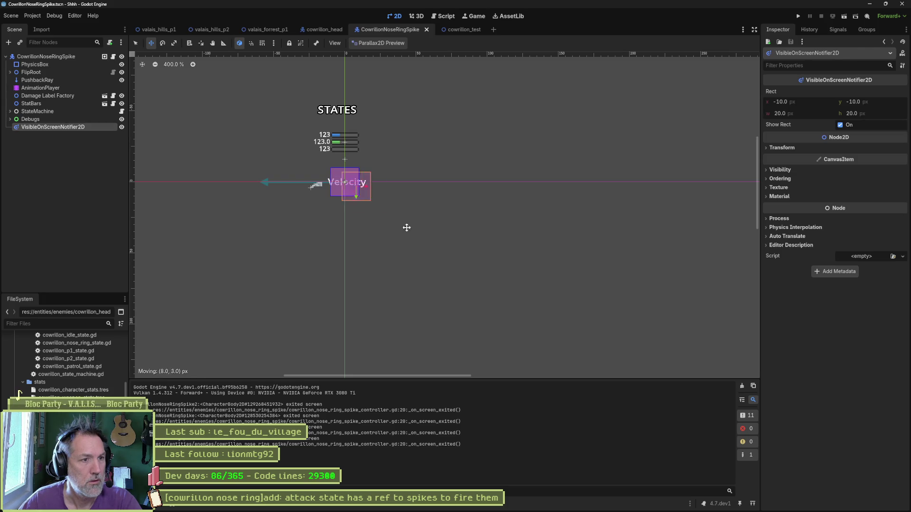
drag(407, 226, 464, 258)
key(ctrl+z)
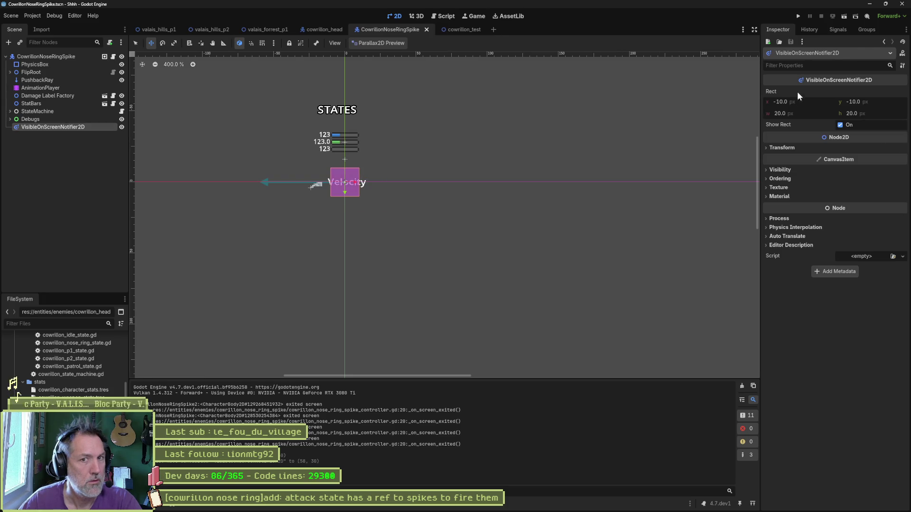
mouse_move(848, 83)
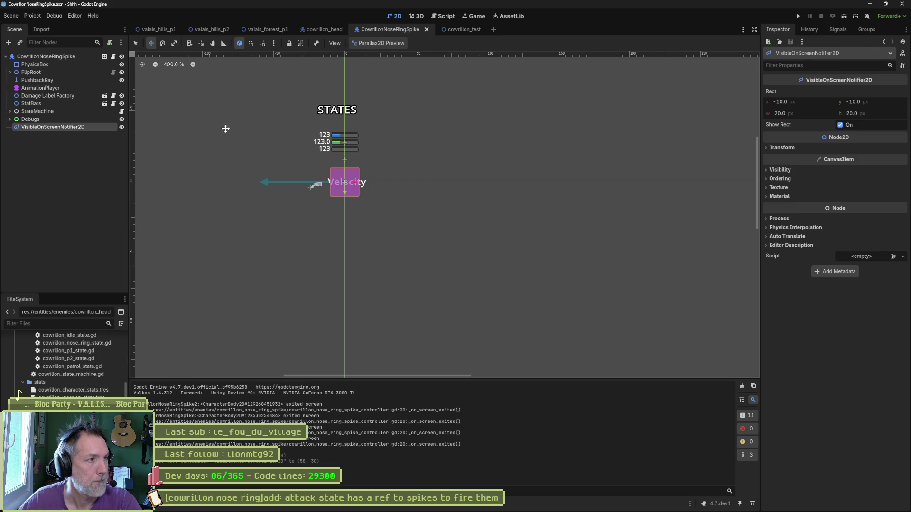
click(145, 82)
scroll(812, 198, up, 10)
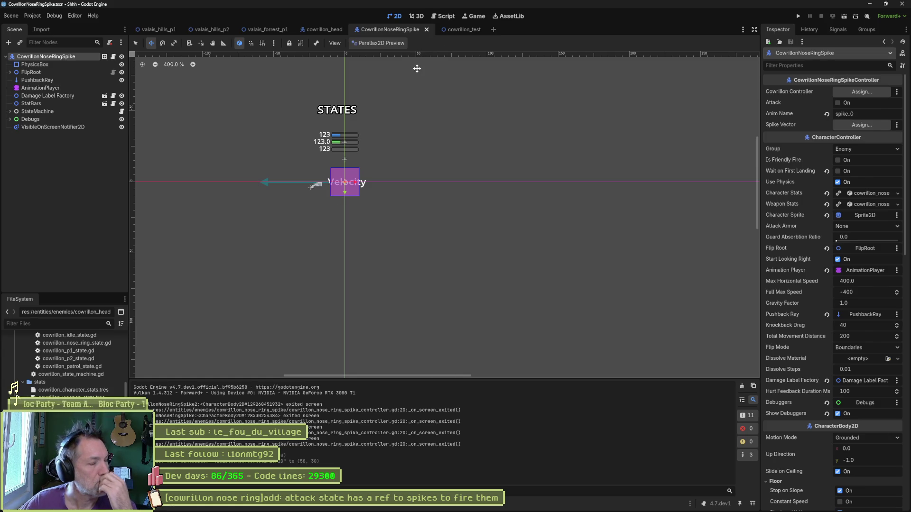
click(447, 17)
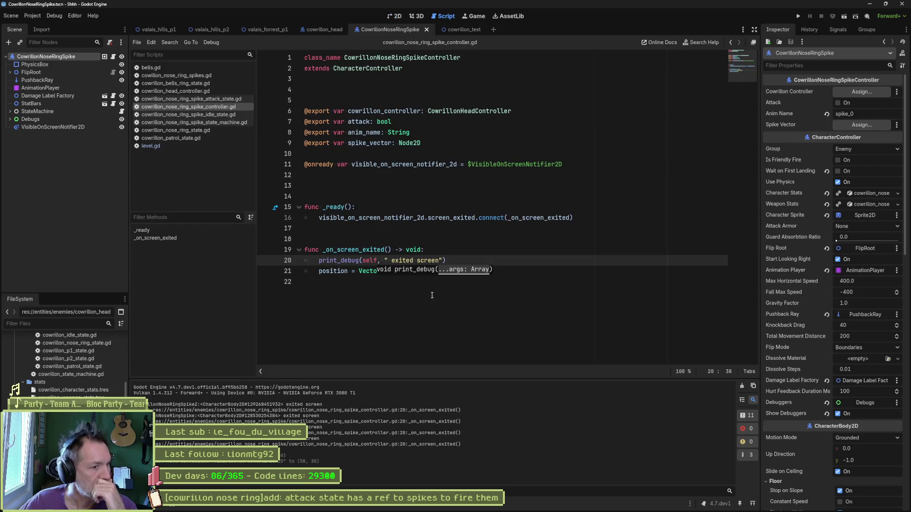
click(337, 218)
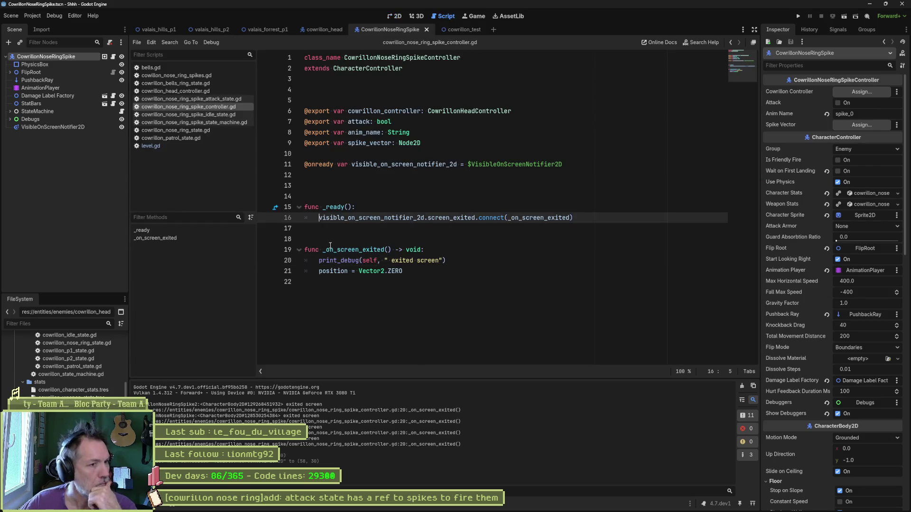
key(ctrl+k)
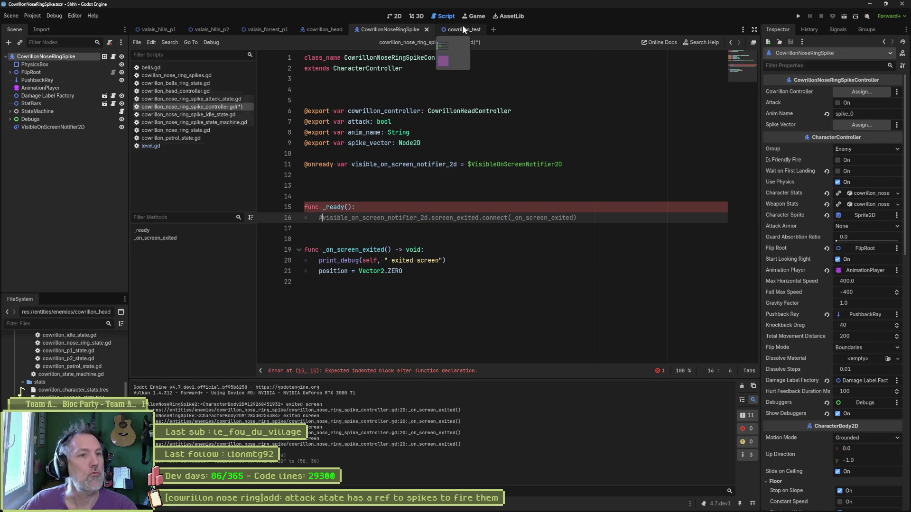
click(462, 25)
key(F6)
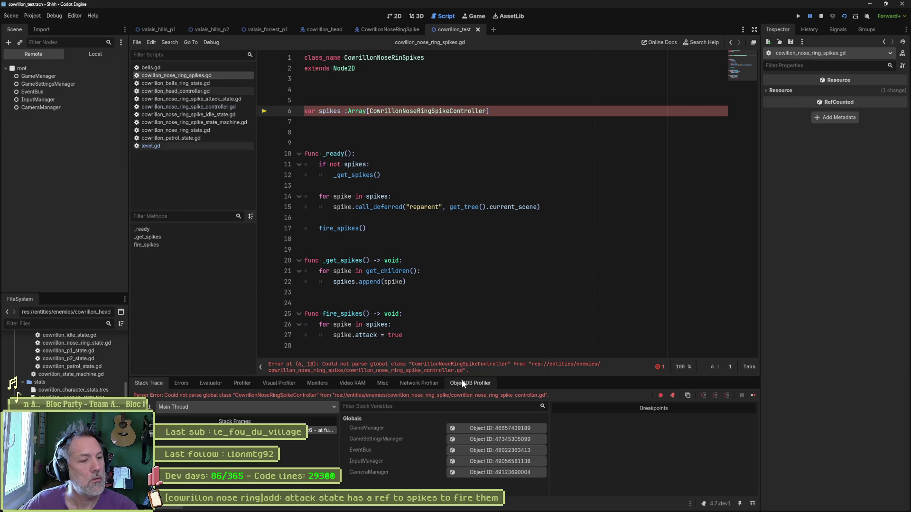
key(F8)
click(497, 171)
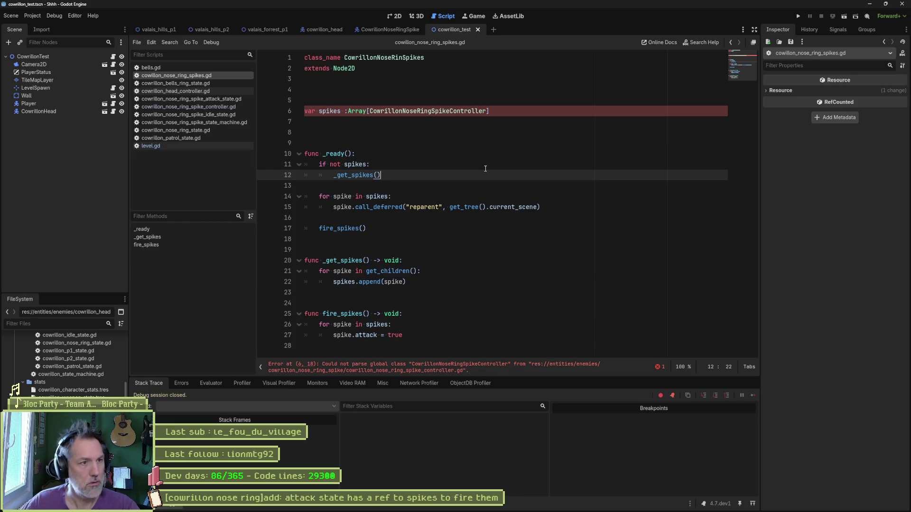
double_click(330, 111)
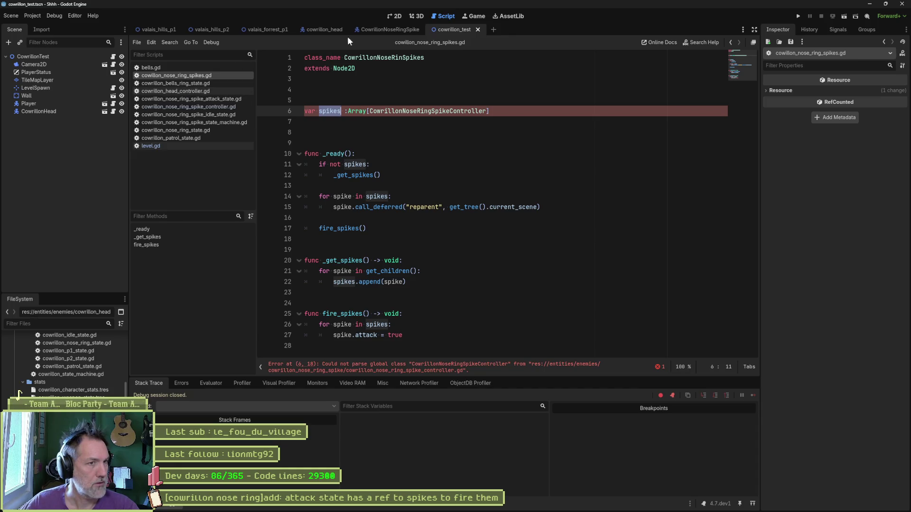
click(318, 29)
click(102, 136)
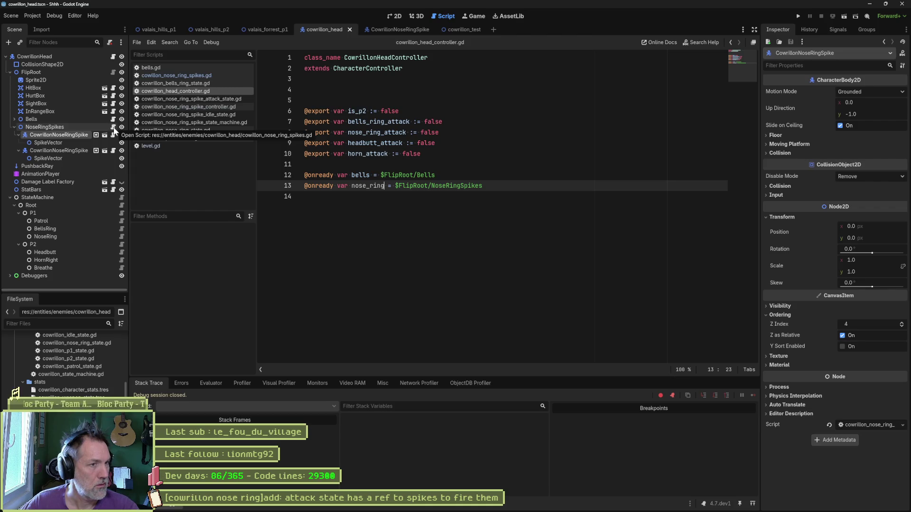
click(113, 128)
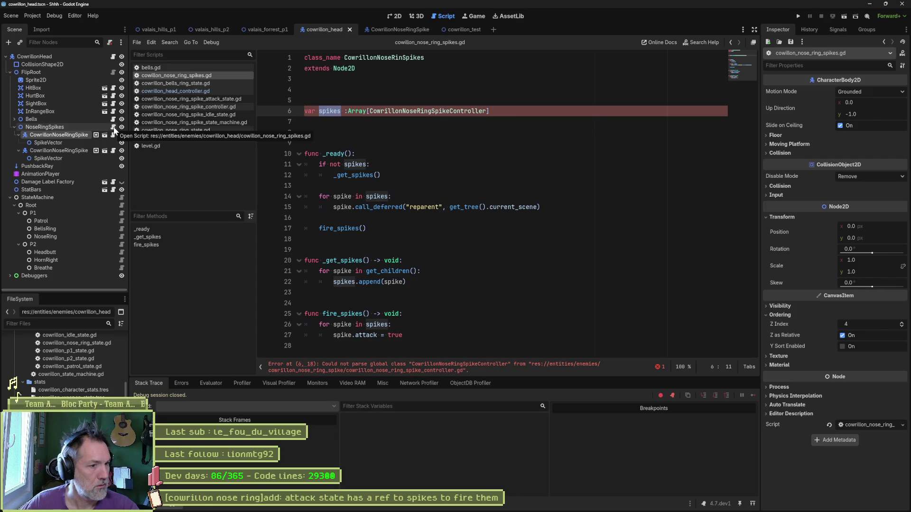
click(402, 111)
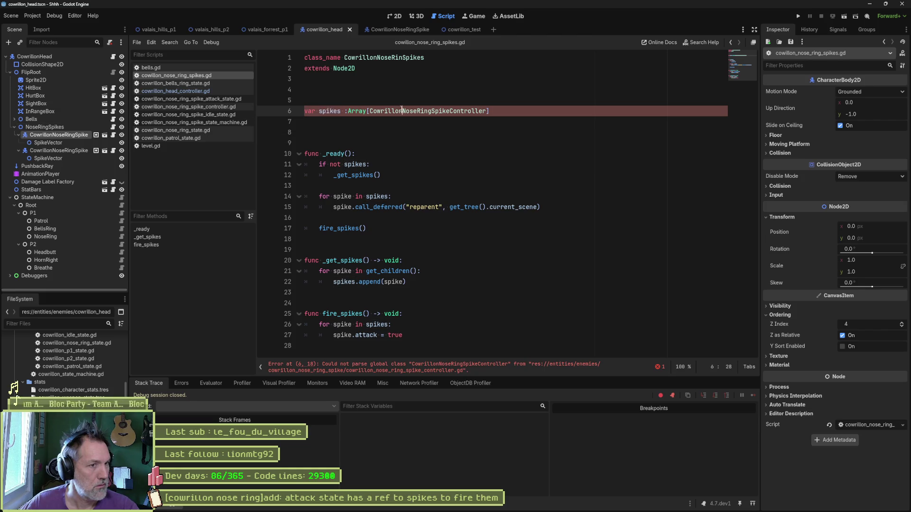
ctrl+click(401, 111)
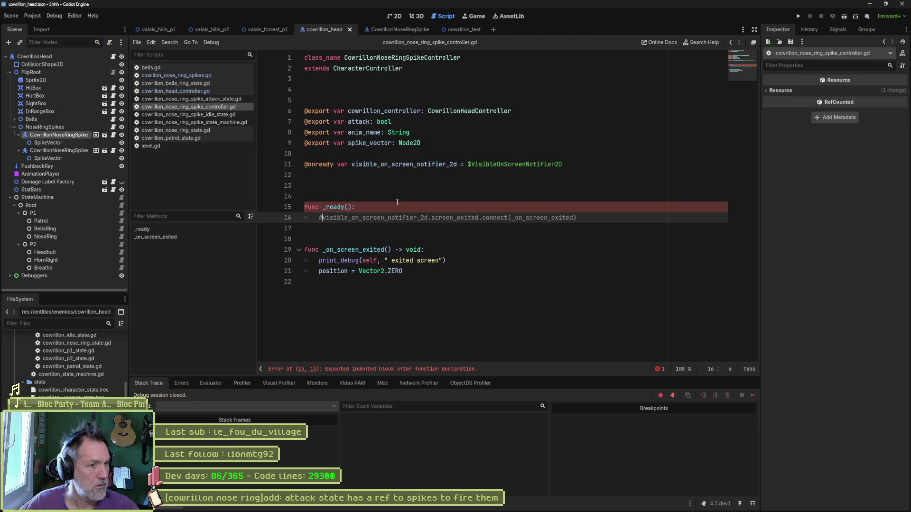
click(306, 208)
text(#)
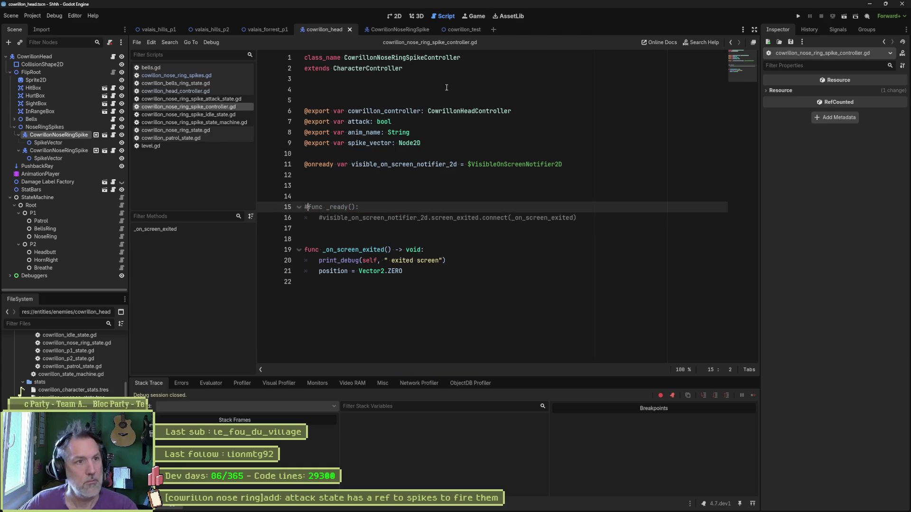
click(459, 29)
key(F6)
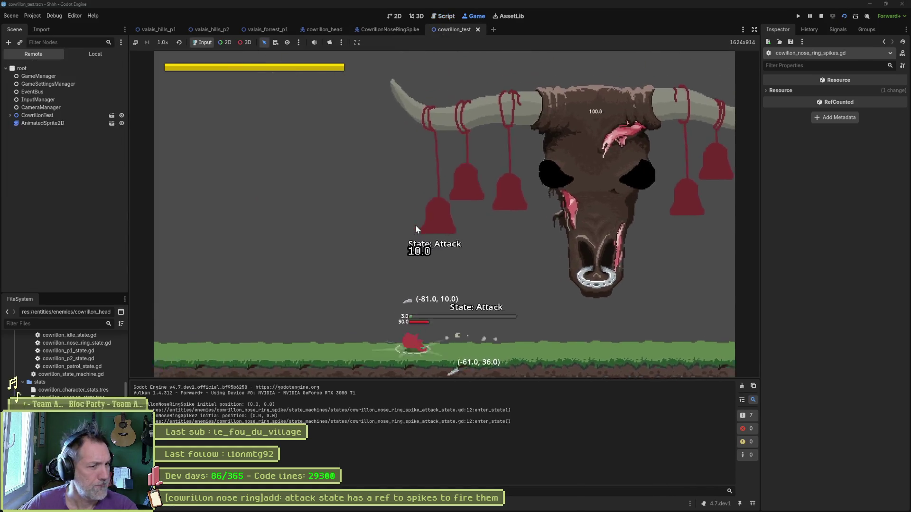
key(F8)
click(376, 27)
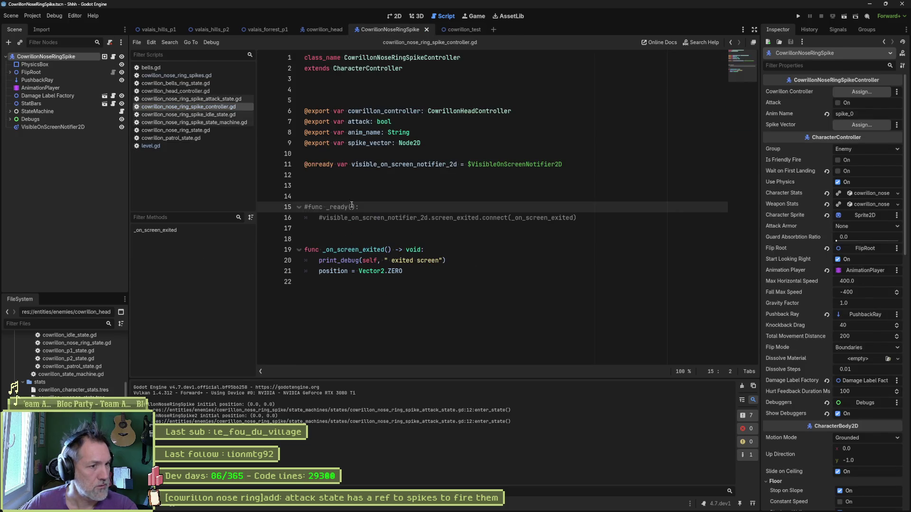
drag(351, 206, 355, 216)
key(ctrl+k)
key(F5)
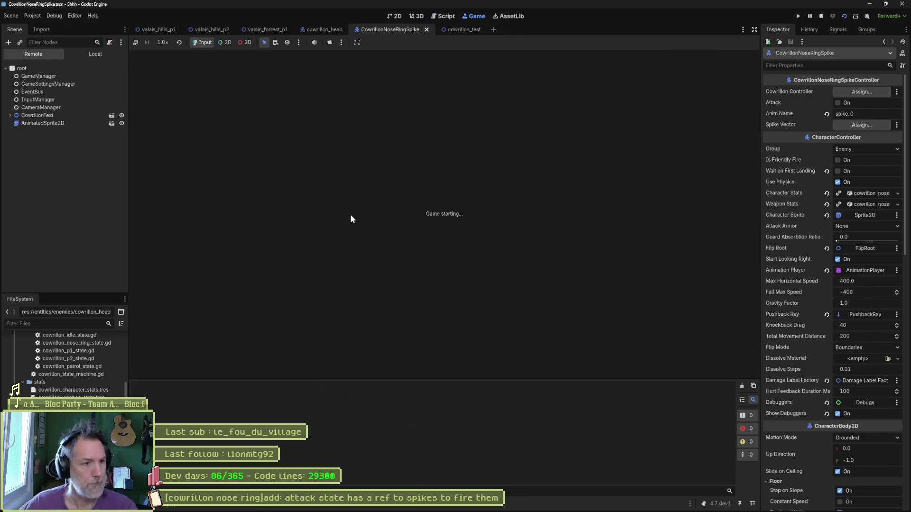
key(F8)
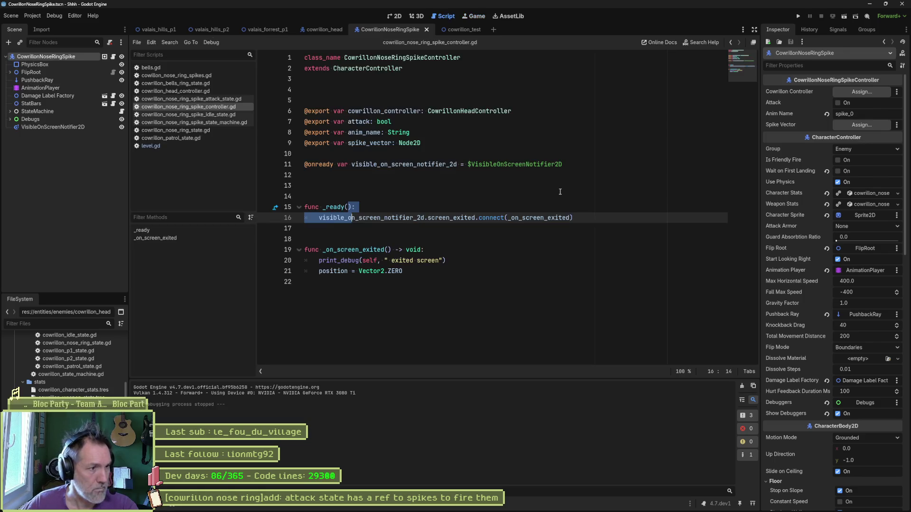
key(F5)
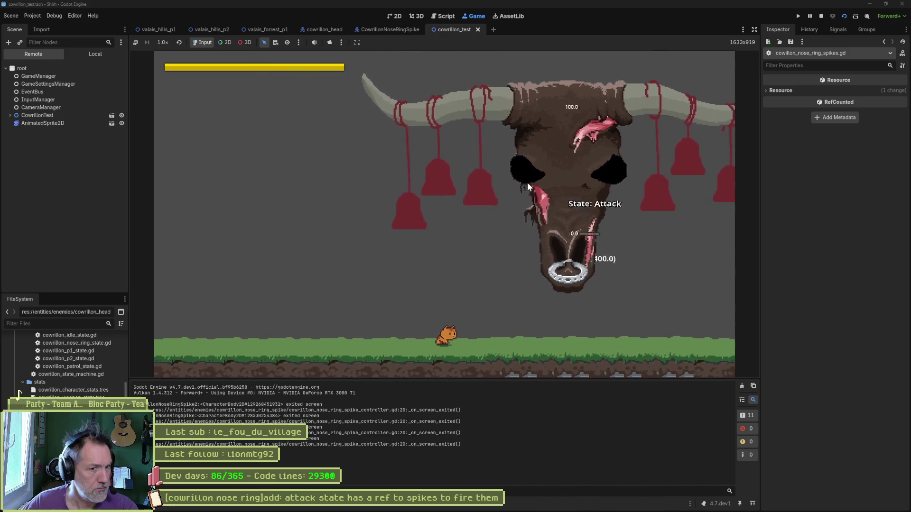
Comment out the nose-ring spike's _ready function (lines 15–16) and test-run cowrillon_test without it
key(F8)
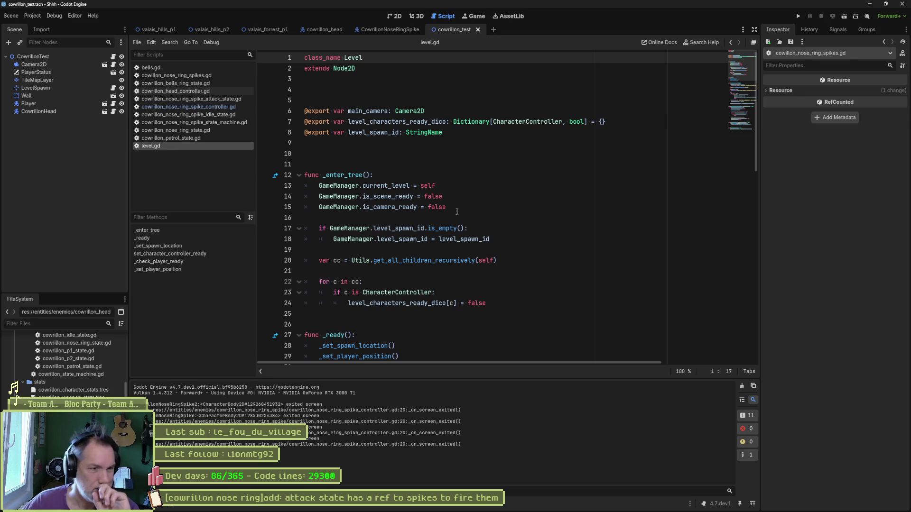
click(391, 30)
click(390, 211)
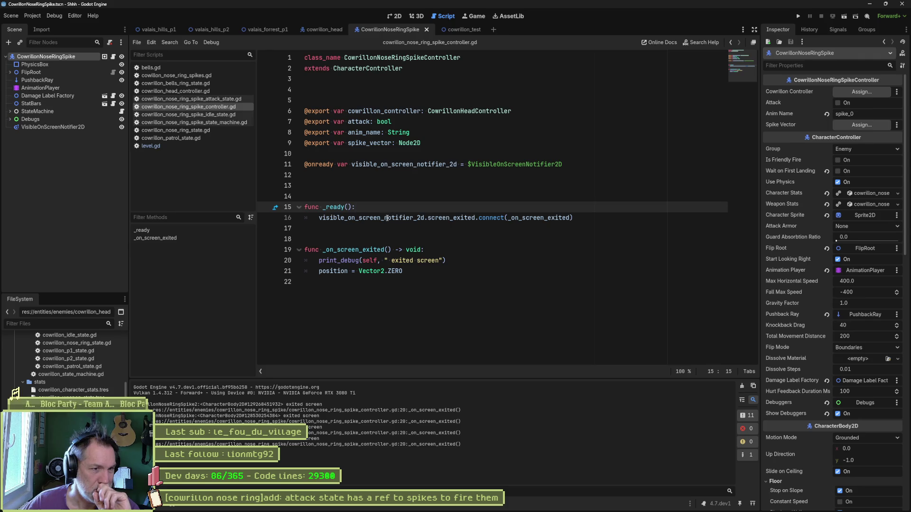
mouse_move(387, 218)
mouse_down()
mouse_move(322, 218)
mouse_move(388, 209)
mouse_up()
key(ctrl+k)
click(459, 27)
key(F6)
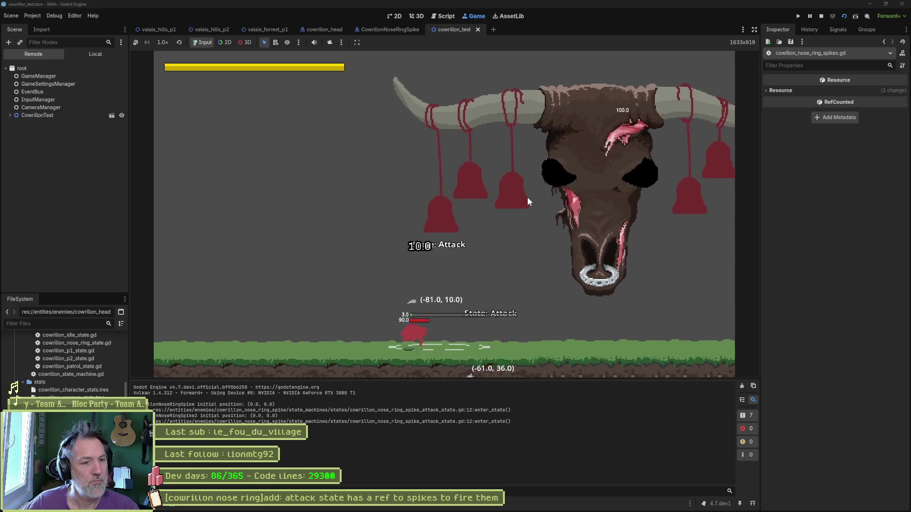
key(F8)
Restore _ready, add super() beneath func _ready(), and rerun cowrillon_test
click(385, 31)
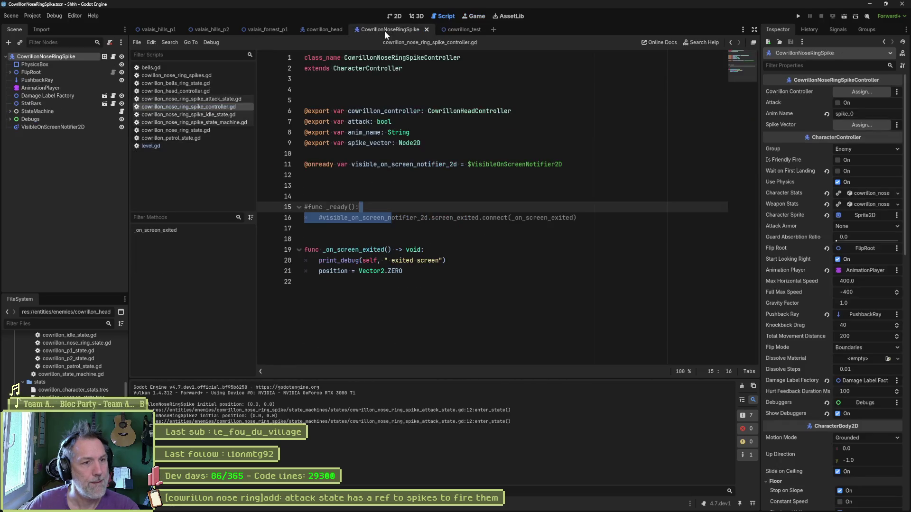
click(376, 209)
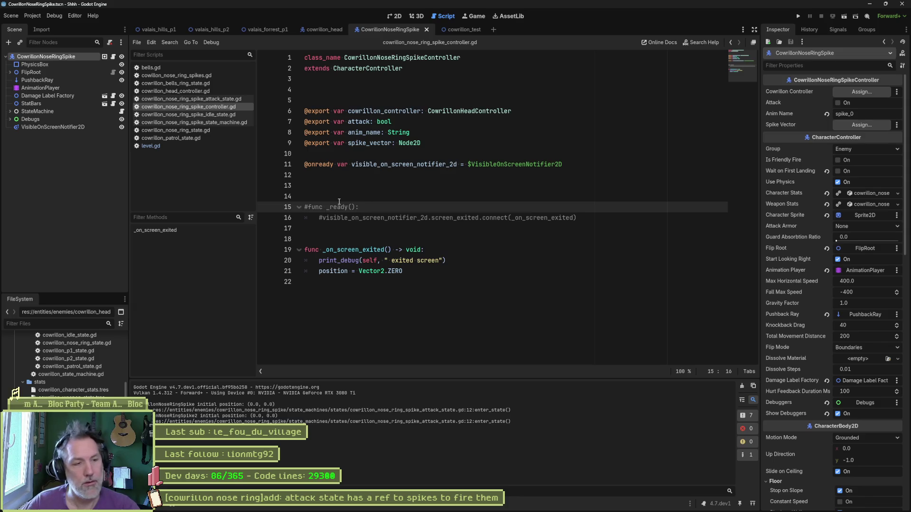
drag(338, 209, 335, 219)
key(ctrl+k)
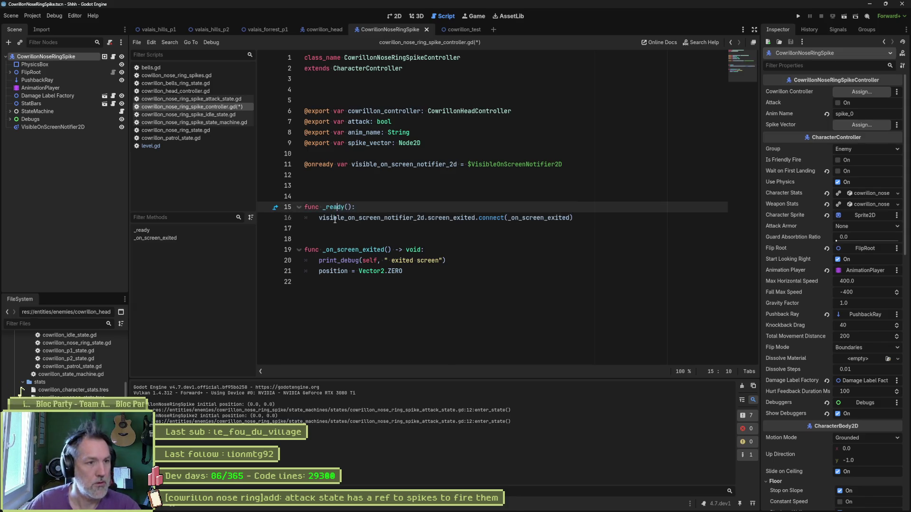
key(Return)
text(super())
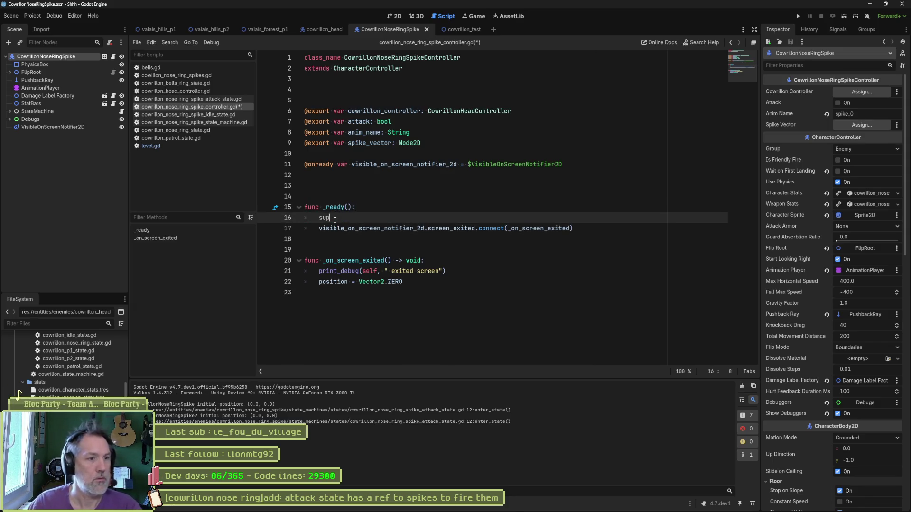
key(F5)
click(450, 30)
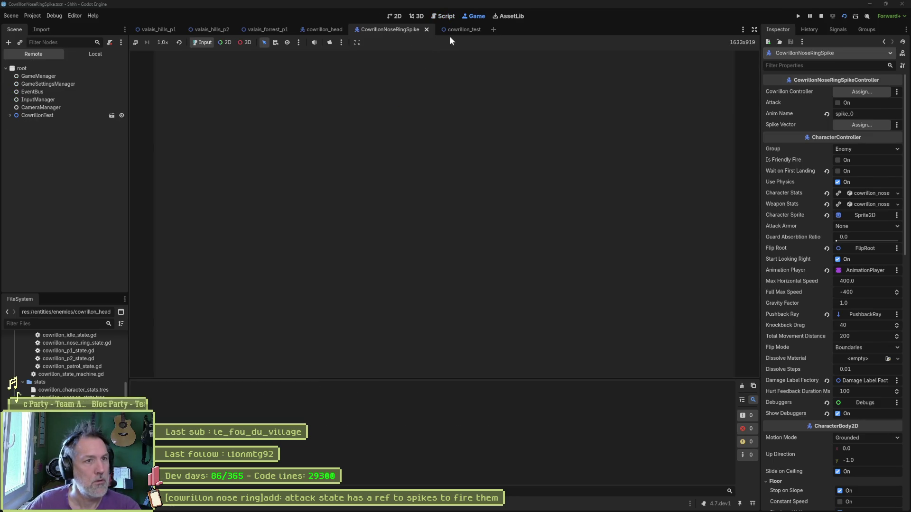
key(F5)
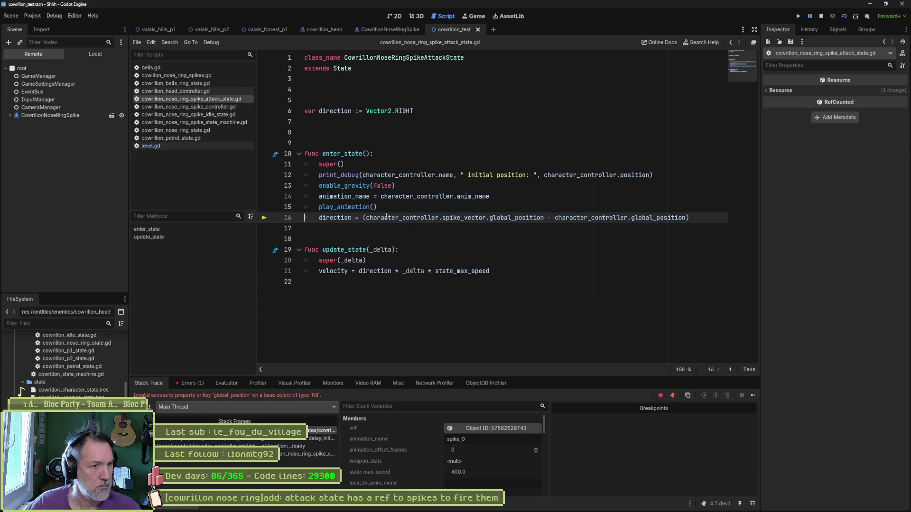
Stop the debug session and jump from the Errors list to the failing line
mouse_move(417, 219)
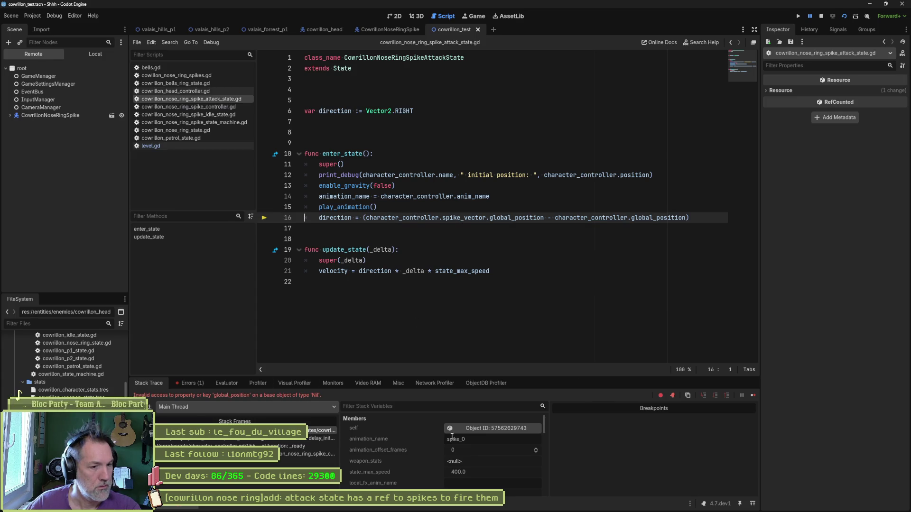
scroll(433, 466, down, 1)
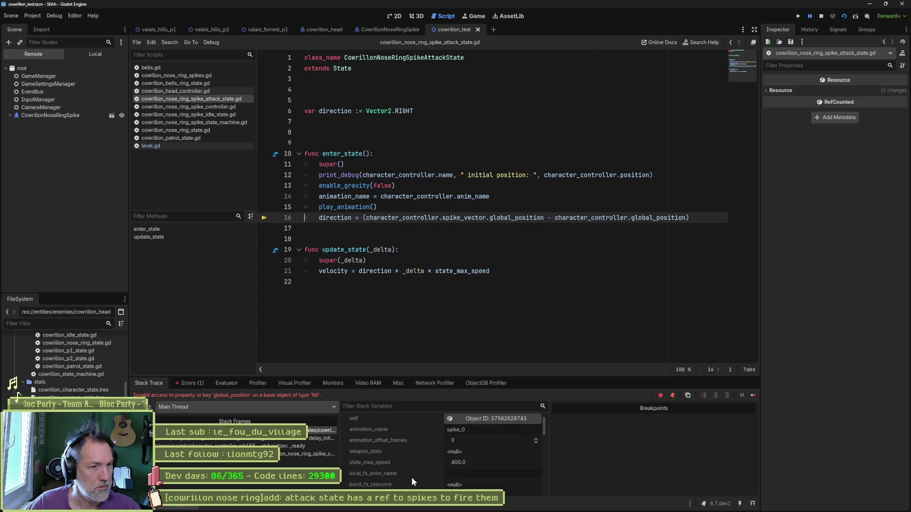
scroll(412, 473, down, 5)
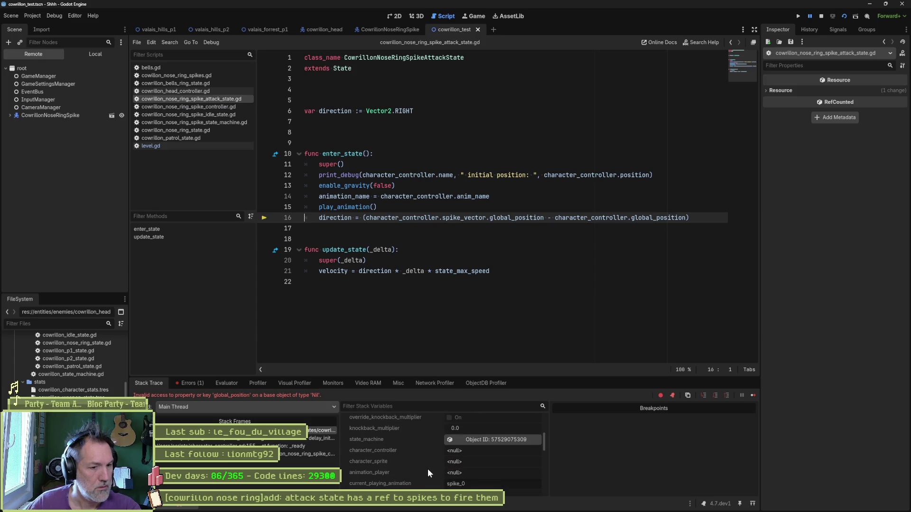
click(476, 250)
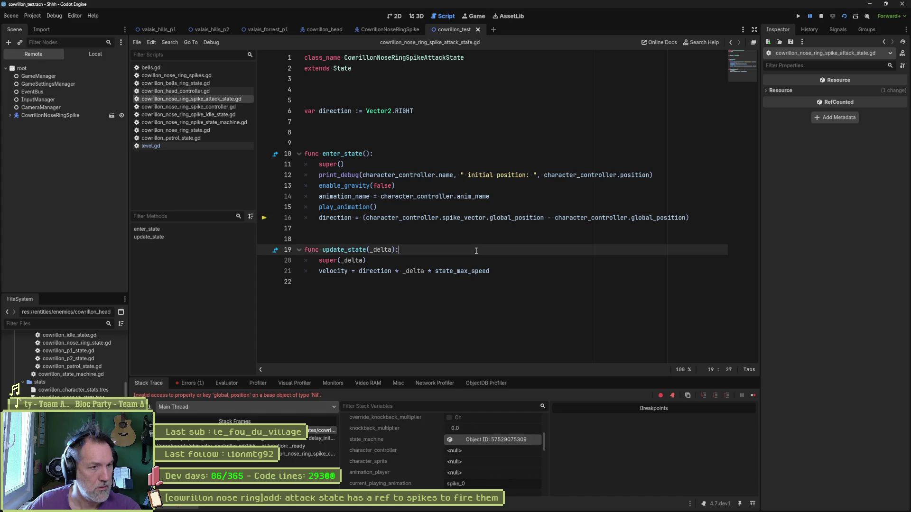
key(F8)
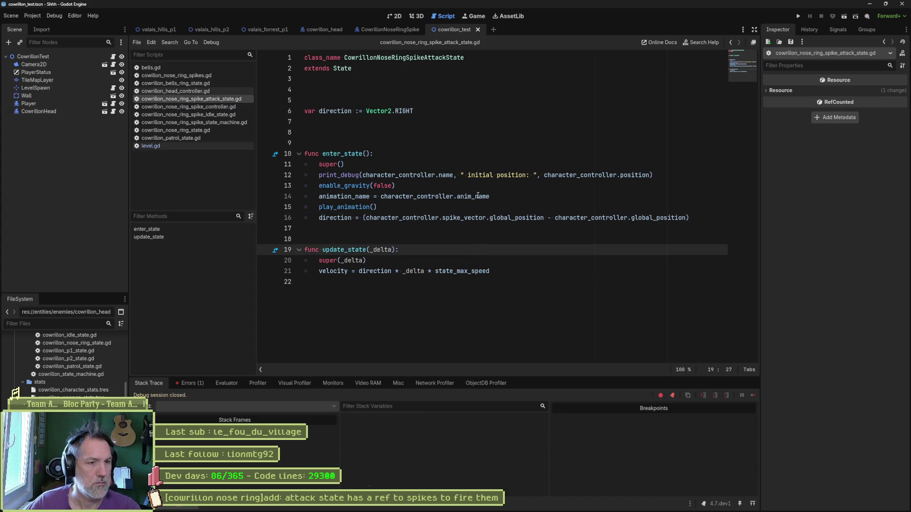
click(189, 384)
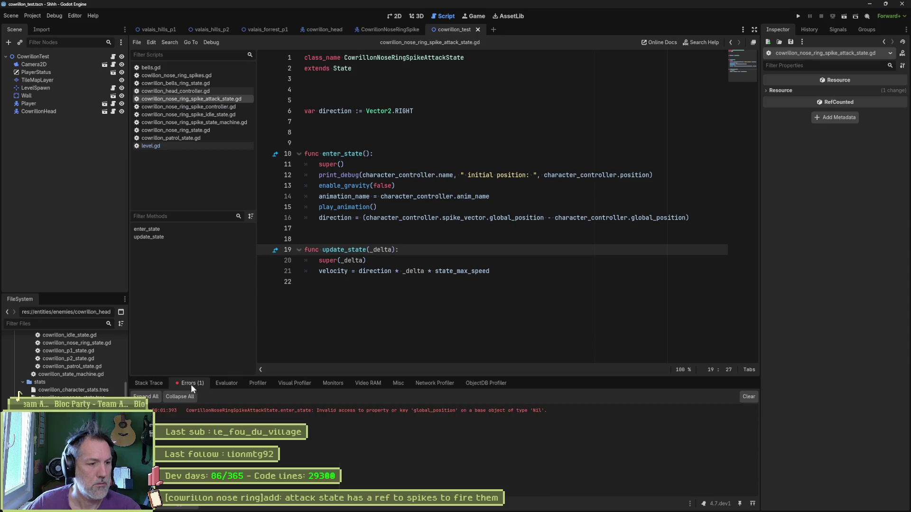
click(379, 411)
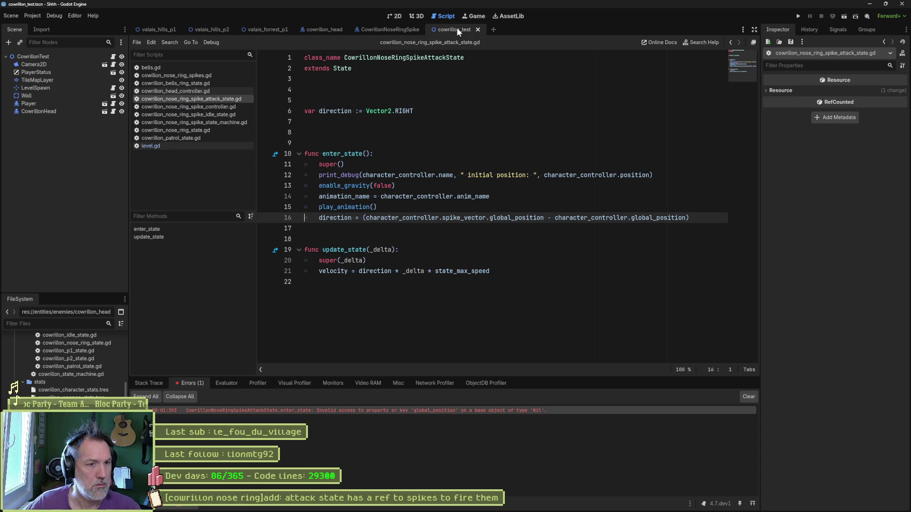
Inspect the parent character_controller.gd _ready code, then close that script
click(359, 31)
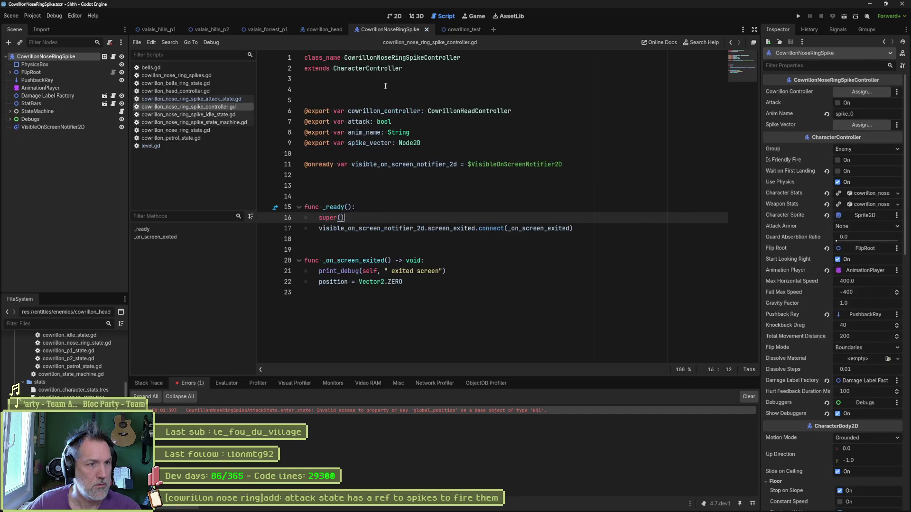
ctrl+click(332, 218)
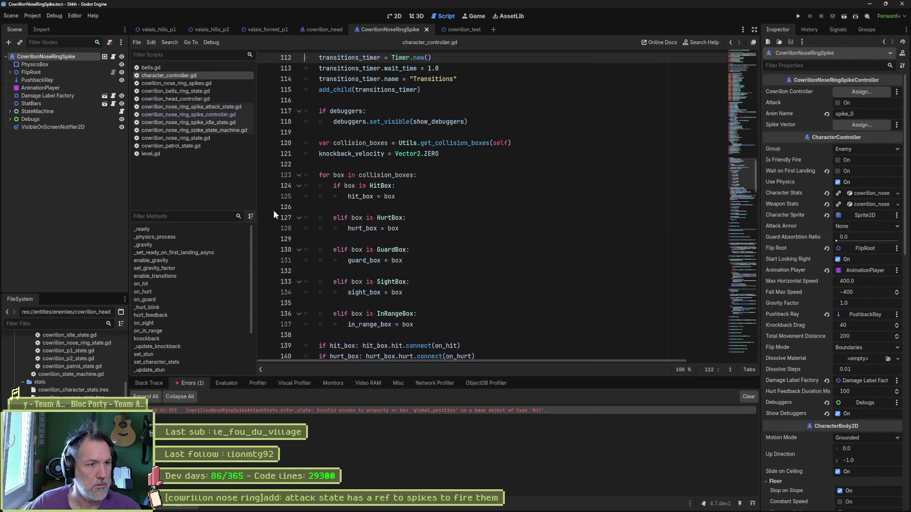
scroll(379, 68, up, 5)
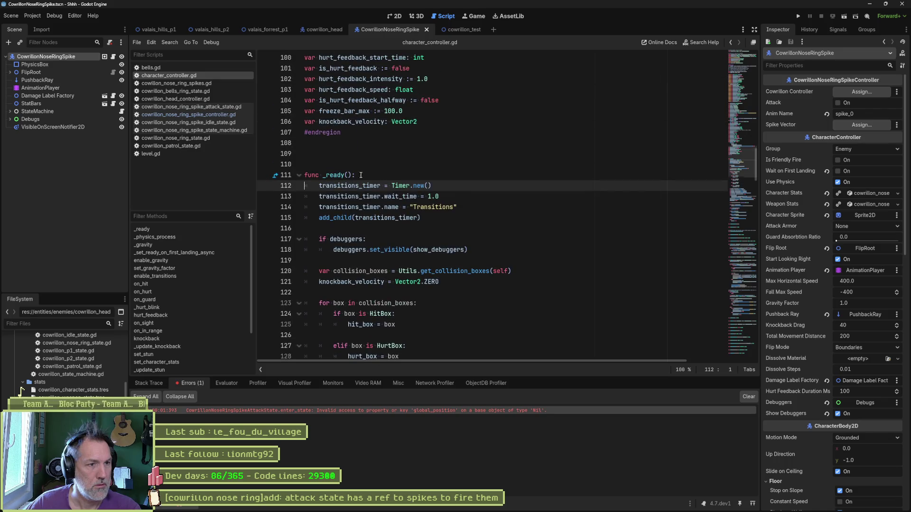
scroll(364, 211, down, 10)
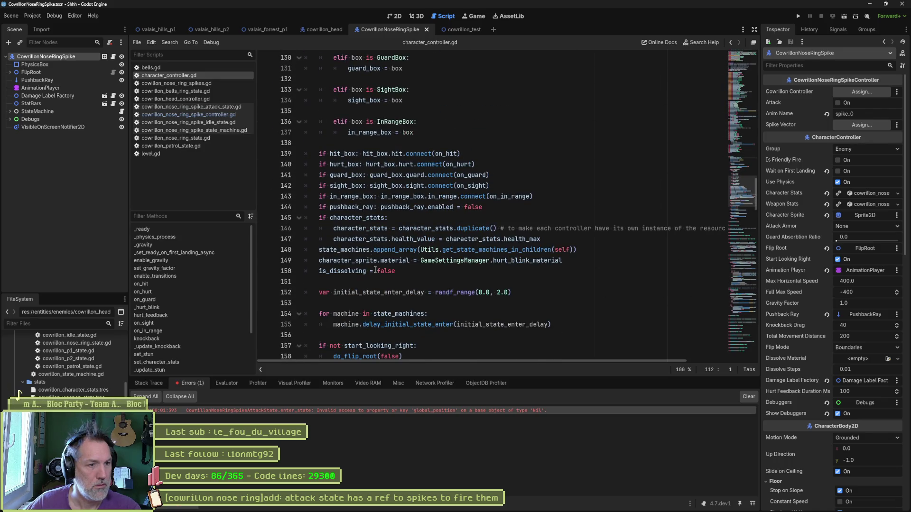
scroll(375, 270, down, 8)
scroll(379, 267, up, 4)
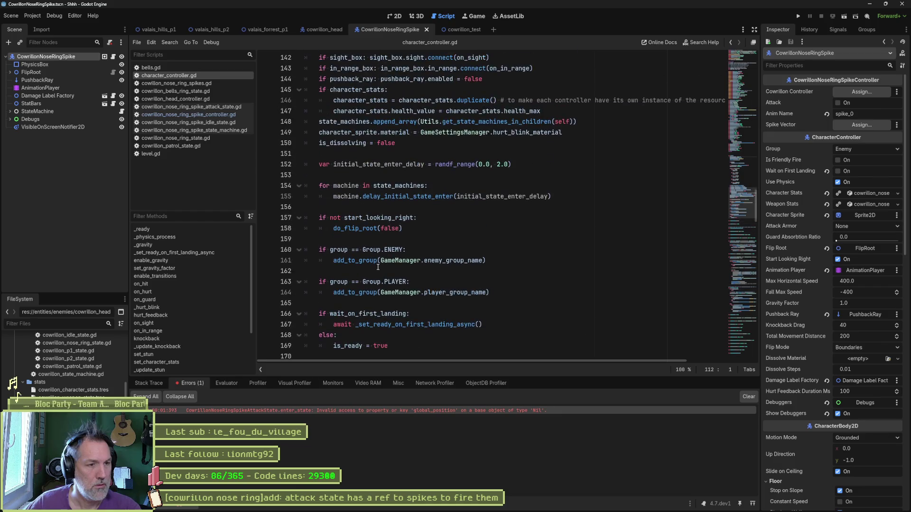
middle_click(189, 76)
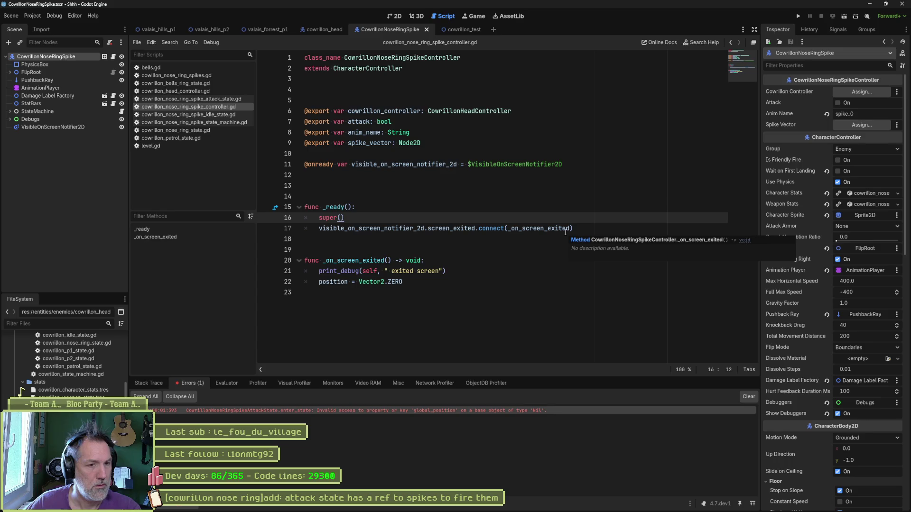
Delete the super() line, rename _ready to _init, save, and run cowrillon_test
key(ctrl+x)
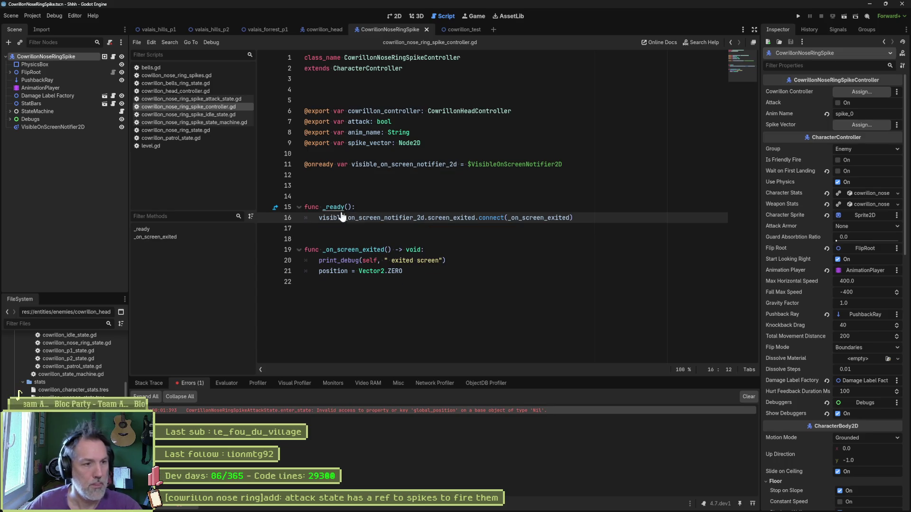
double_click(341, 209)
text(_init)
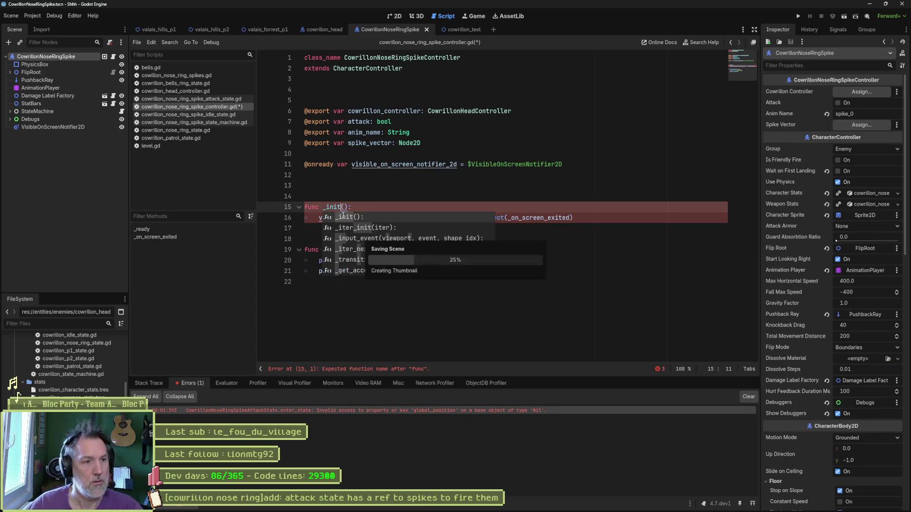
key(ctrl+s)
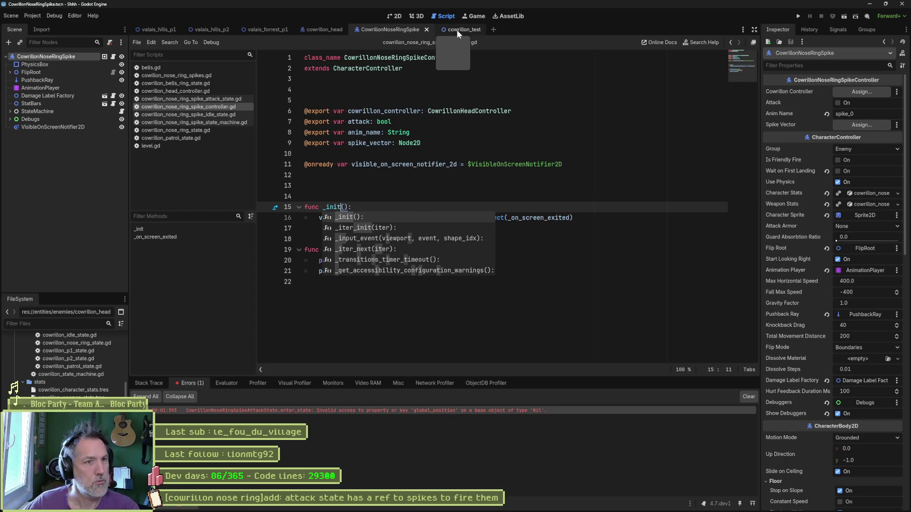
click(456, 30)
key(F6)
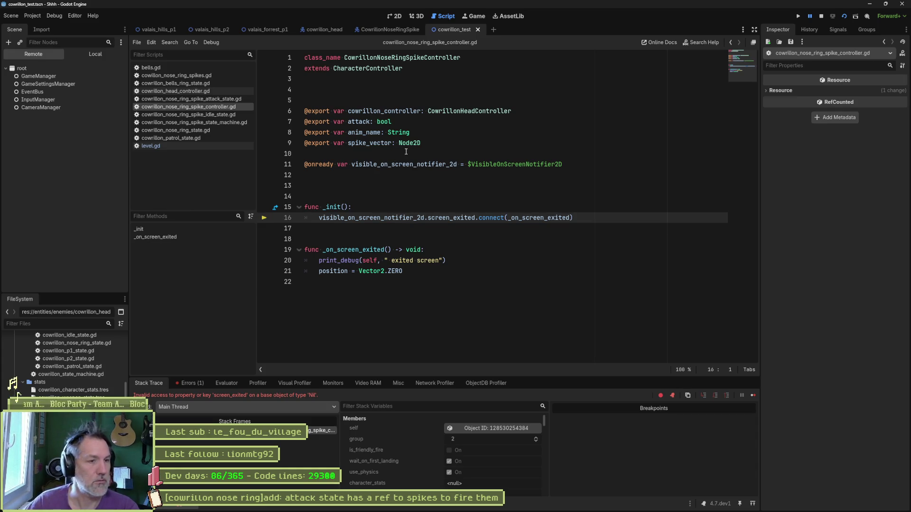
Rename _init back to _ready with super() as its first line, and save
click(388, 163)
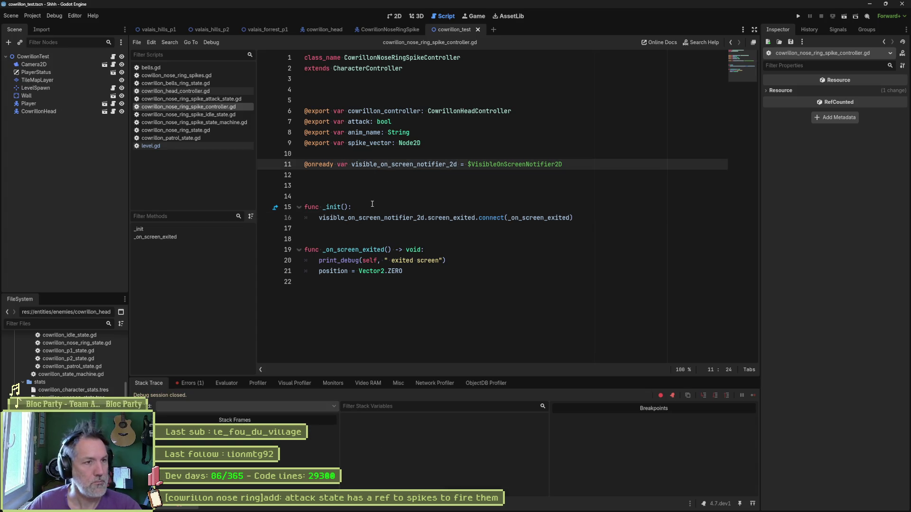
double_click(386, 68)
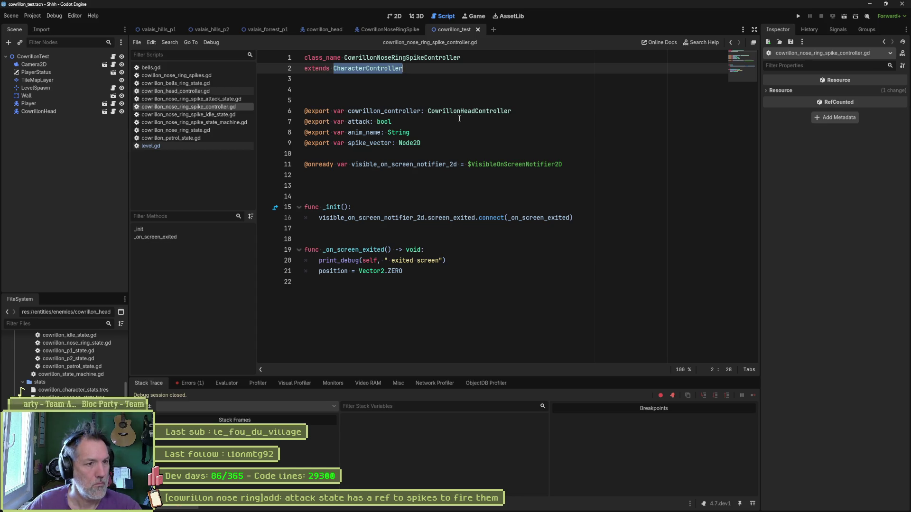
click(377, 208)
text(_ready)
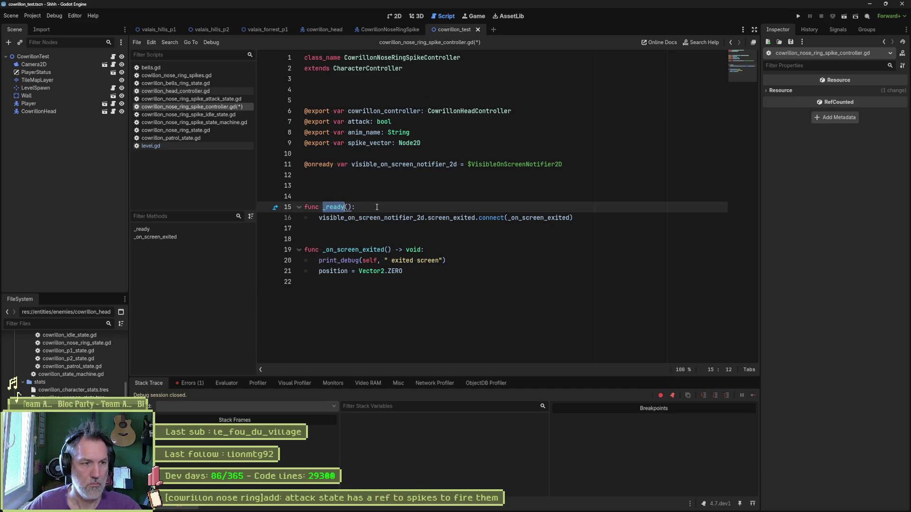
key(End)
key(Return)
text(super())
key(ctrl+s)
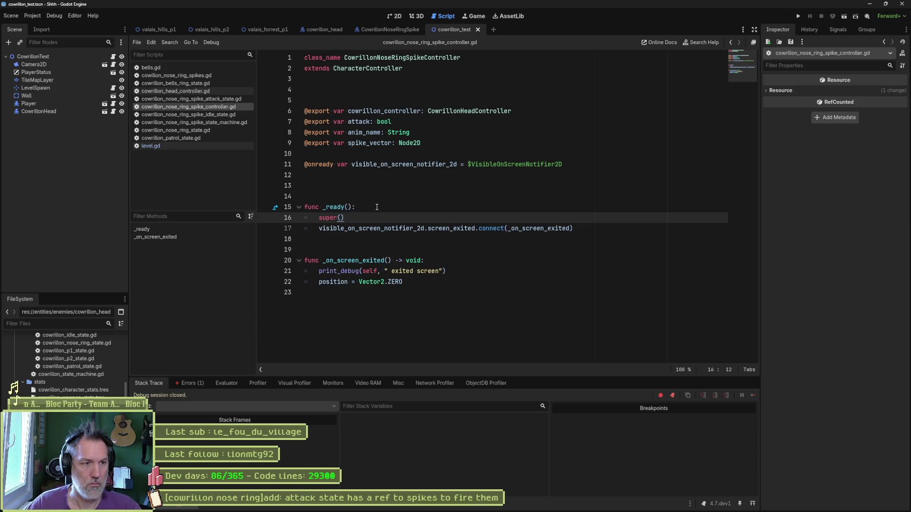
Comment out line 17's screen_exited connect call, test, then uncomment it and test again
click(323, 228)
key(ctrl+k)
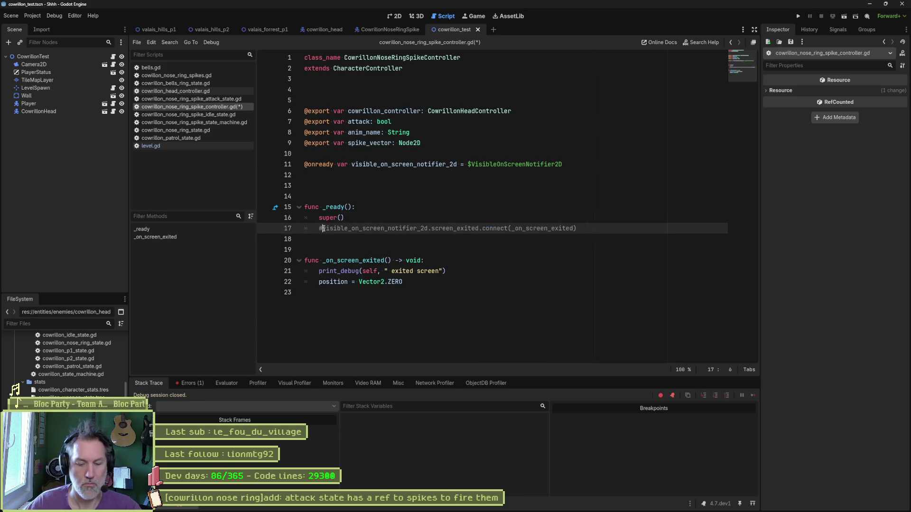
key(F6)
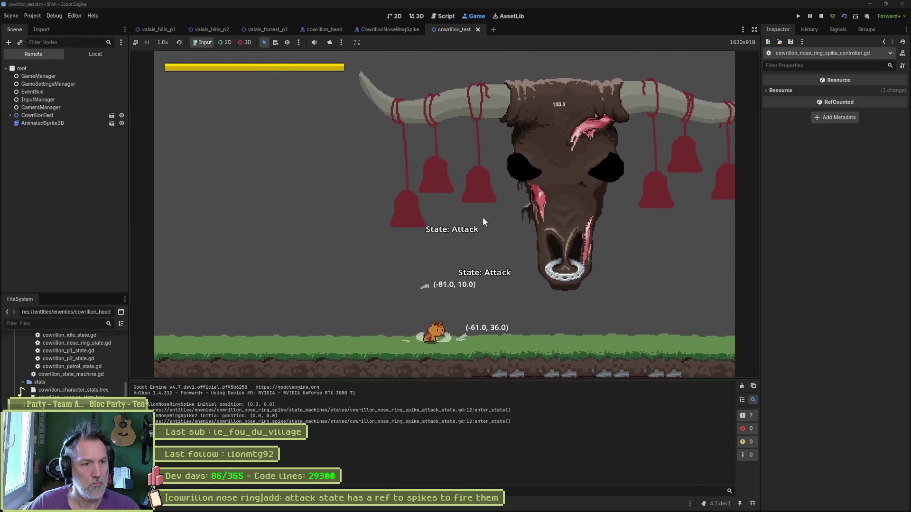
key(F8)
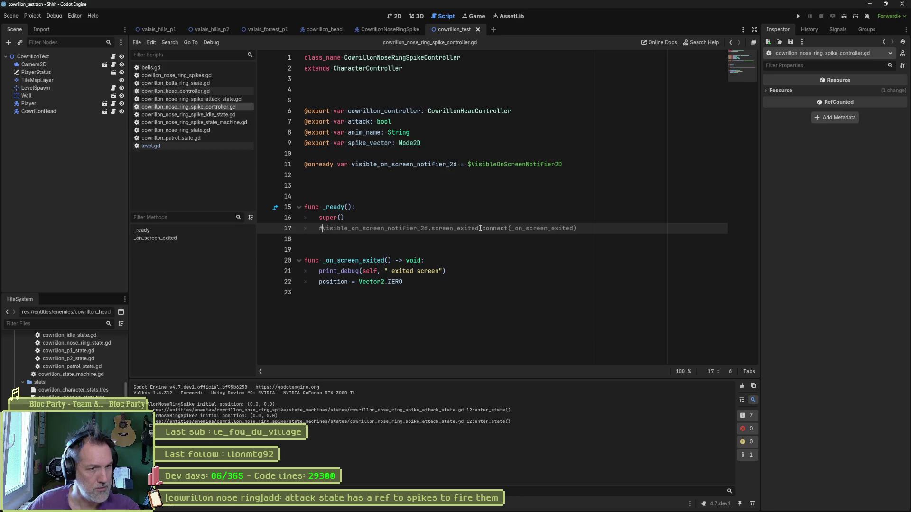
key(BackSpace)
key(F6)
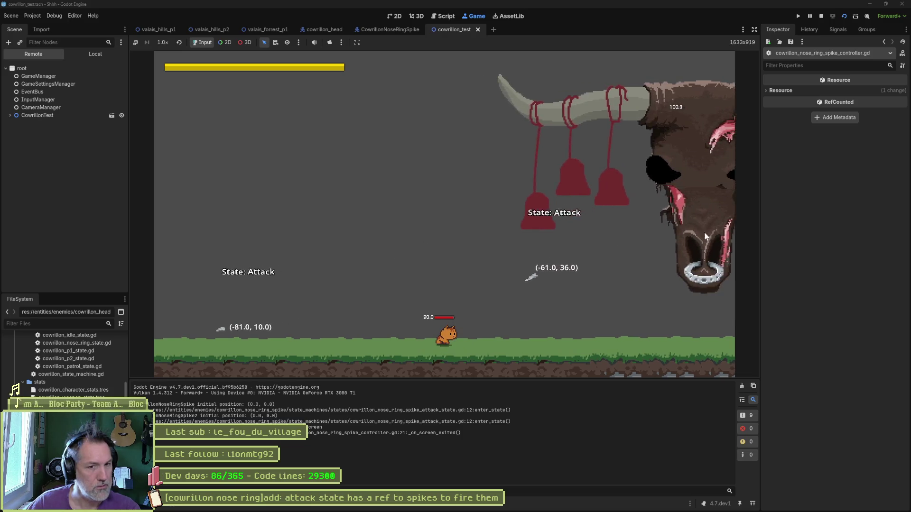
key(F8)
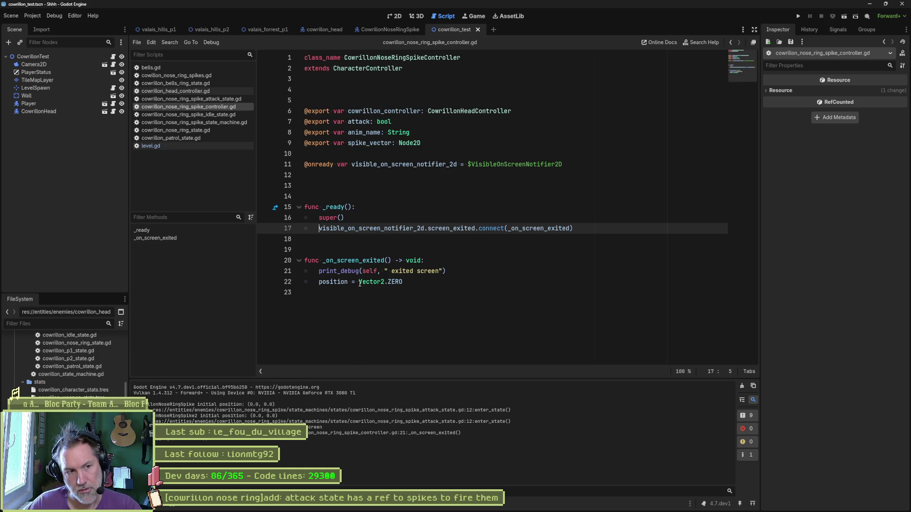
Replace Vector2.ZERO in the line 22 screen-exit reset with a partial position reference
drag(359, 282, 405, 281)
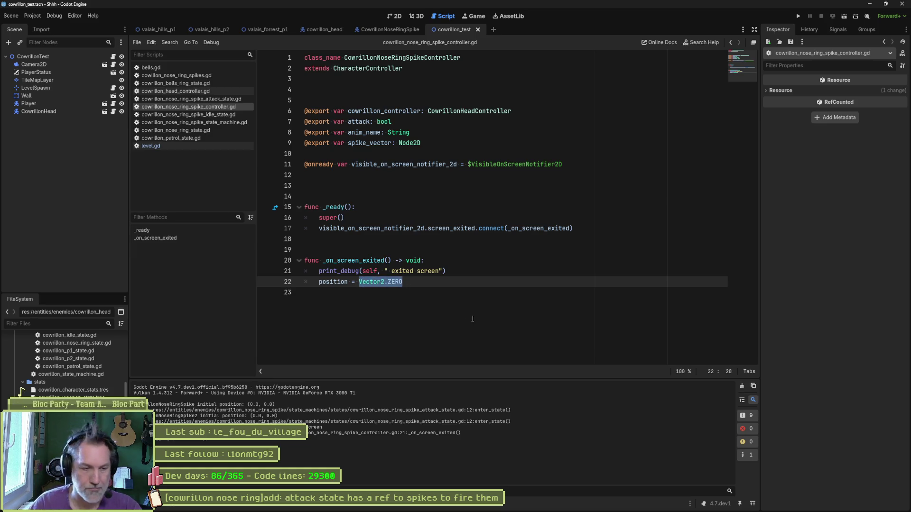
text(char)
key(Return)
text(.)
key(BackSpace)
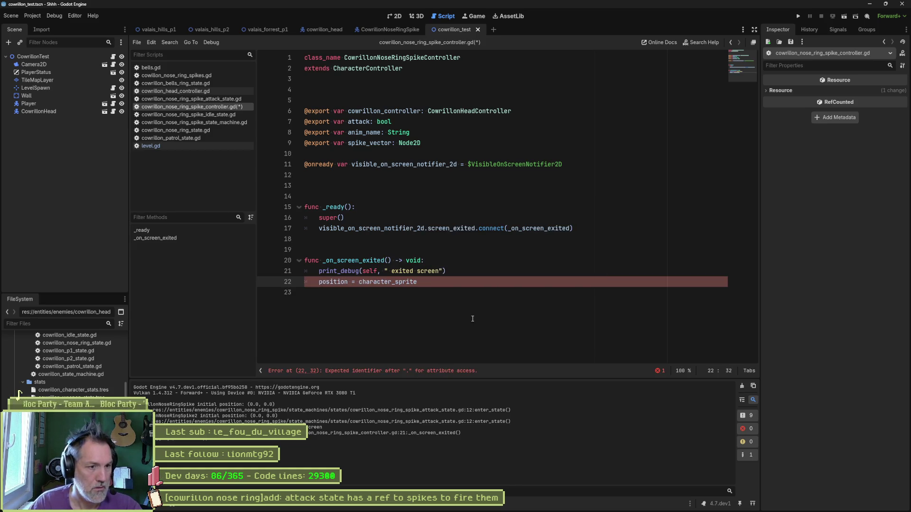
key(ctrl+BackSpace)
text(position = posi)
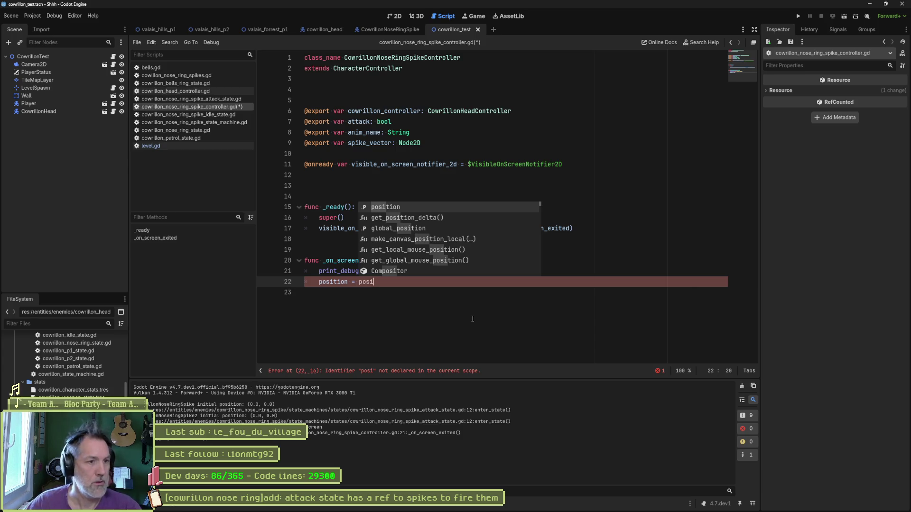
Declare an original_position: Vector2 variable above _ready
click(369, 185)
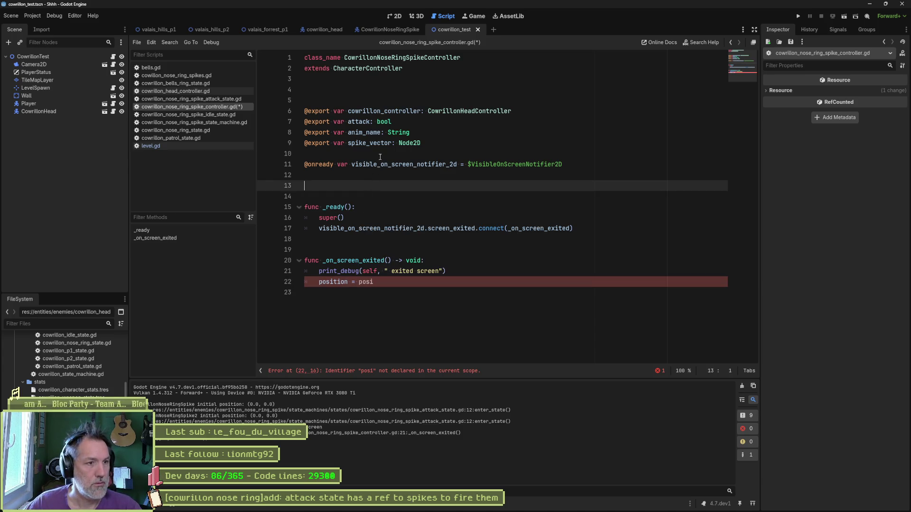
key(Return)
key(Up)
text(v)
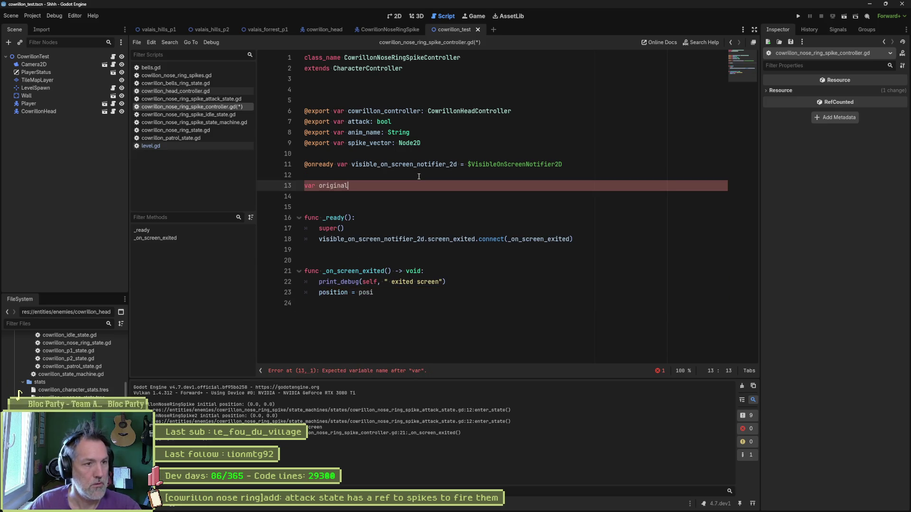
text(_position: Vector2)
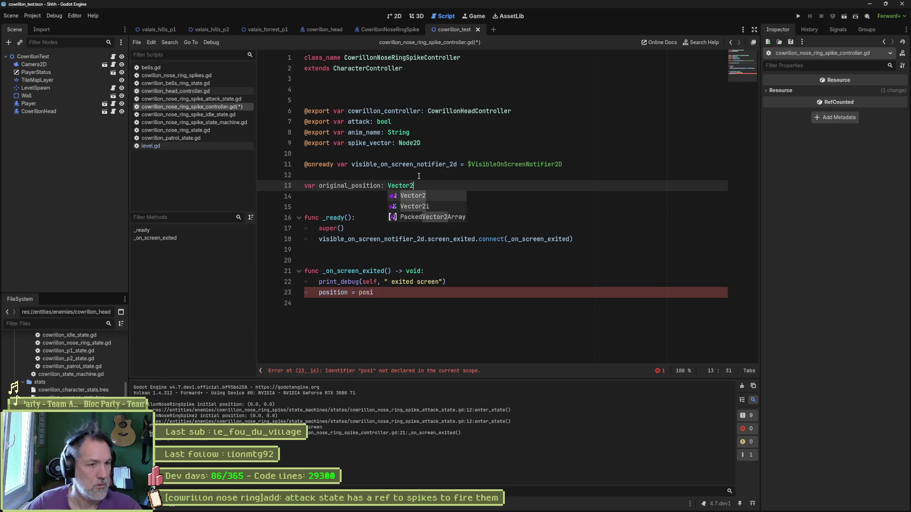
double_click(377, 186)
Add 'original_position = position' after super() in _ready
click(375, 211)
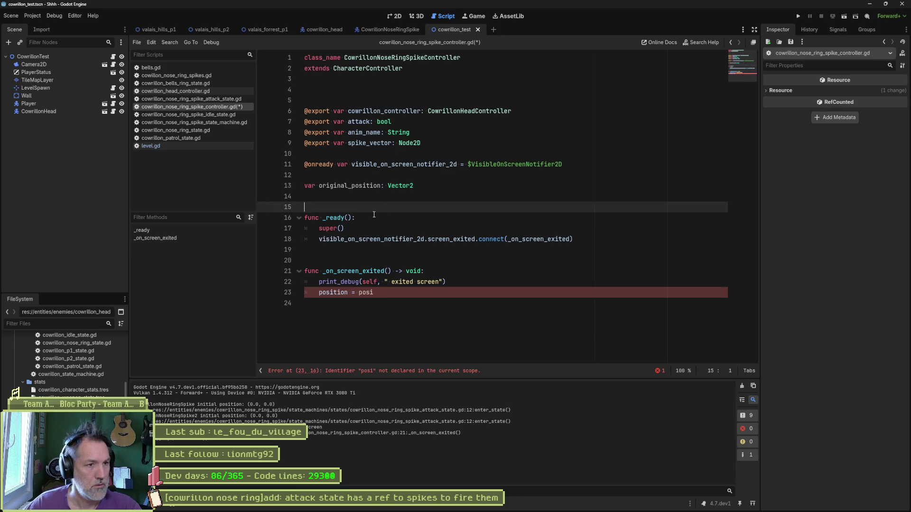
key(Down)
key(Down)
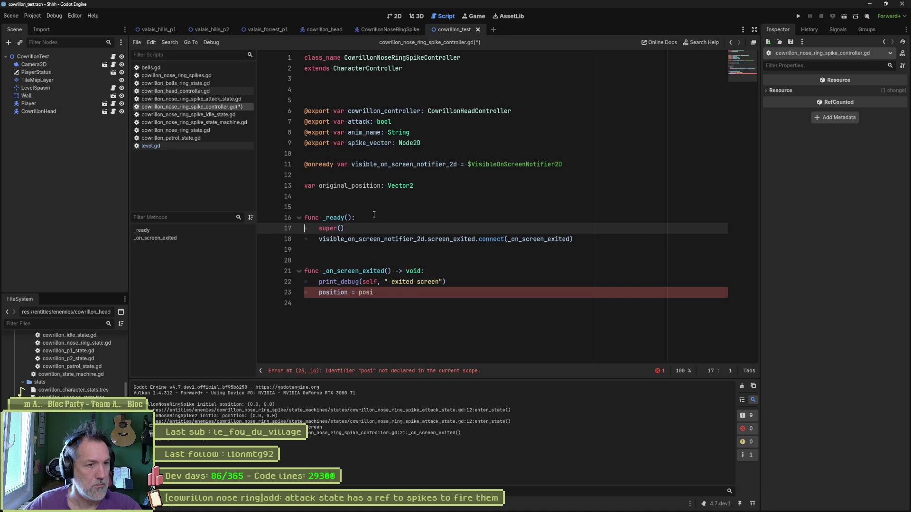
key(End)
key(Return)
text(original_position = )
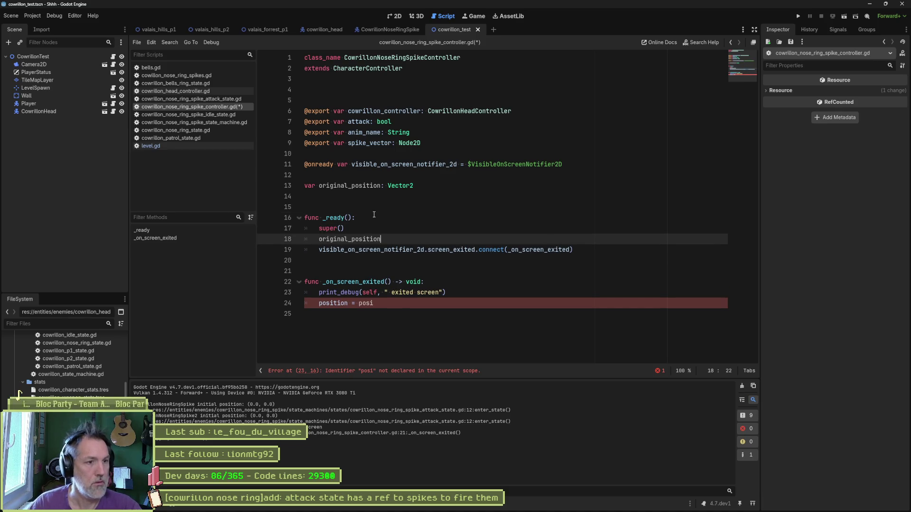
text(position)
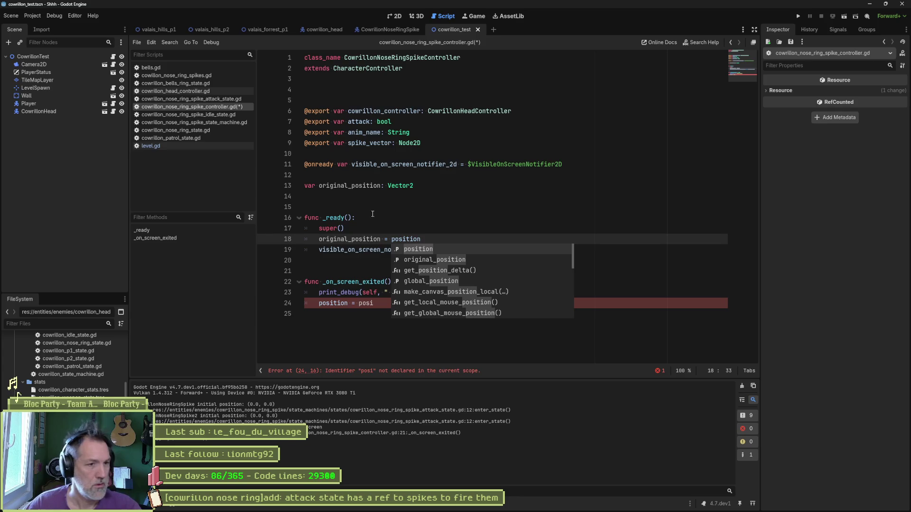
click(367, 240)
Make the screen-exit reset assign original_position, then run and stop the scene
double_click(367, 239)
key(ctrl+c)
double_click(366, 303)
key(ctrl+v)
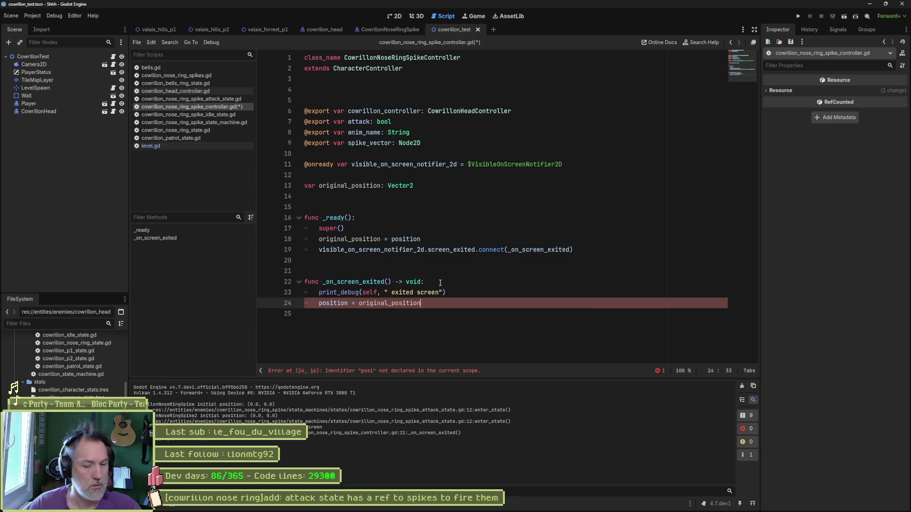
key(F6)
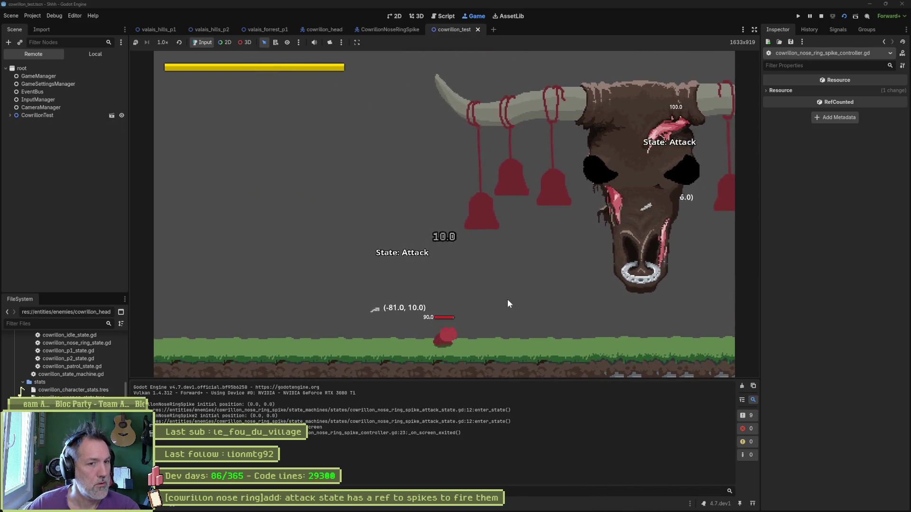
key(F8)
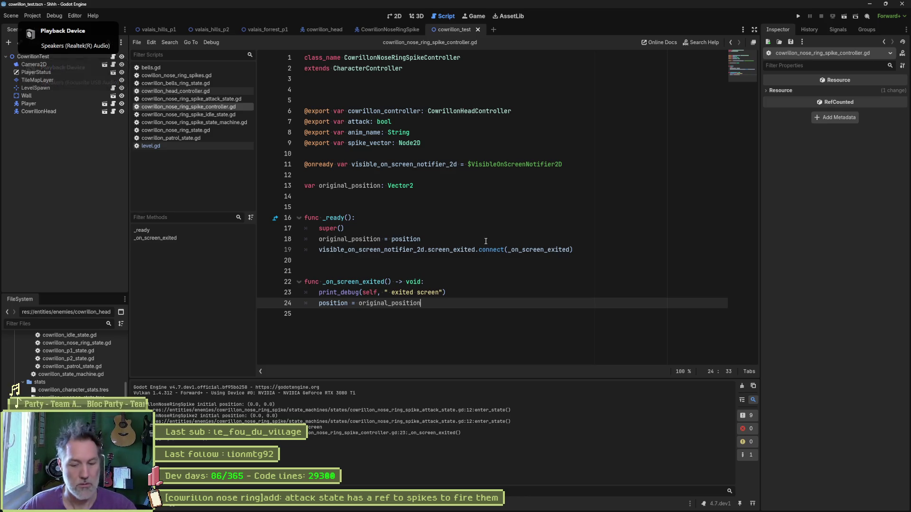
key(F6)
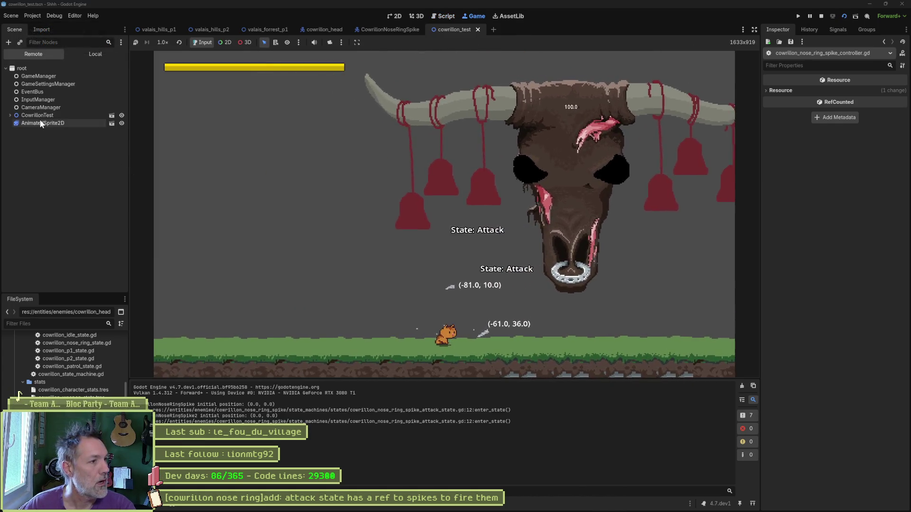
click(39, 117)
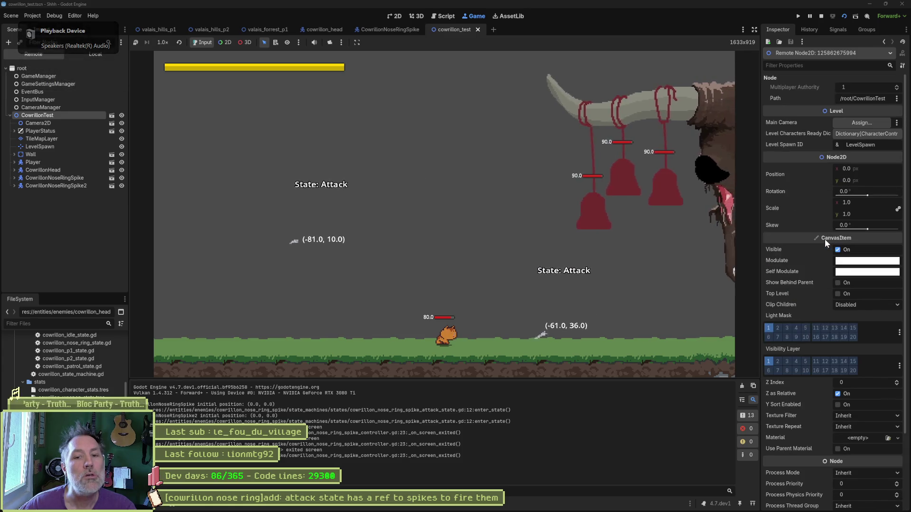
scroll(824, 239, down, 3)
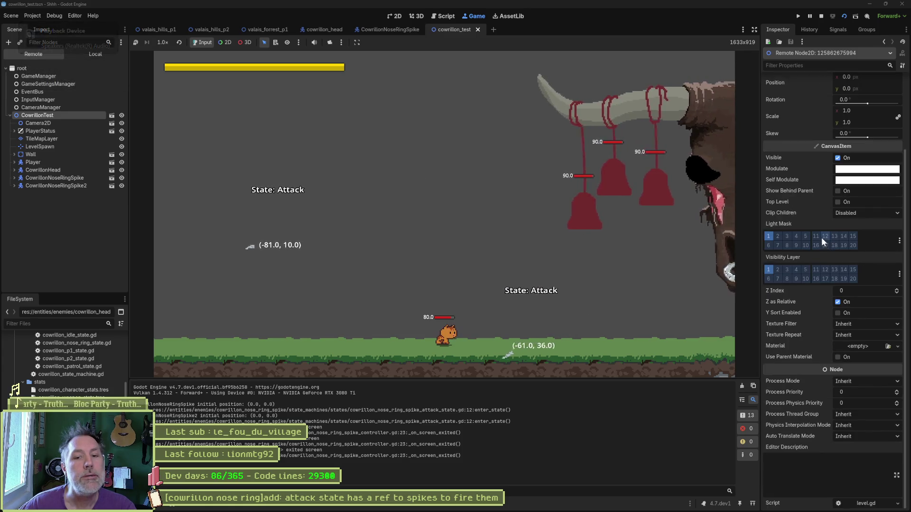
click(37, 169)
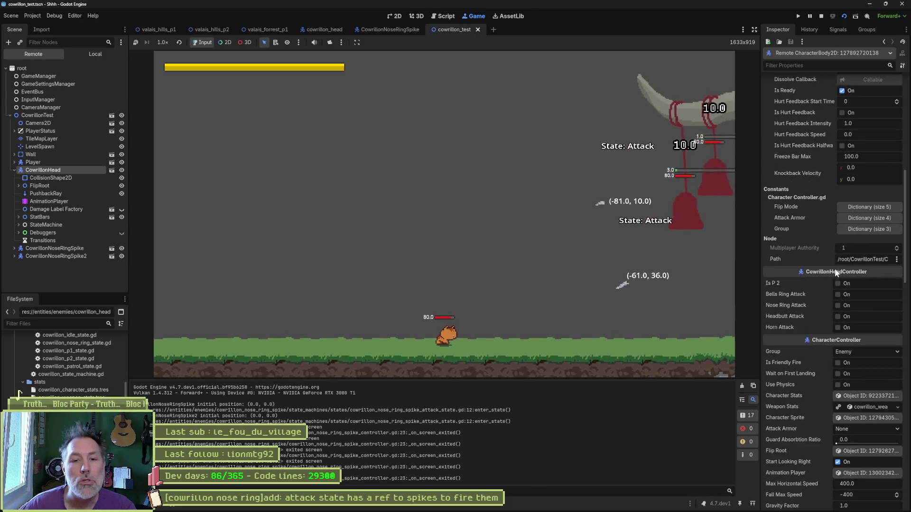
click(838, 293)
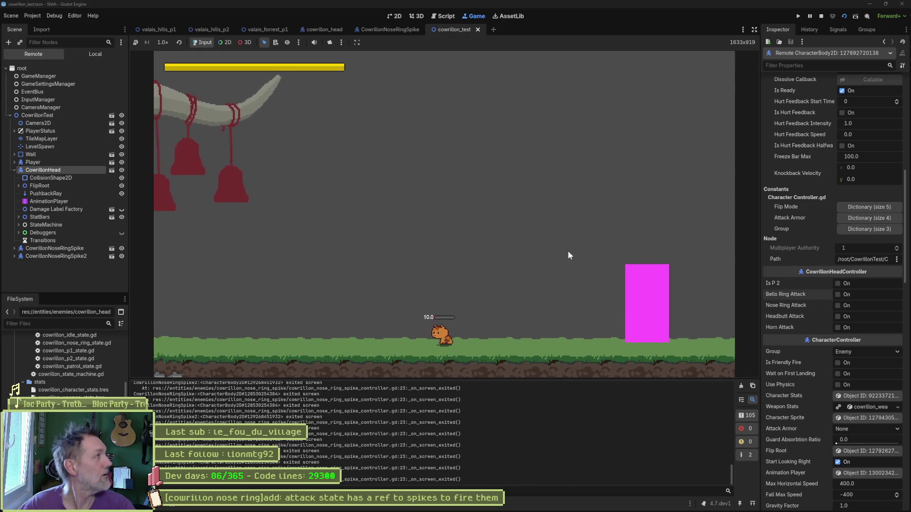
key(F8)
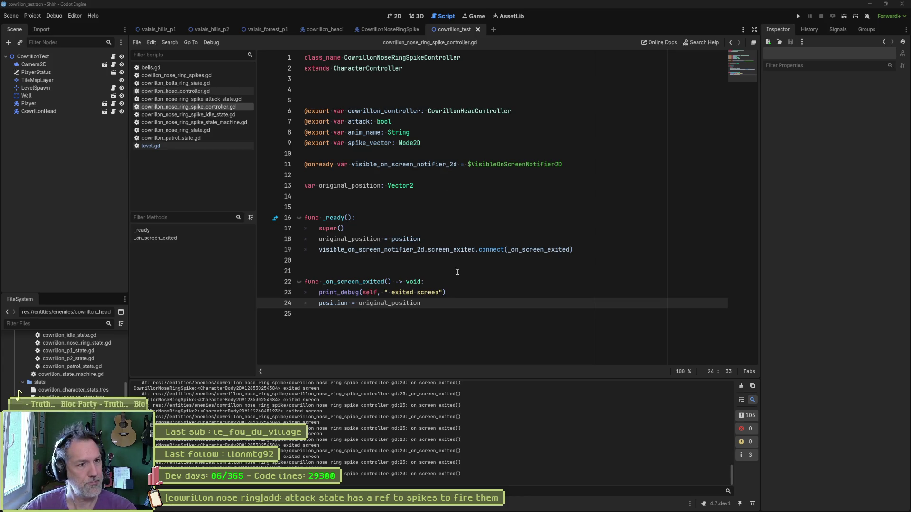
click(457, 271)
key(F6)
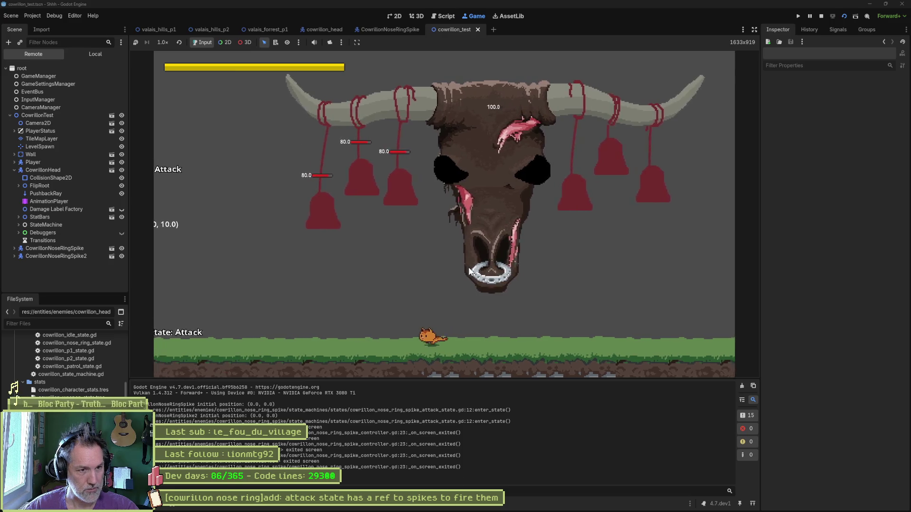
key(F8)
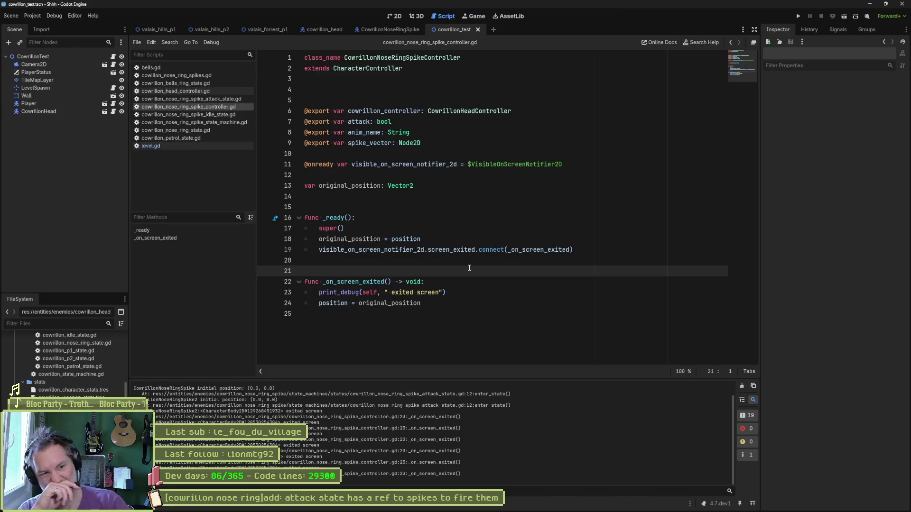
key(F6)
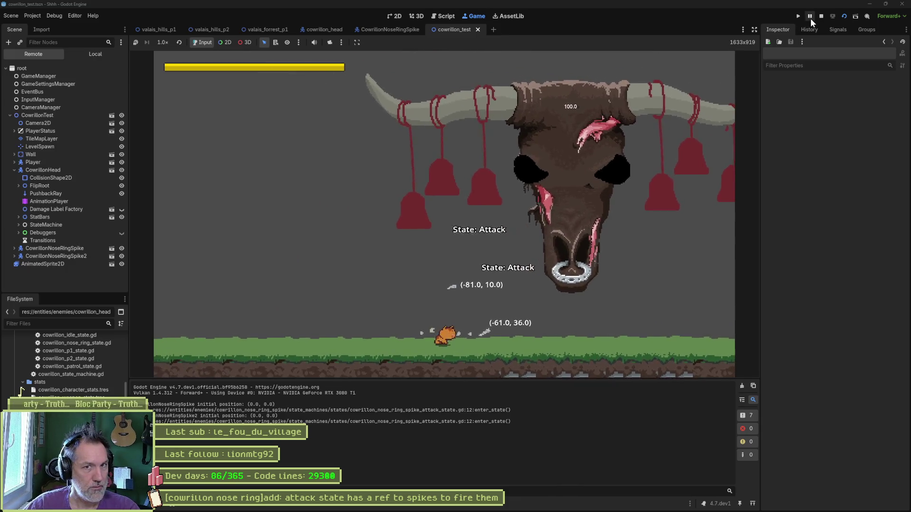
click(810, 16)
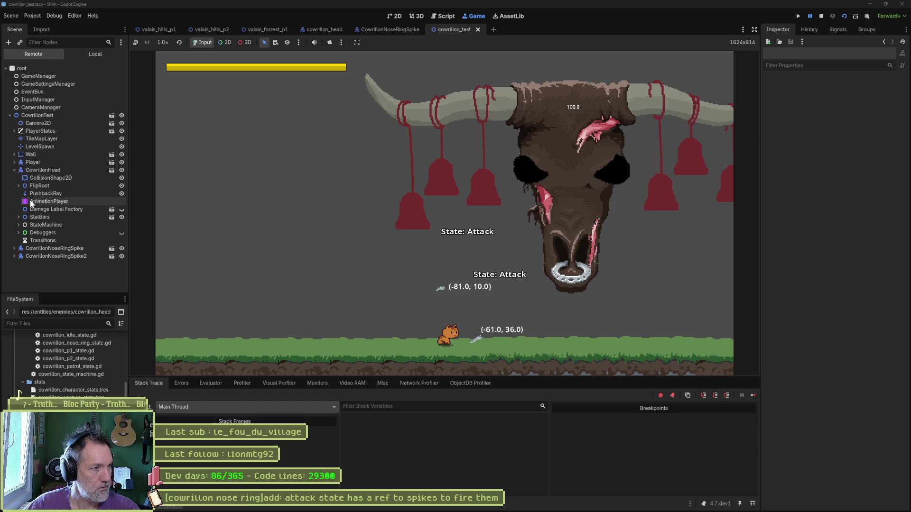
click(17, 186)
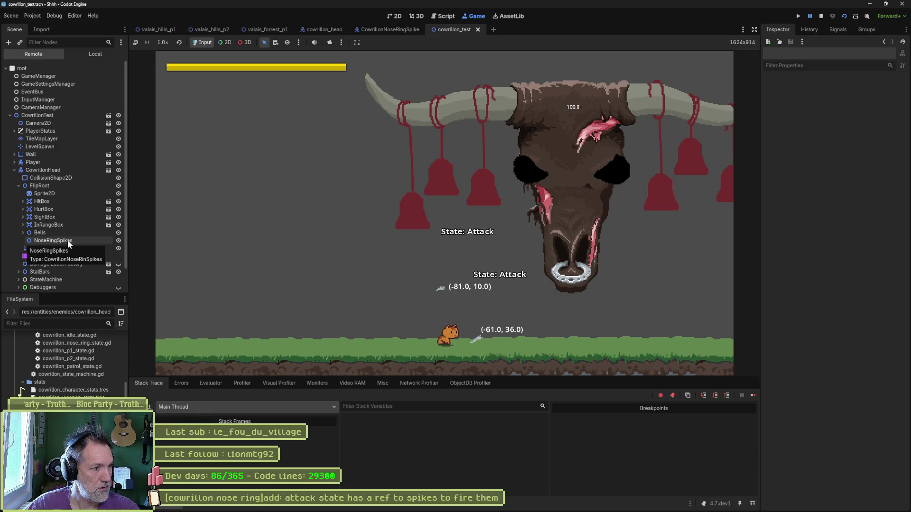
click(822, 18)
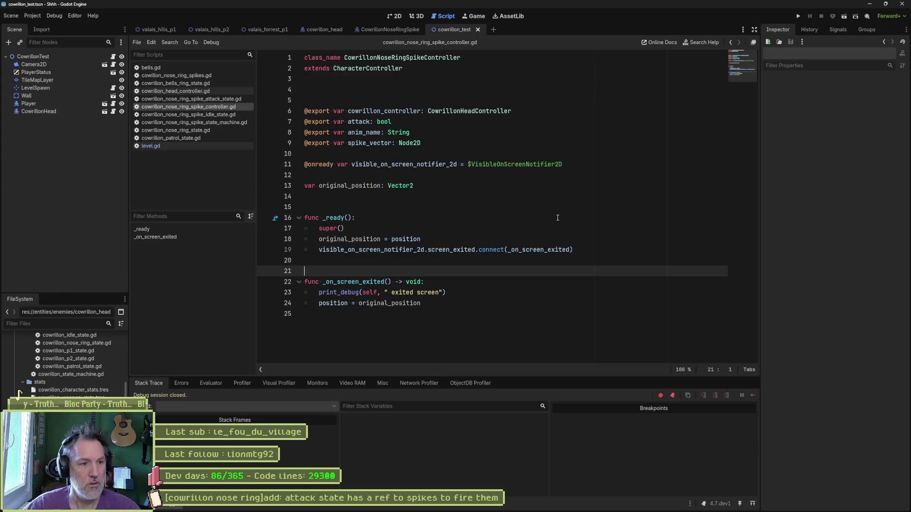
Retype line 18's position as glo, then delete the whole original_position assignment line
click(427, 239)
double_click(406, 240)
text(glo)
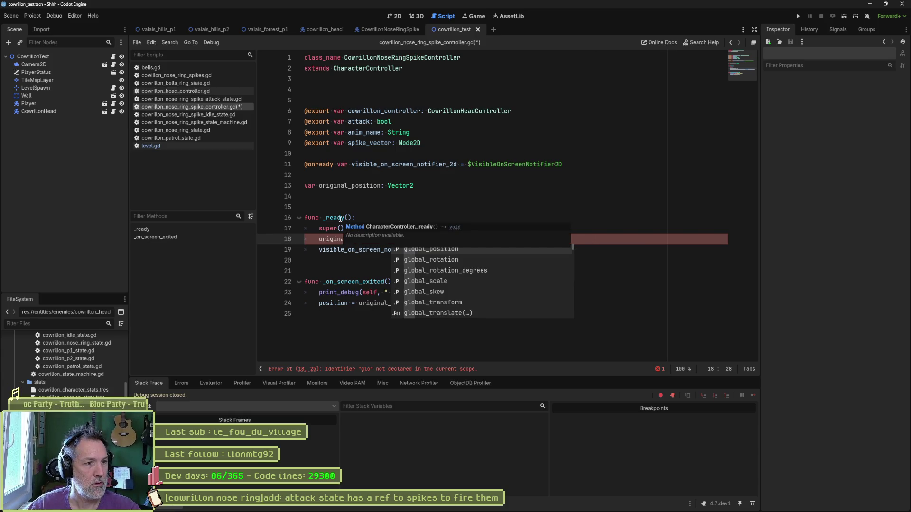
click(357, 209)
click(416, 238)
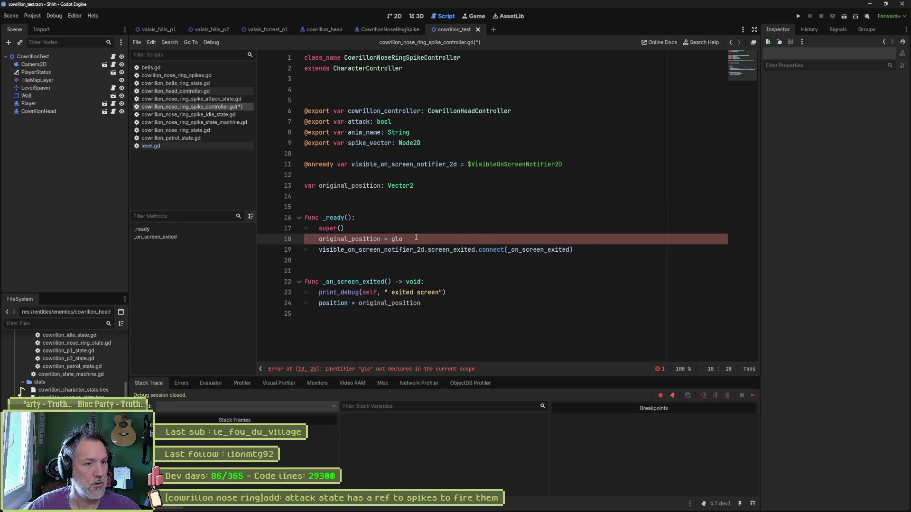
key(ctrl+shift+k)
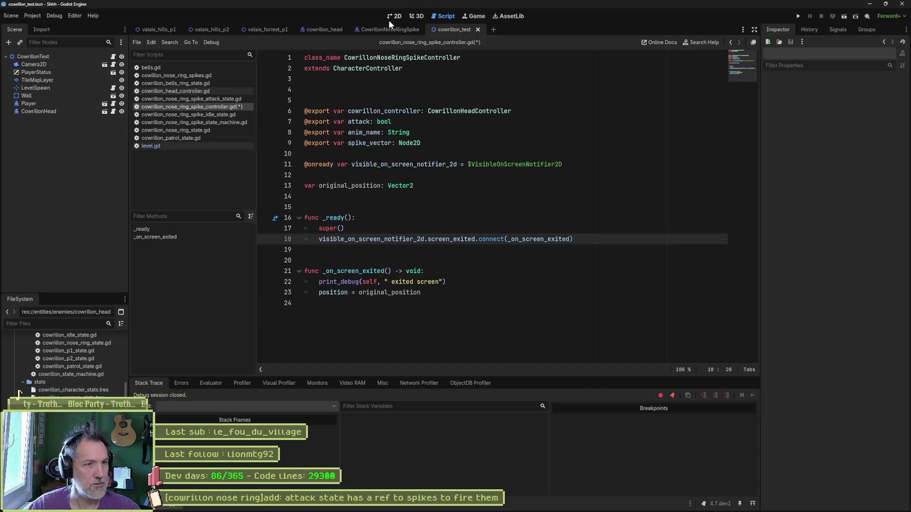
Add a Node2D named Origin under NoseRingSpikes and move the first spike into it
click(325, 30)
click(56, 129)
key(ctrl+a)
text(nod)
text(e2d)
key(Return)
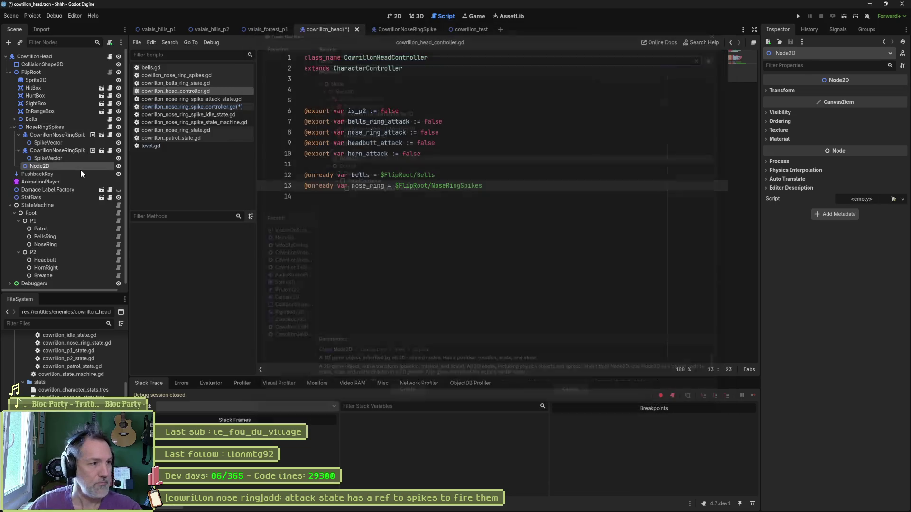
drag(36, 165, 45, 135)
click(44, 135)
key(F2)
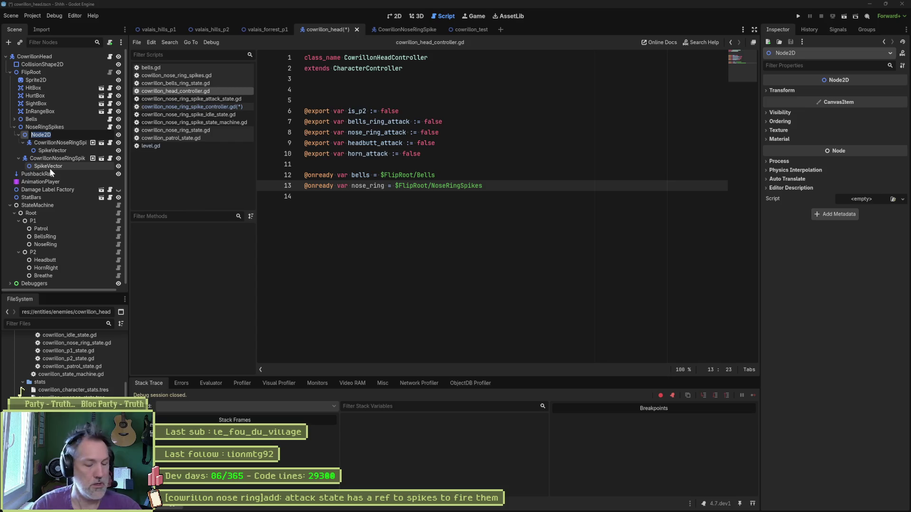
text(SpikeOriginal)
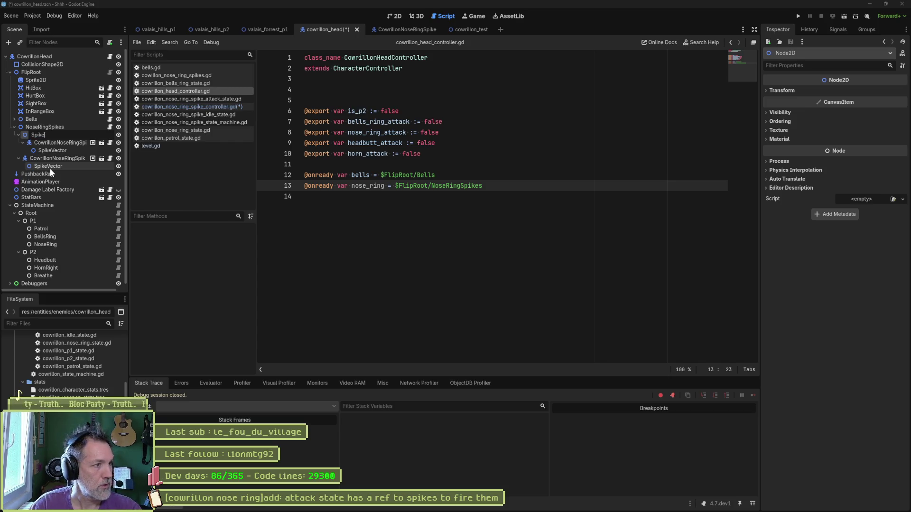
key(BackSpace)
key(BackSpace)
key(BackSpace)
text(gin)
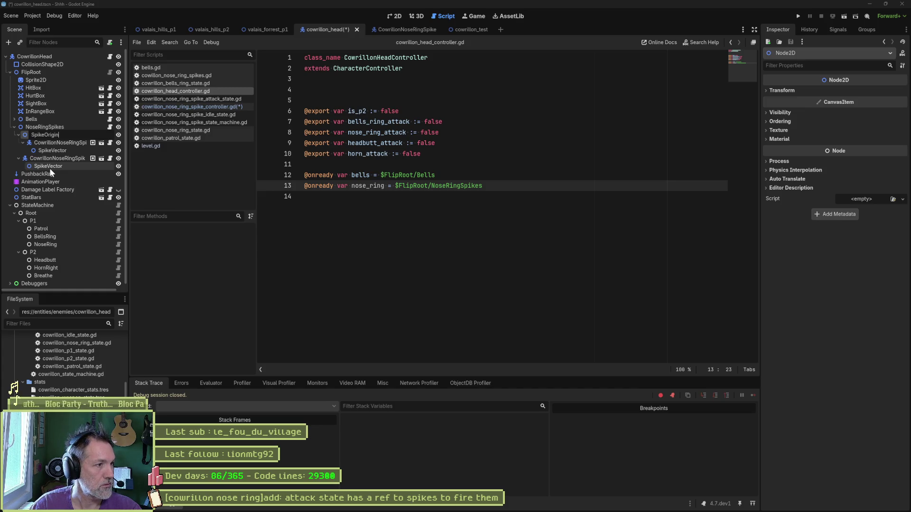
key(BackSpace)
key(BackSpace)
key(BackSpace)
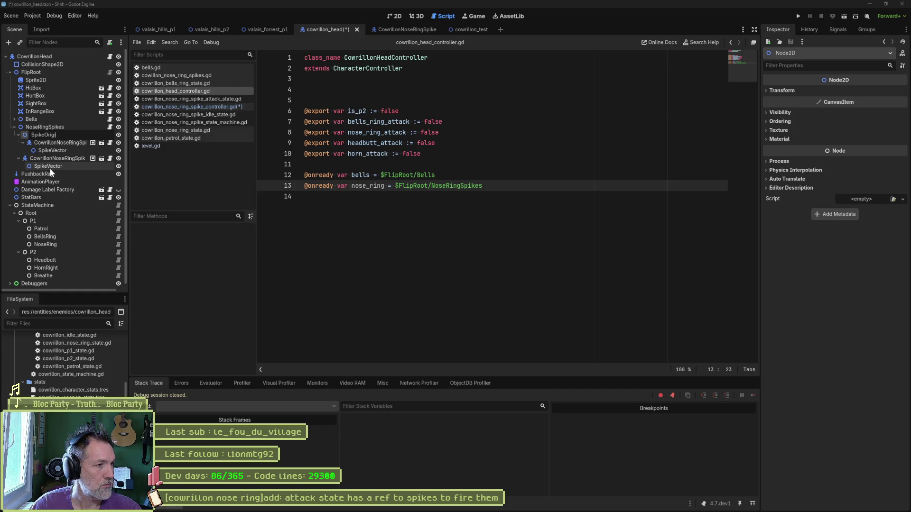
text(Origin)
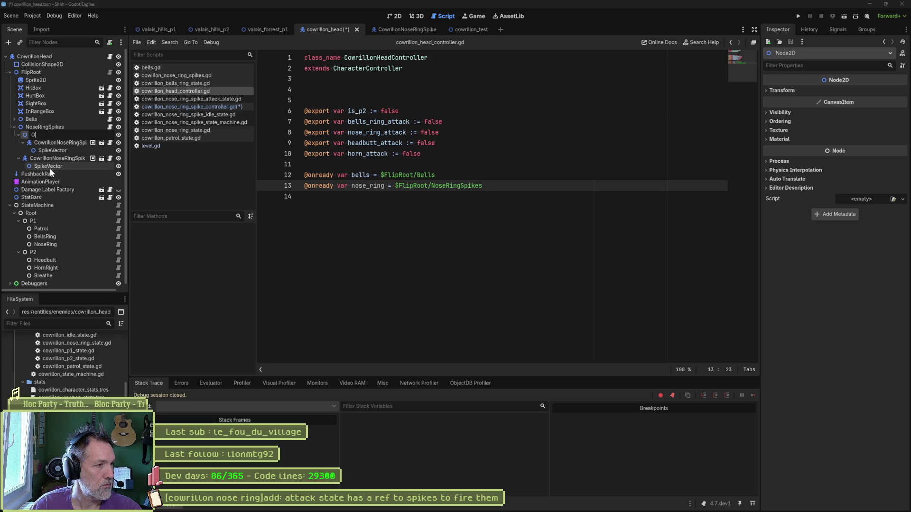
key(Return)
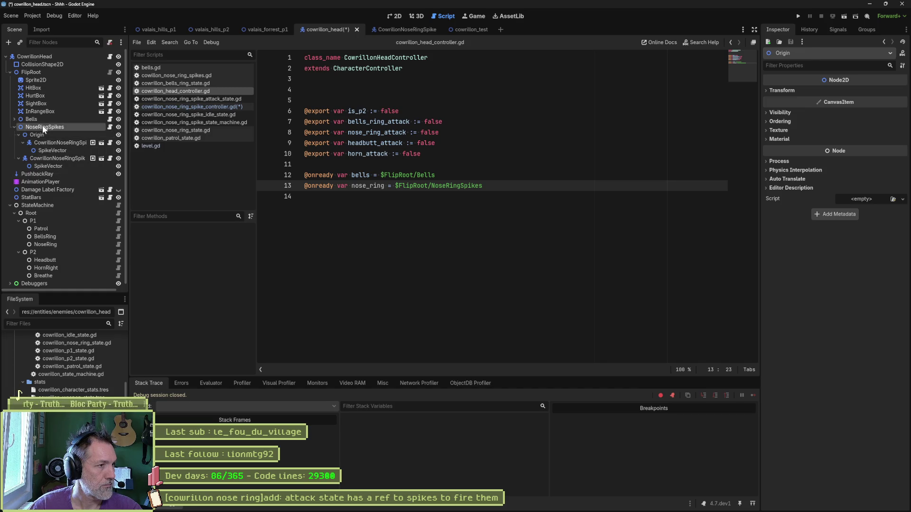
Add a second Node2D named Spike2Origin and move CowrillonNoseRingSpike2 under it
click(71, 126)
key(ctrl+a)
key(Return)
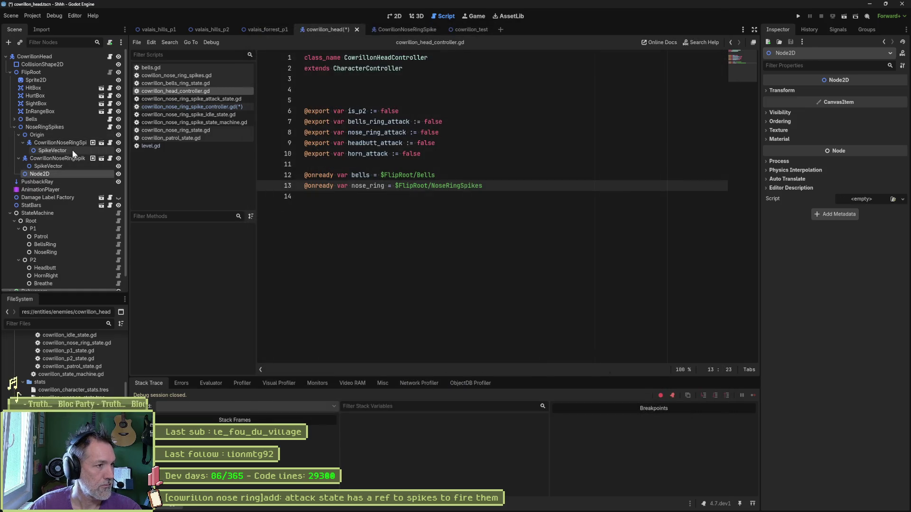
text(Origi)
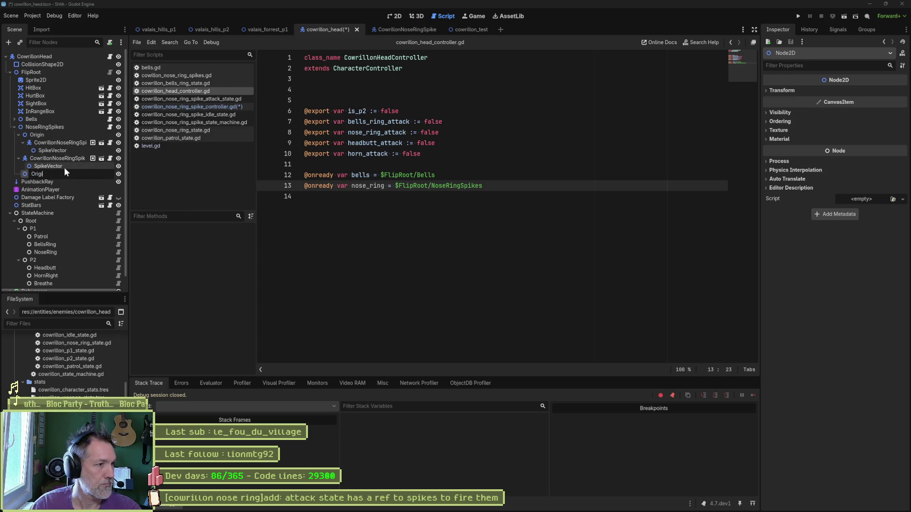
key(BackSpace)
key(BackSpace)
key(BackSpace)
text(Spike2O)
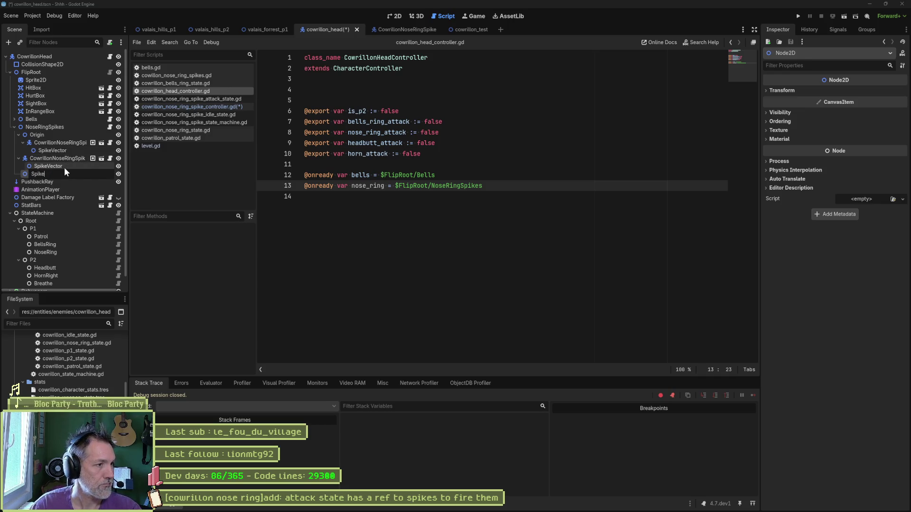
text(rigin)
key(Return)
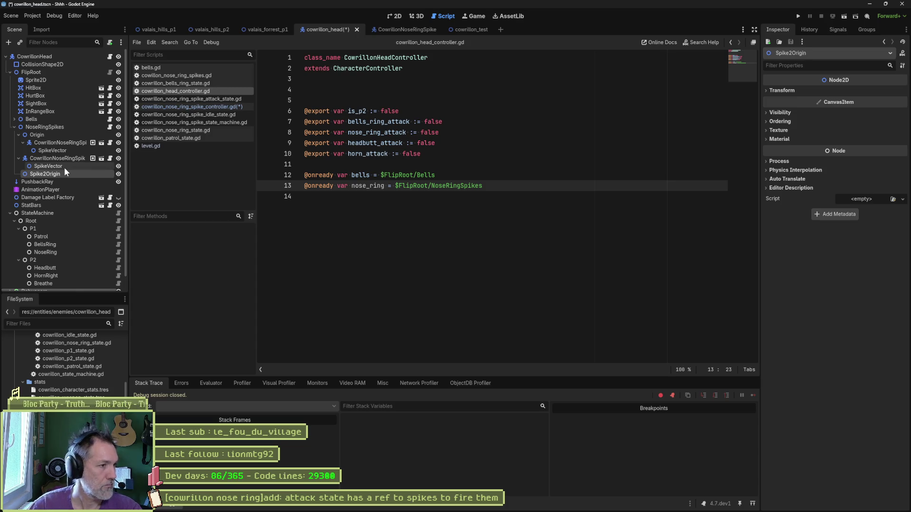
drag(38, 159, 36, 172)
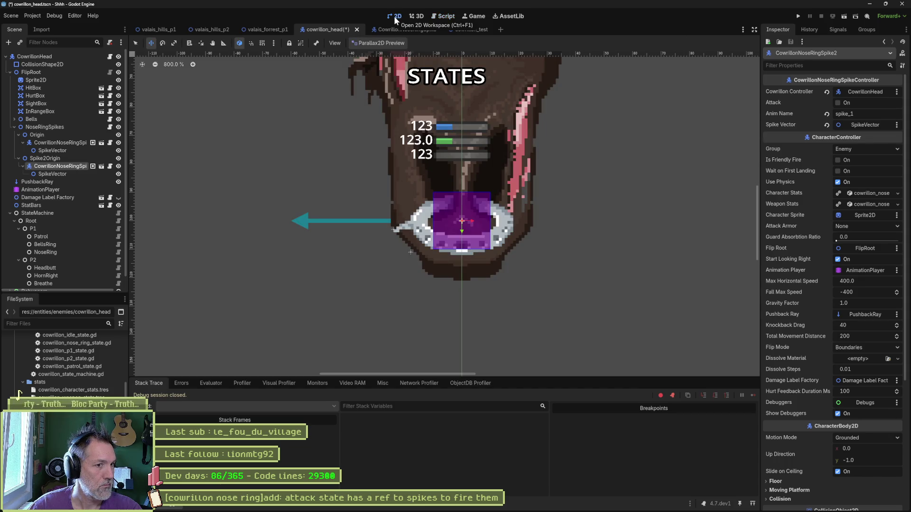
Reposition the Origin and Spike2Origin nodes and their spikes in the 2D view
click(48, 159)
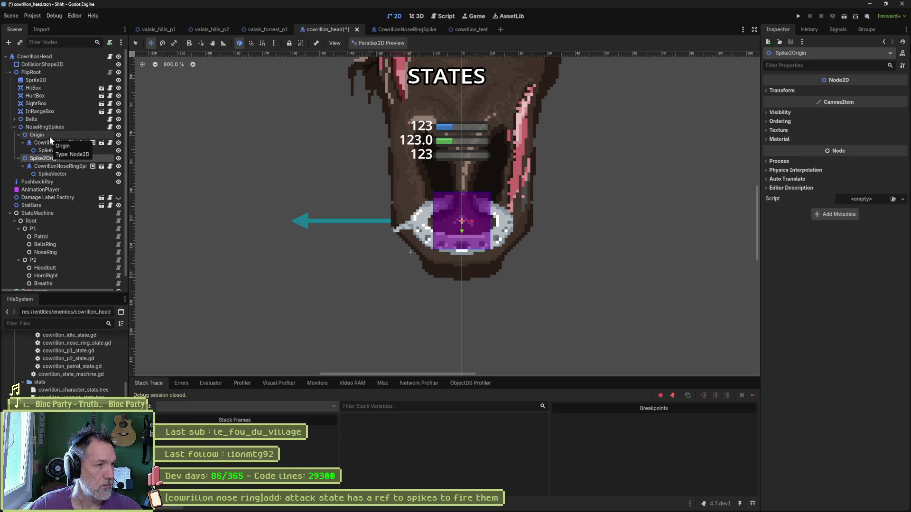
click(49, 136)
drag(401, 237, 354, 240)
click(64, 145)
drag(395, 266, 443, 263)
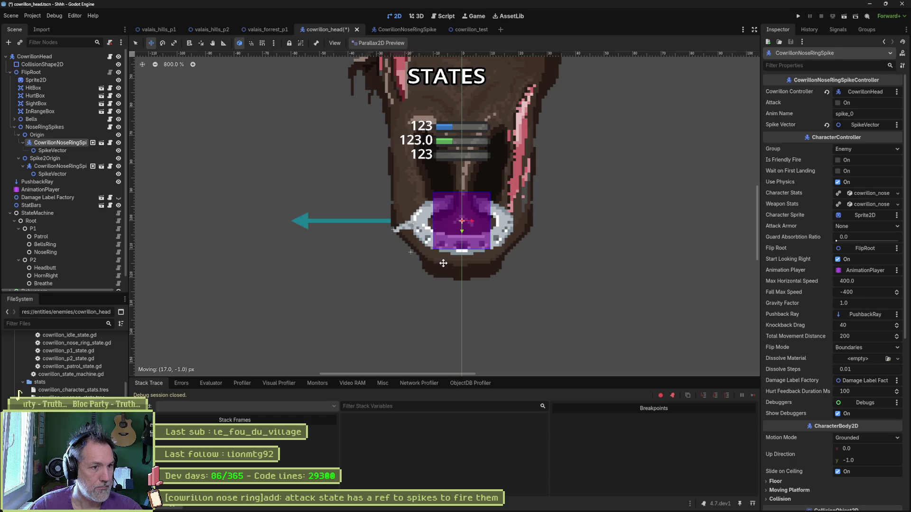
click(60, 158)
mouse_move(412, 257)
mouse_down()
mouse_move(378, 275)
mouse_move(428, 268)
mouse_up()
click(60, 166)
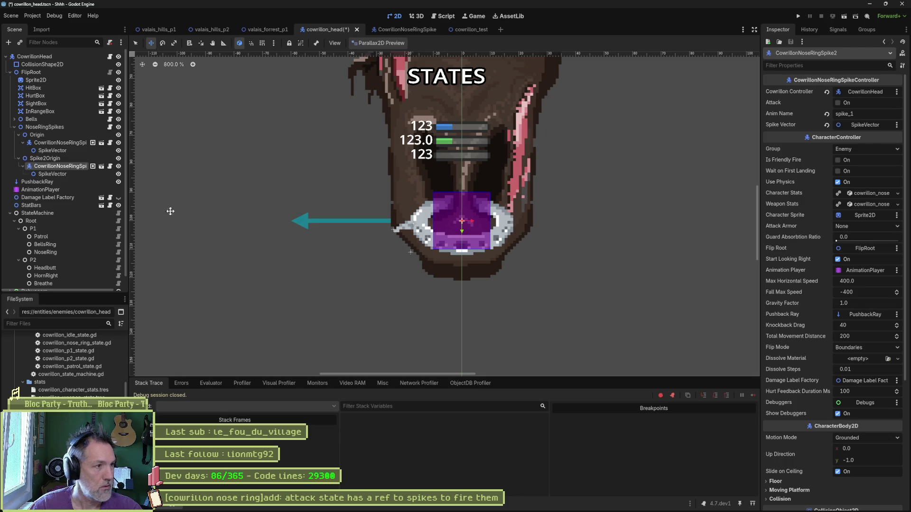
Rename Origin to Spike1Origin, save the cowrillon_head scene, and open the spike controller script
double_click(56, 136)
key(Home)
text(Spike1)
key(Return)
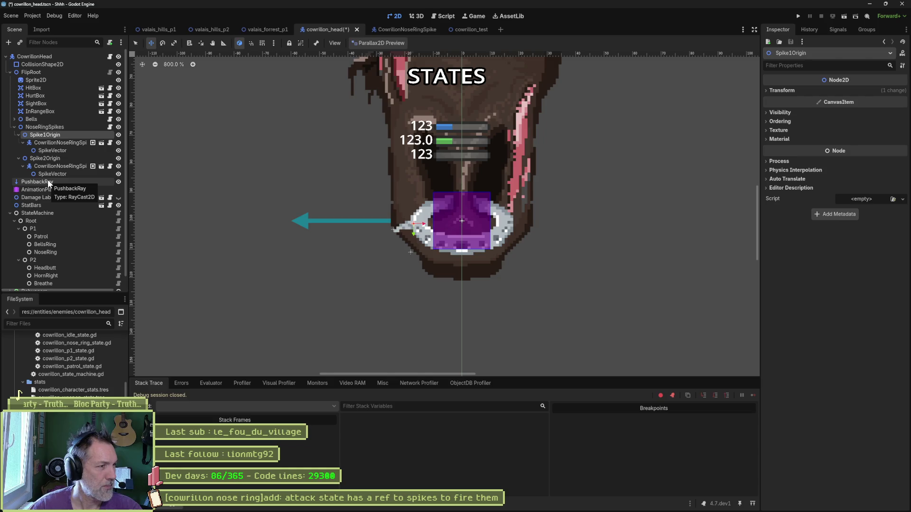
click(61, 145)
key(ctrl+s)
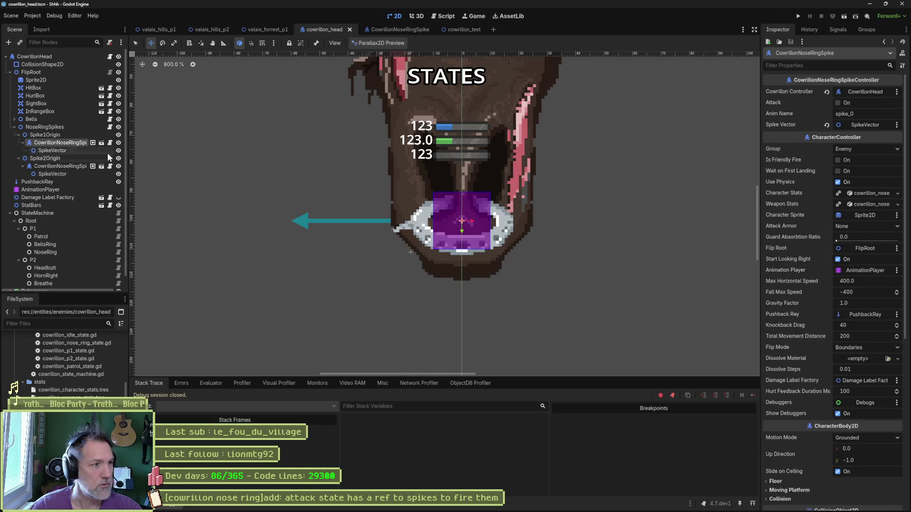
click(110, 143)
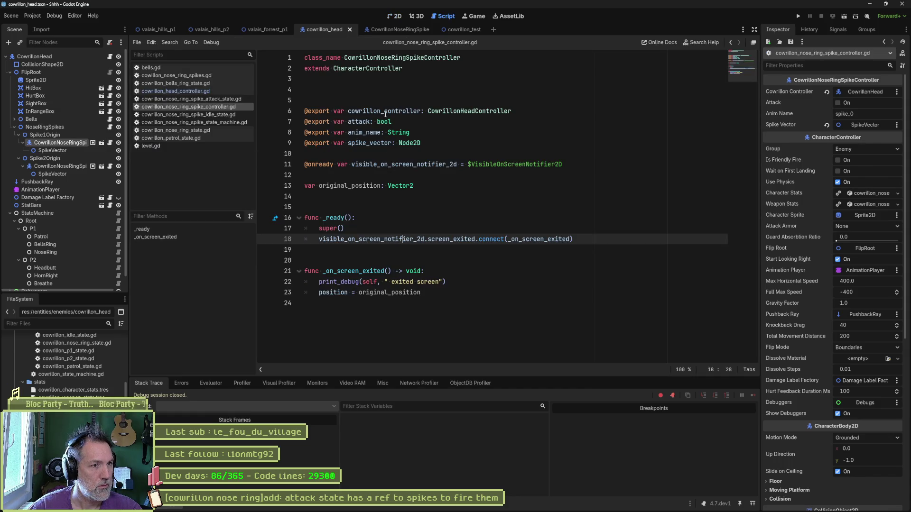
Duplicate the spike_vector export as a new spike_origin export and save
click(428, 138)
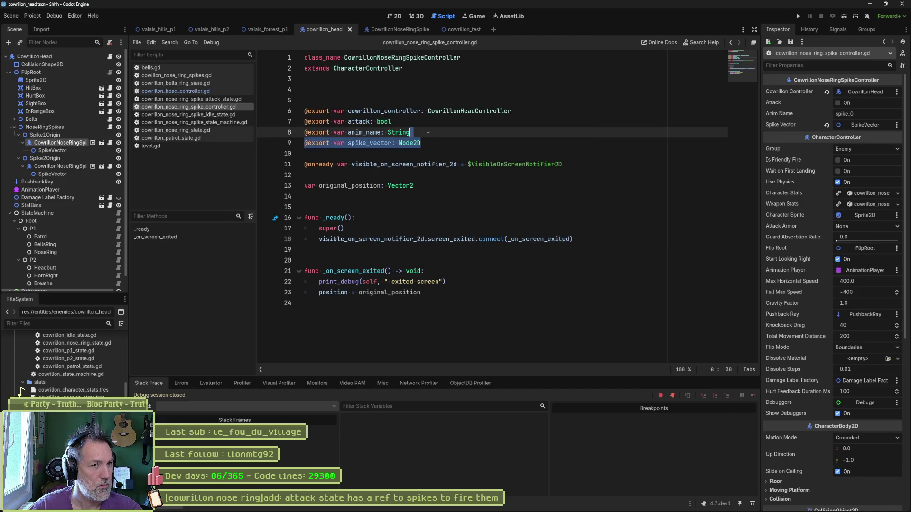
key(ctrl+shift+d)
drag(380, 142, 391, 142)
text(origin)
key(ctrl+s)
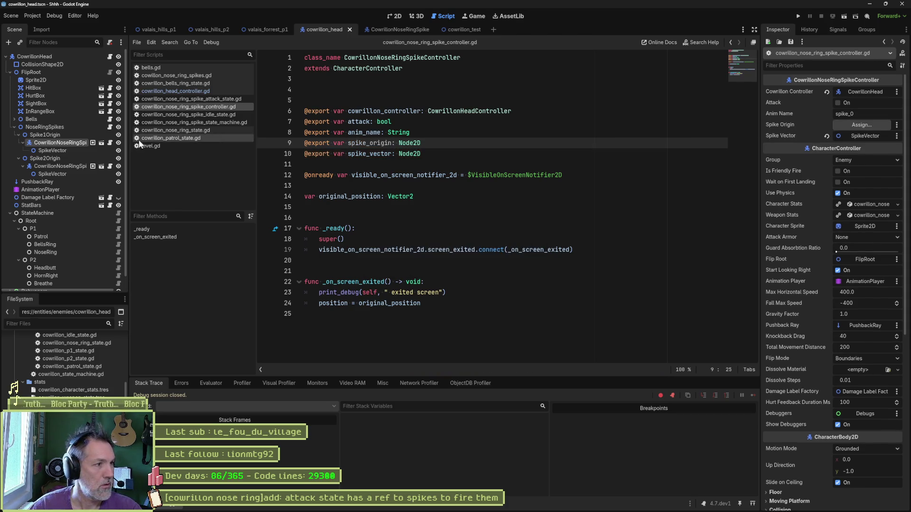
Assign Spike1Origin and Spike2Origin to each spike's Spike Origin slot and save the scene
drag(60, 136, 851, 126)
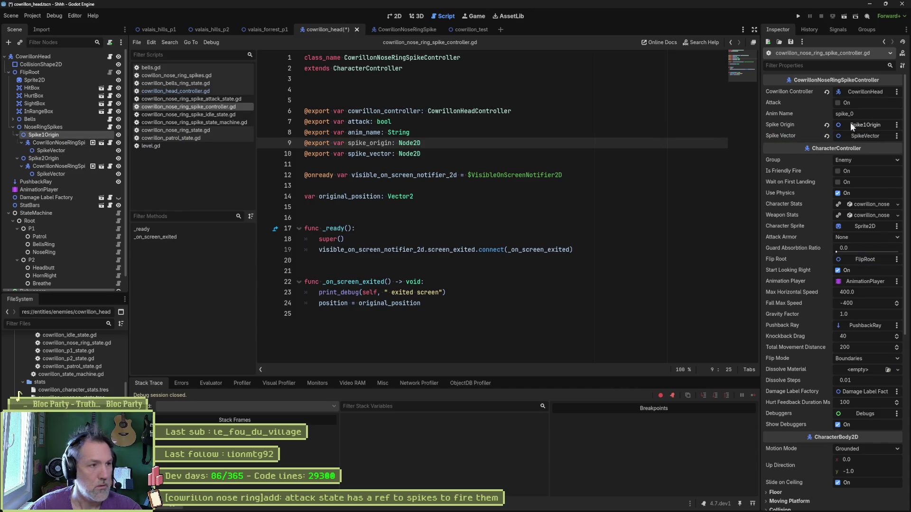
click(59, 166)
mouse_move(43, 158)
mouse_down()
mouse_move(788, 138)
mouse_move(872, 125)
mouse_up()
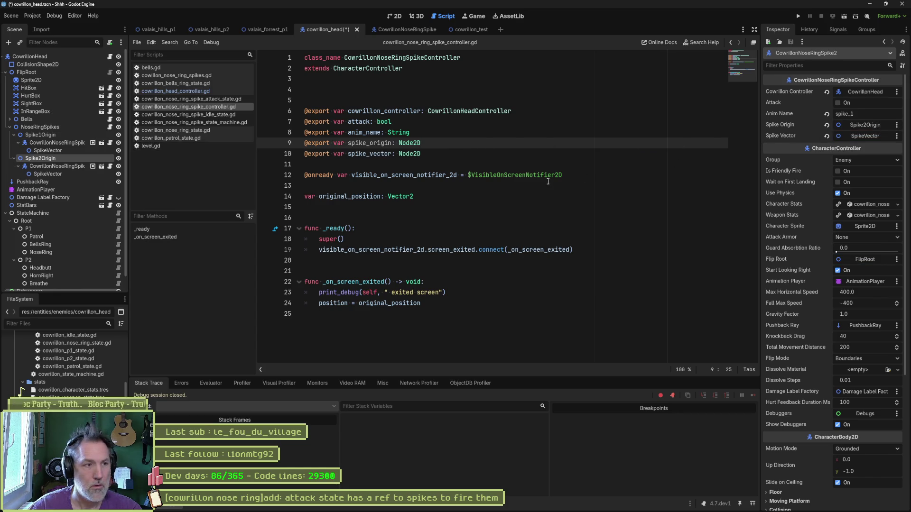
key(ctrl+s)
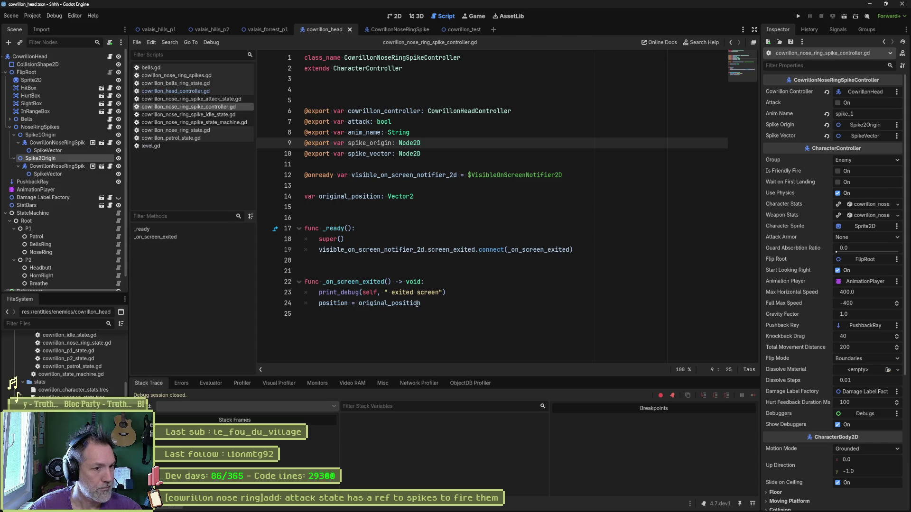
Change line 24 to set global_position = spike_origin.global_position and save the script
double_click(357, 144)
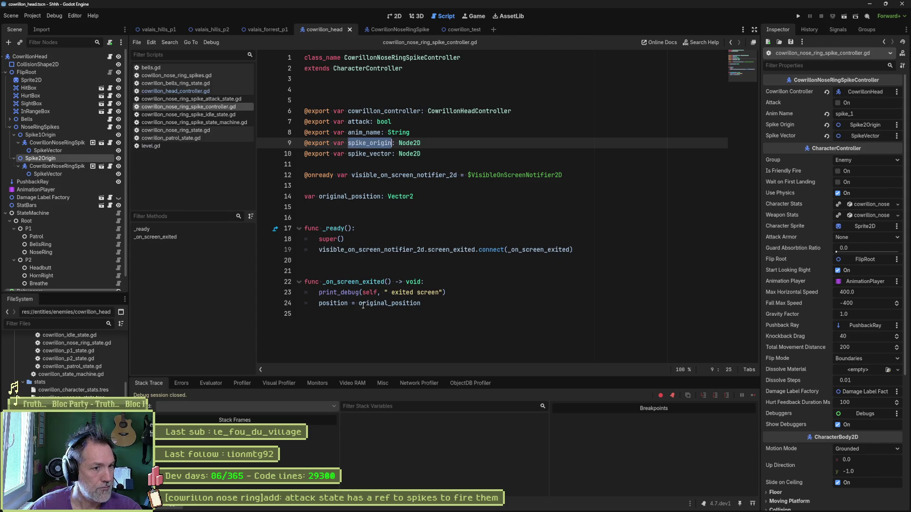
click(319, 304)
text(global_)
key(End)
key(ctrl+shift+Left)
text(spike_origin.)
text(glo)
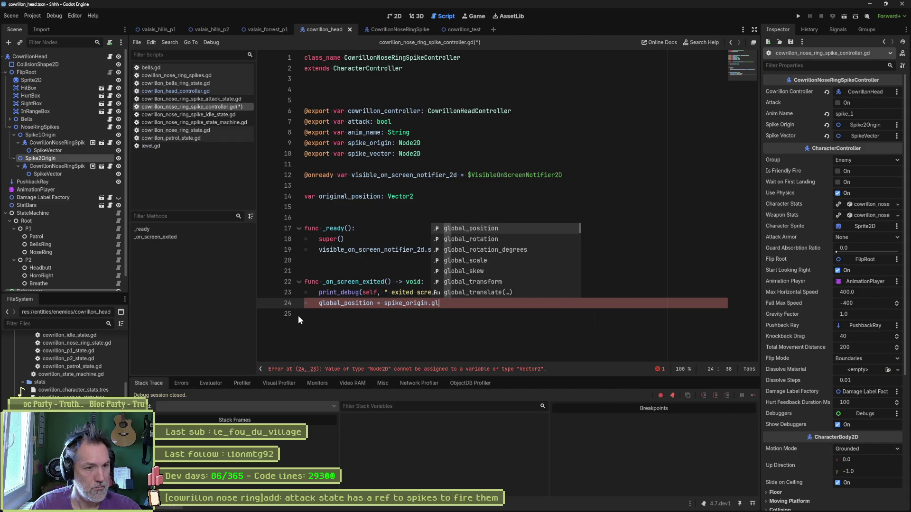
key(Return)
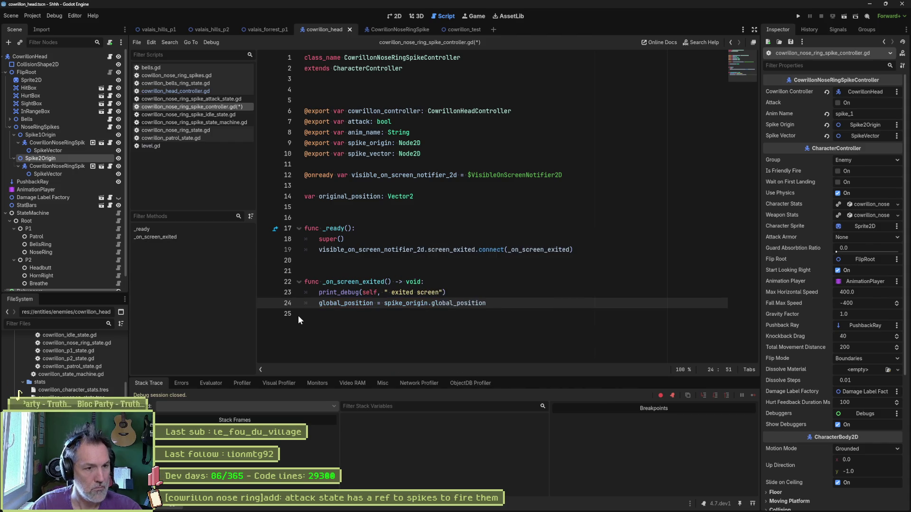
key(ctrl+s)
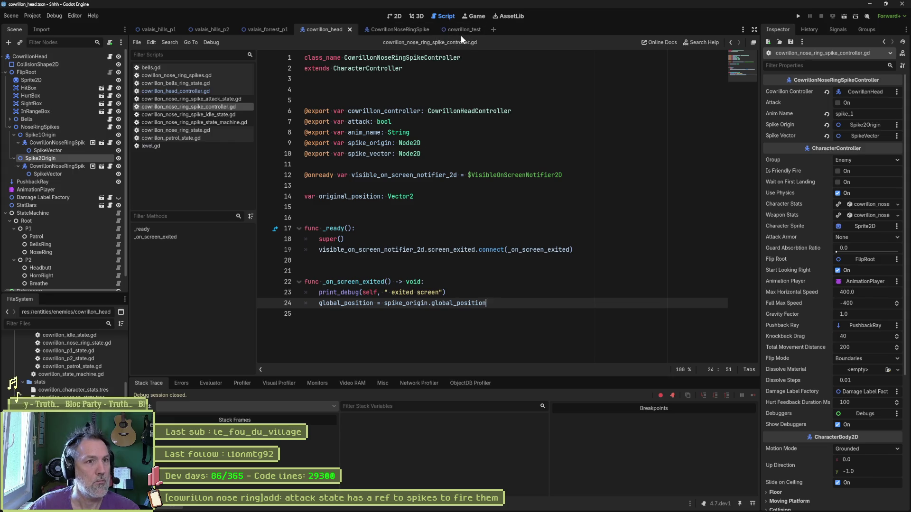
Test-run the cowrillon_test scene, stop it, and list the errors in the debugger
click(460, 31)
key(F6)
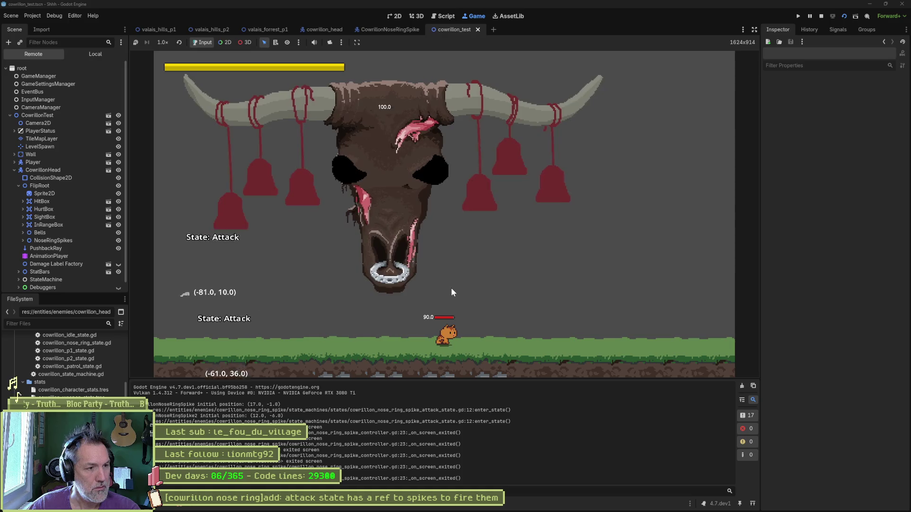
key(F8)
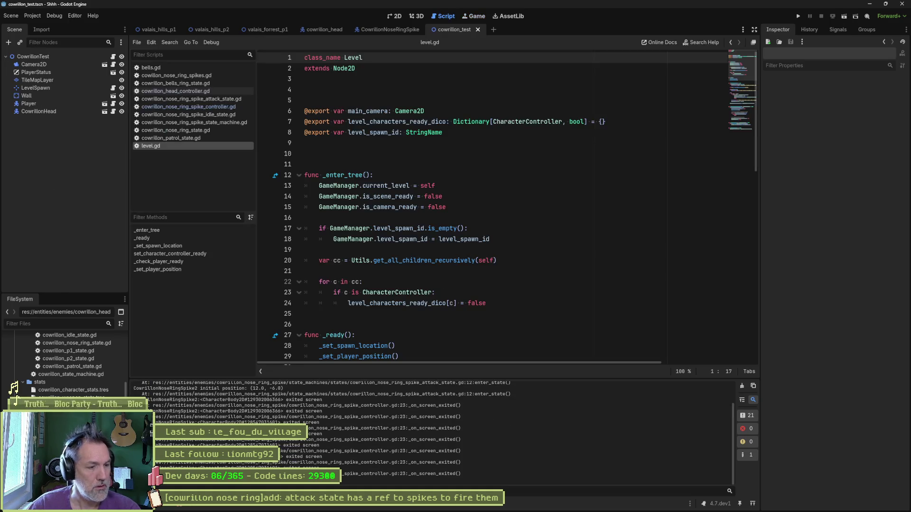
click(176, 504)
click(190, 382)
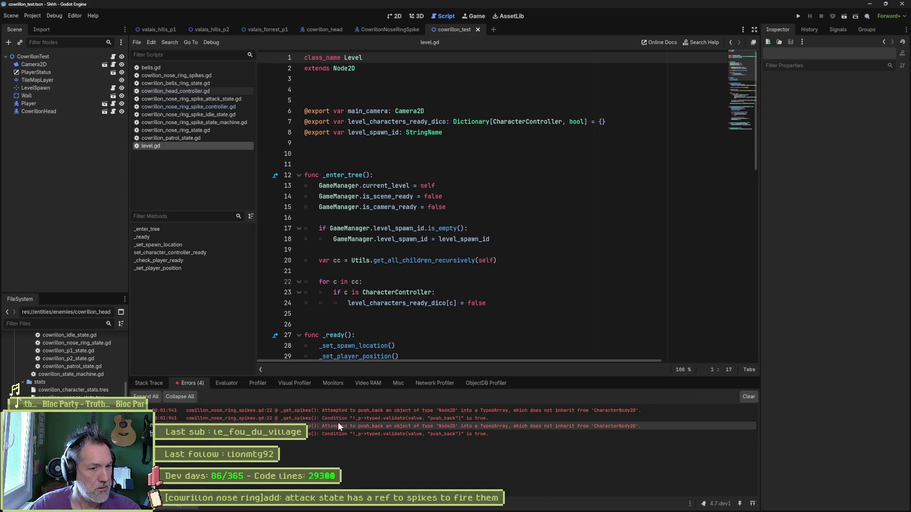
Jump to the push_back error's code and select get_children on line 21
double_click(383, 411)
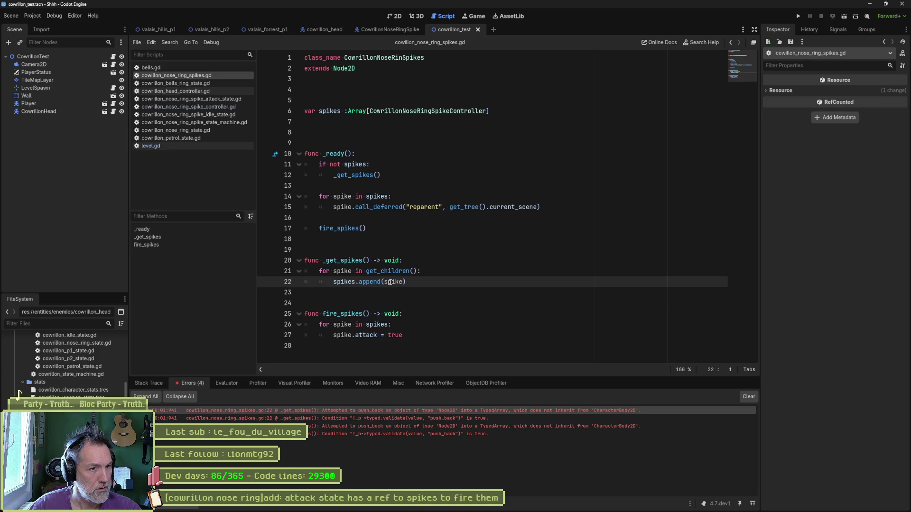
mouse_move(390, 282)
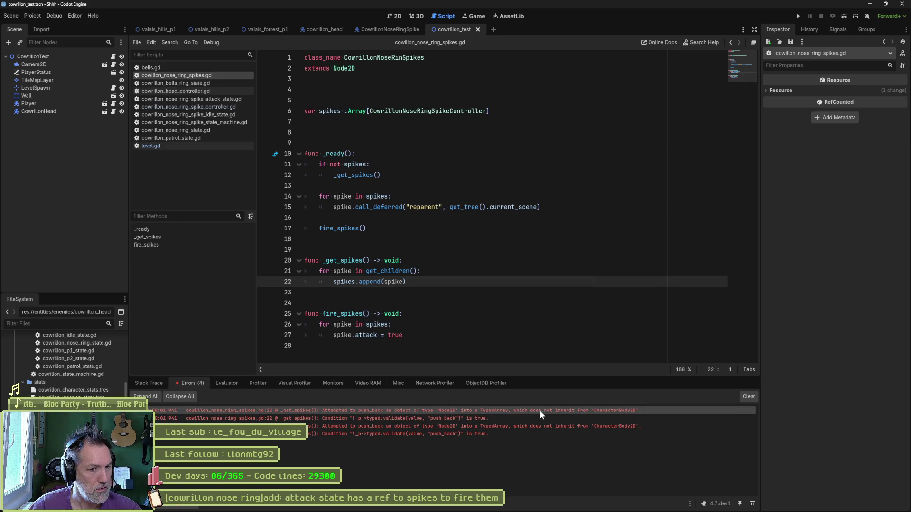
mouse_move(615, 411)
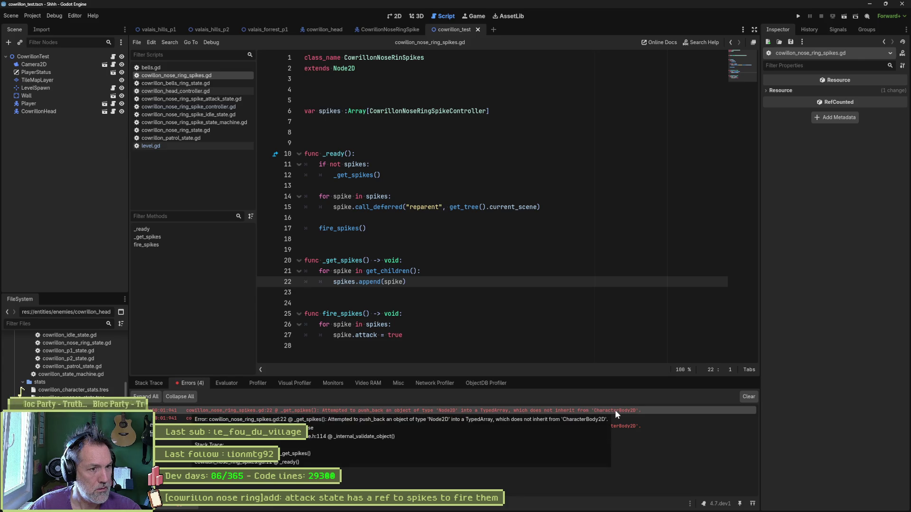
double_click(387, 271)
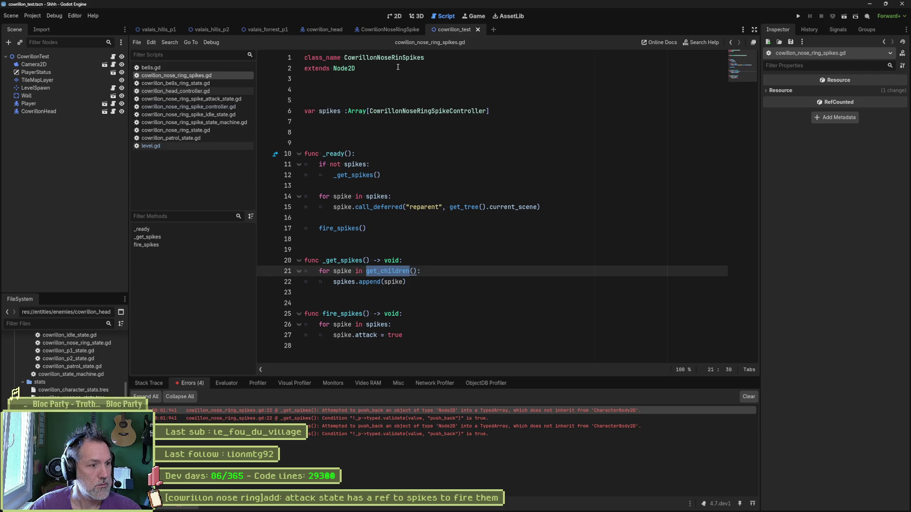
click(385, 28)
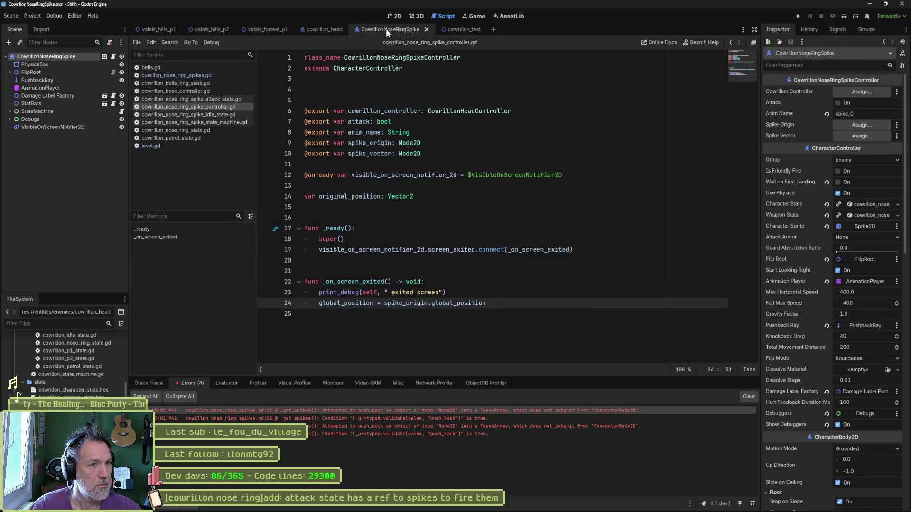
Inspect NoseRingSpikes and the spikes under Spike1Origin and Spike2Origin, then open the line 22 error
click(320, 29)
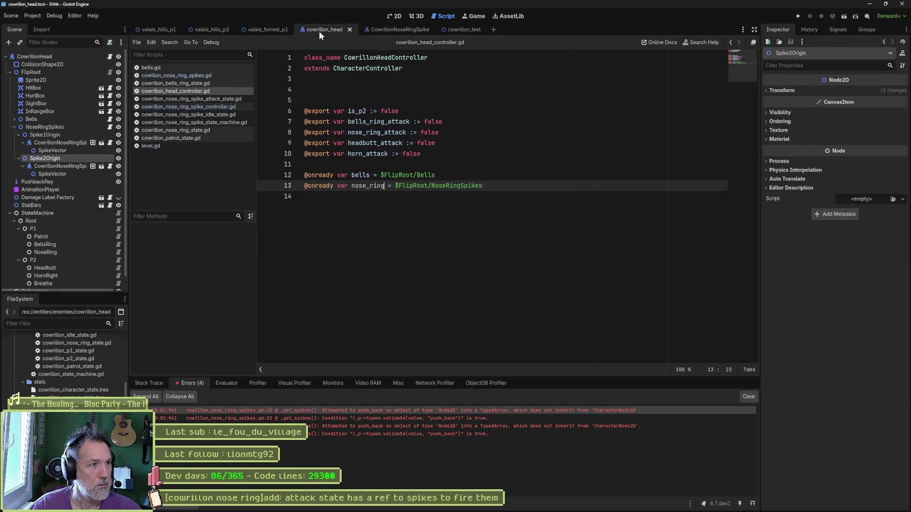
click(70, 127)
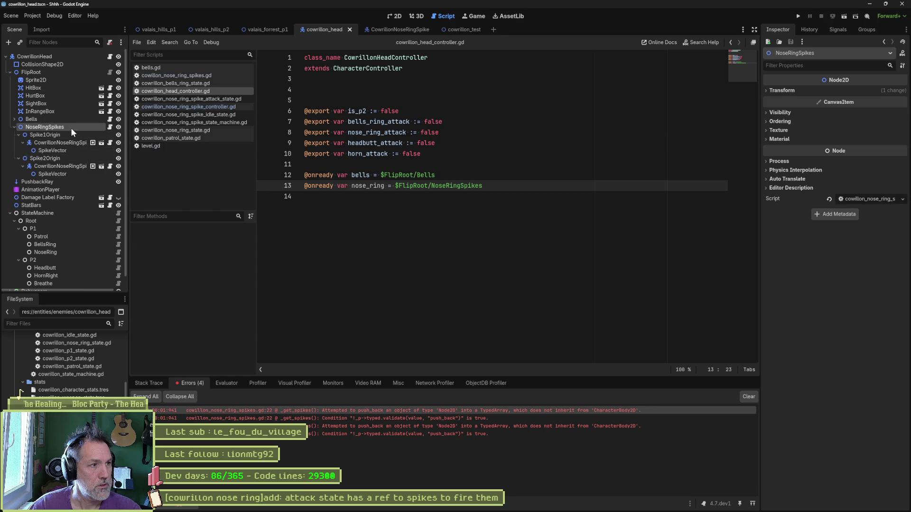
click(18, 135)
click(18, 142)
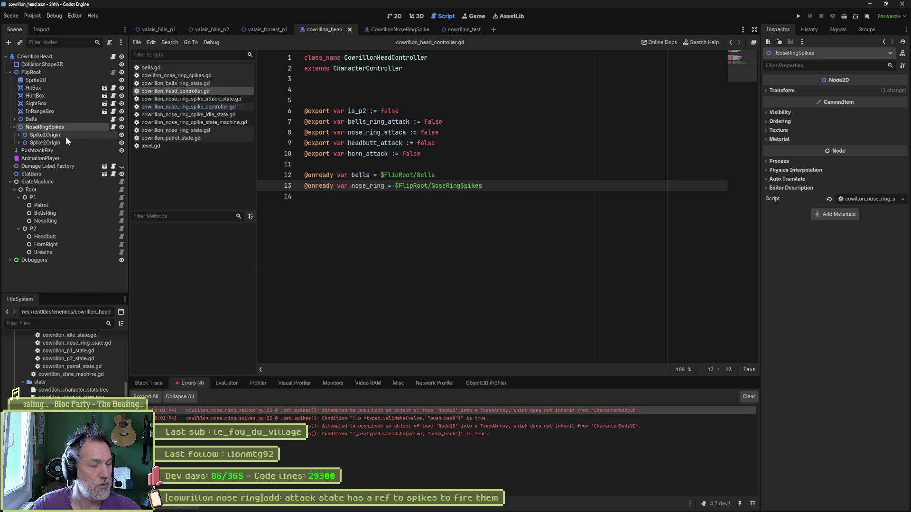
click(19, 135)
click(19, 158)
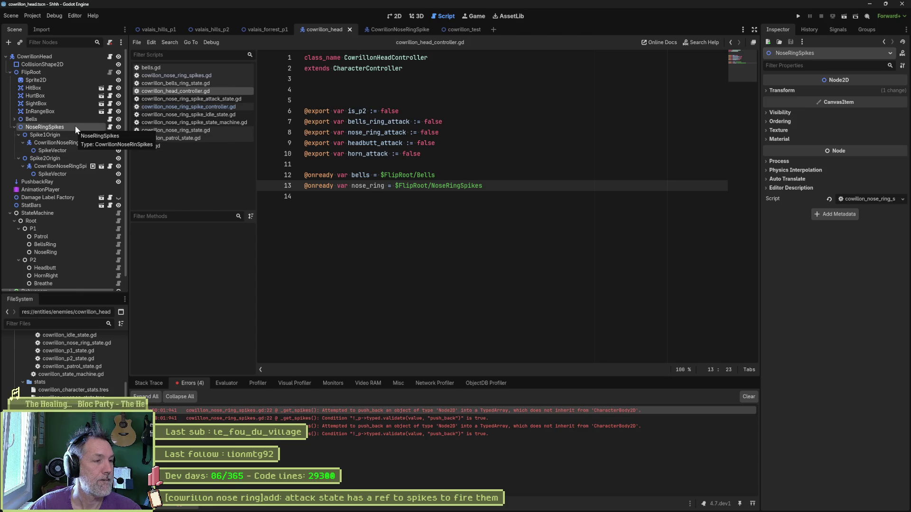
click(374, 412)
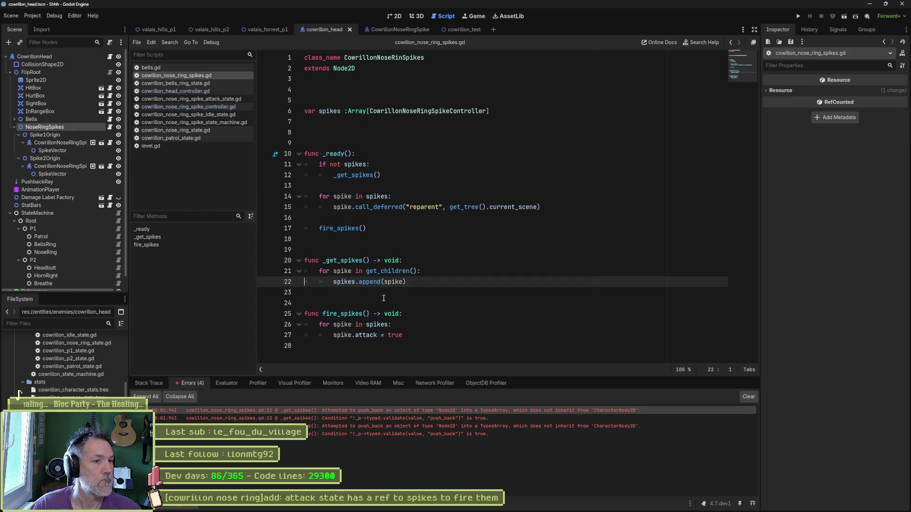
double_click(348, 282)
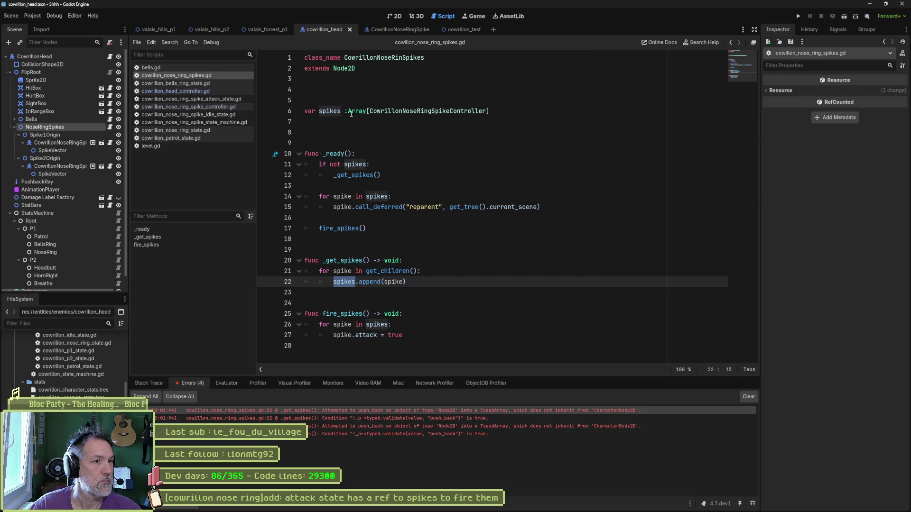
click(319, 111)
click(302, 111)
text(@export)
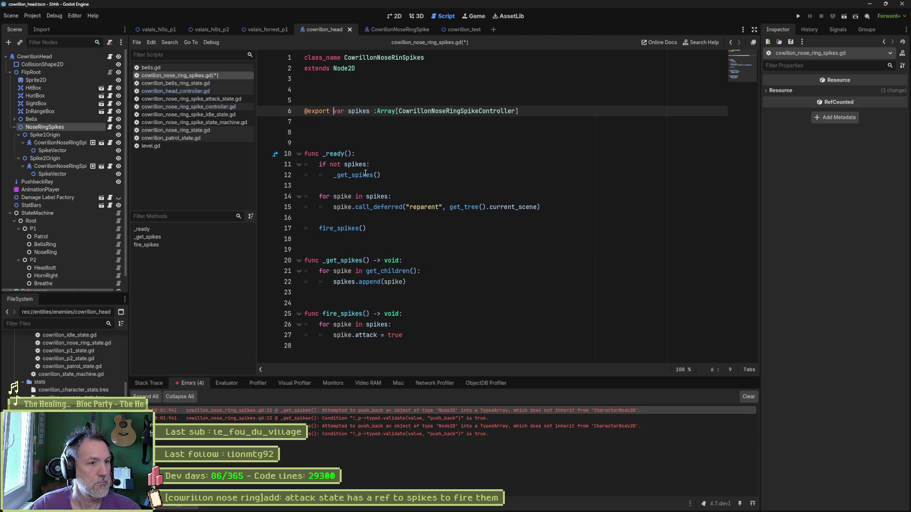
drag(360, 166, 358, 174)
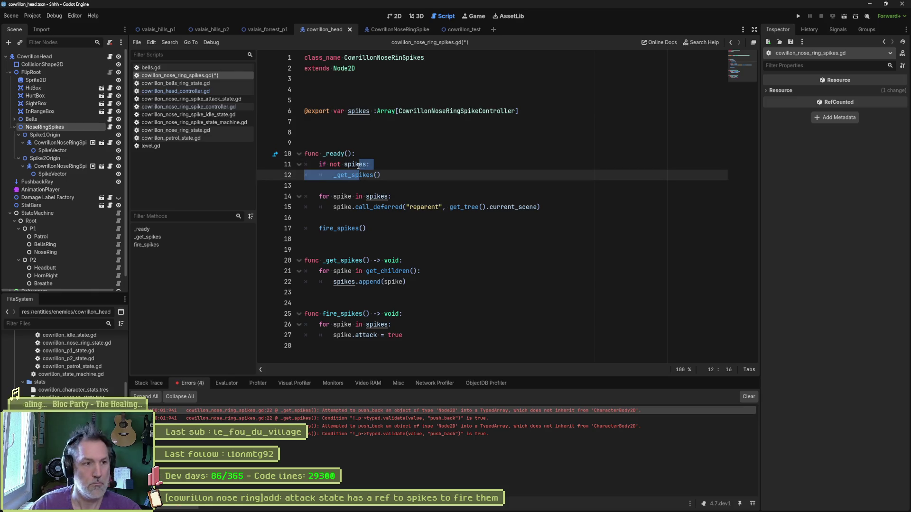
key(ctrl+k)
key(ctrl+s)
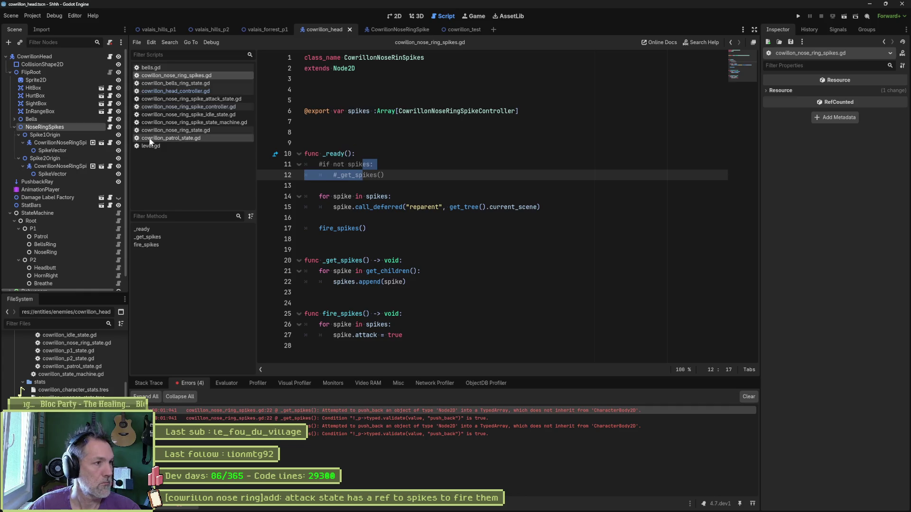
Assign both nose-ring spikes to the two slots of NoseRingSpikes' Spikes array
click(72, 126)
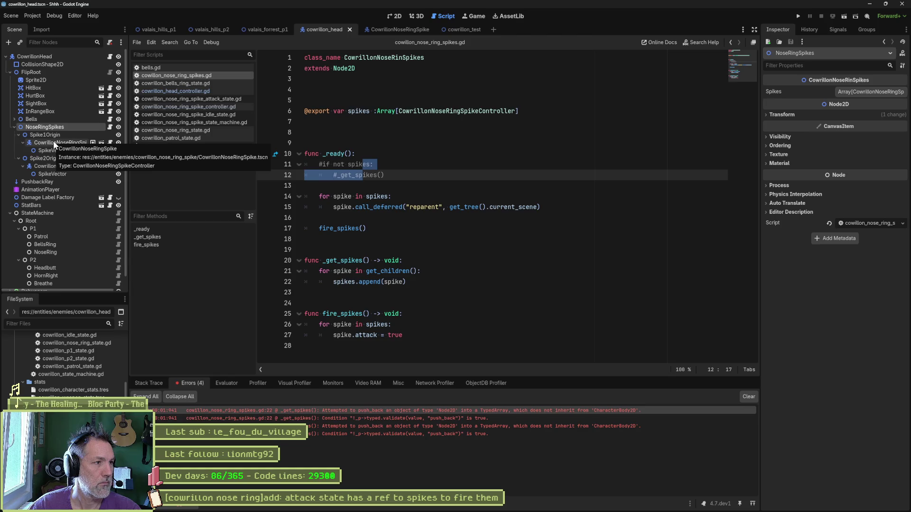
mouse_move(54, 141)
mouse_down()
mouse_move(828, 113)
mouse_move(862, 90)
mouse_up()
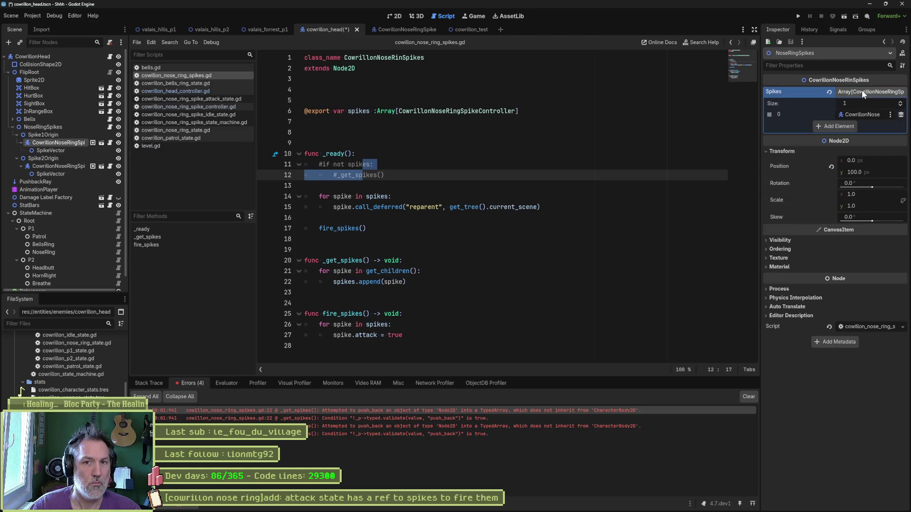
click(856, 126)
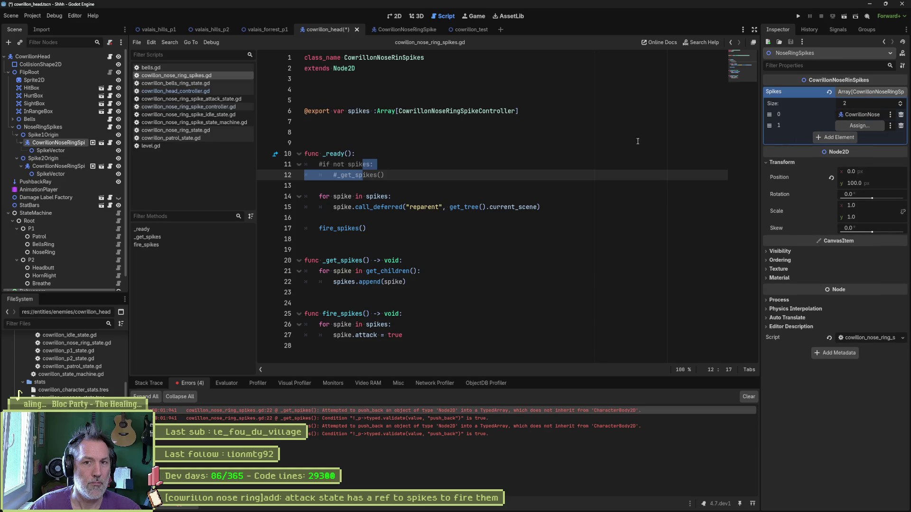
drag(47, 166, 861, 128)
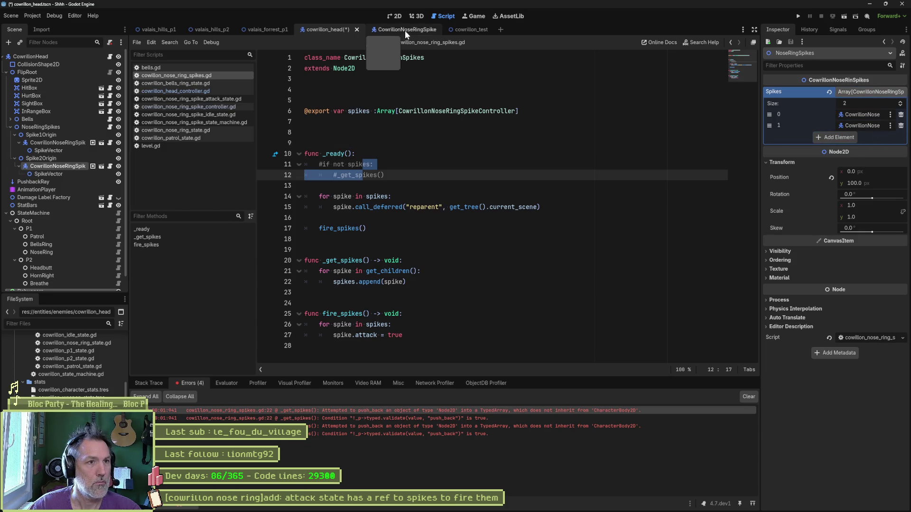
click(465, 31)
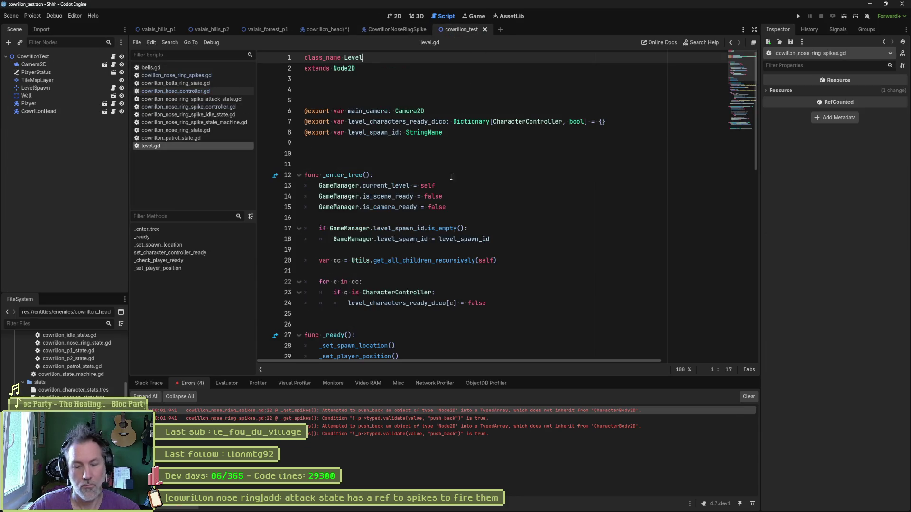
key(F6)
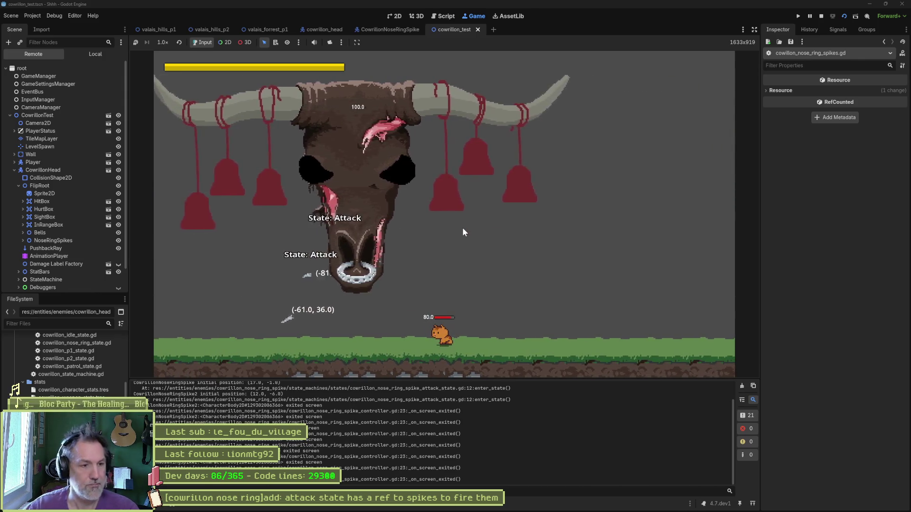
key(F8)
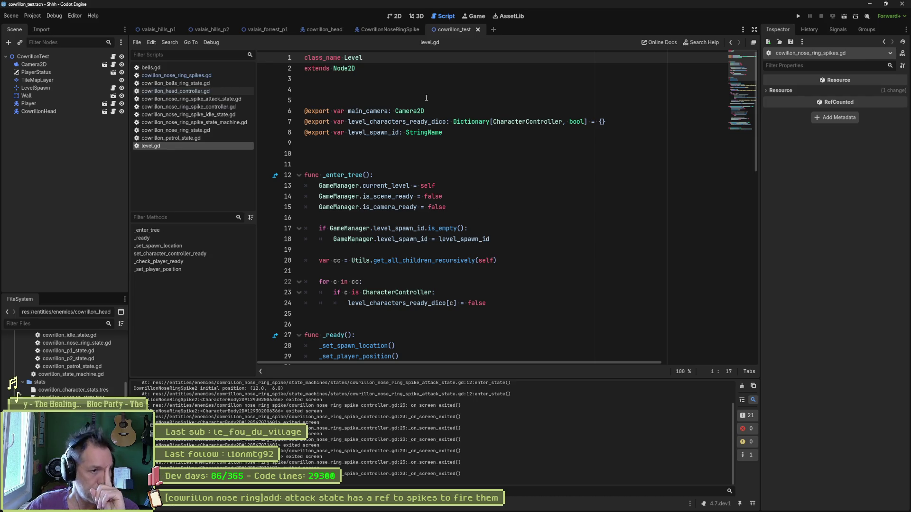
Delete the exit-screen print_debug line in the spike controller and copy the notifier reference line
click(391, 32)
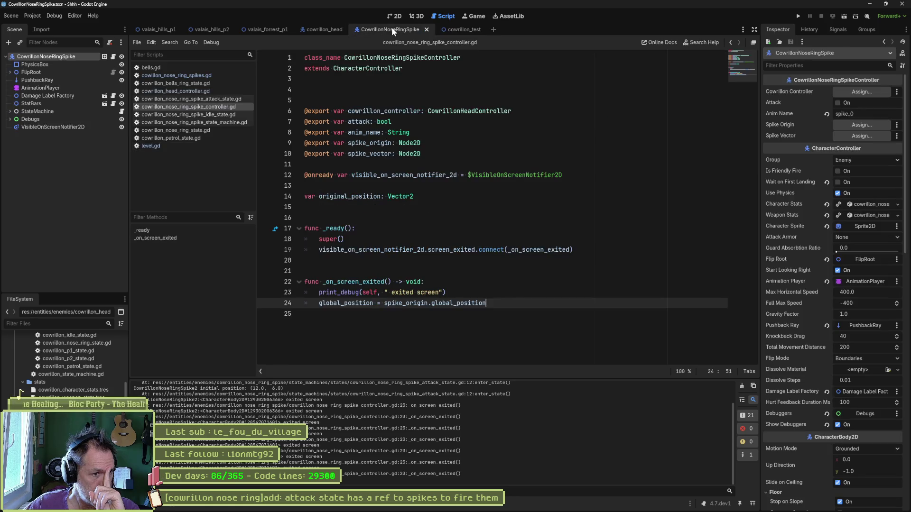
click(446, 294)
key(ctrl+shift+k)
click(504, 290)
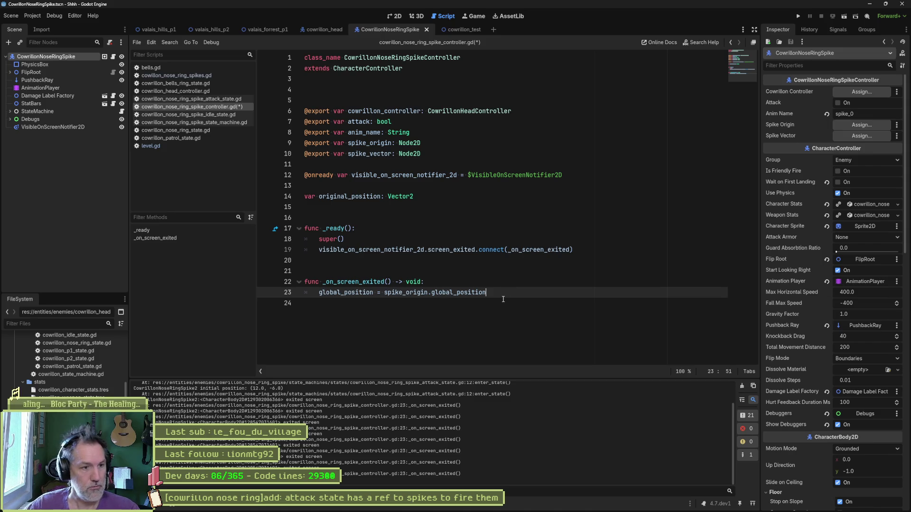
key(Return)
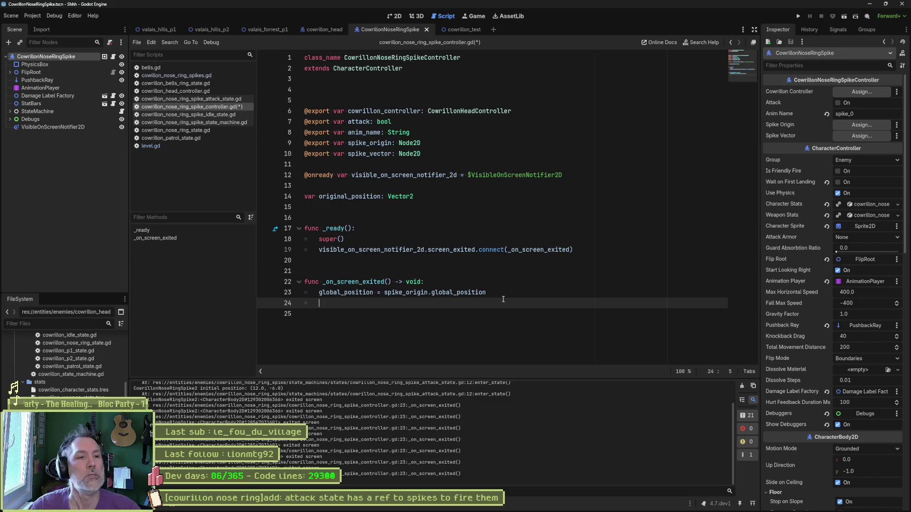
drag(573, 175, 573, 166)
key(ctrl+c)
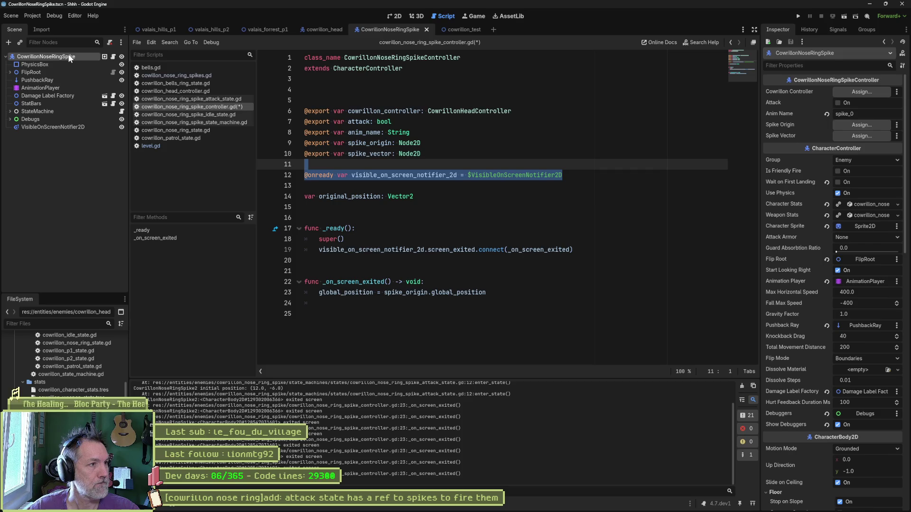
click(10, 111)
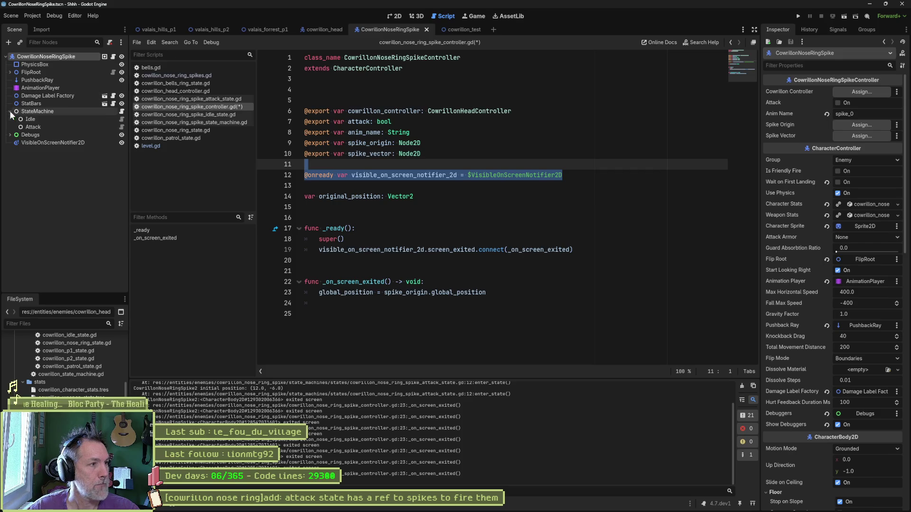
click(121, 127)
click(417, 117)
key(ctrl+v)
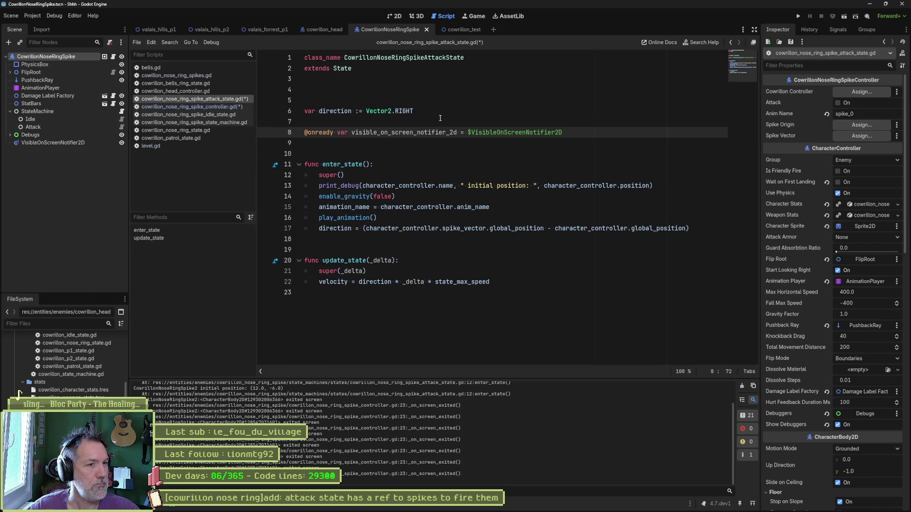
key(alt+Up)
key(alt+Up)
key(Up)
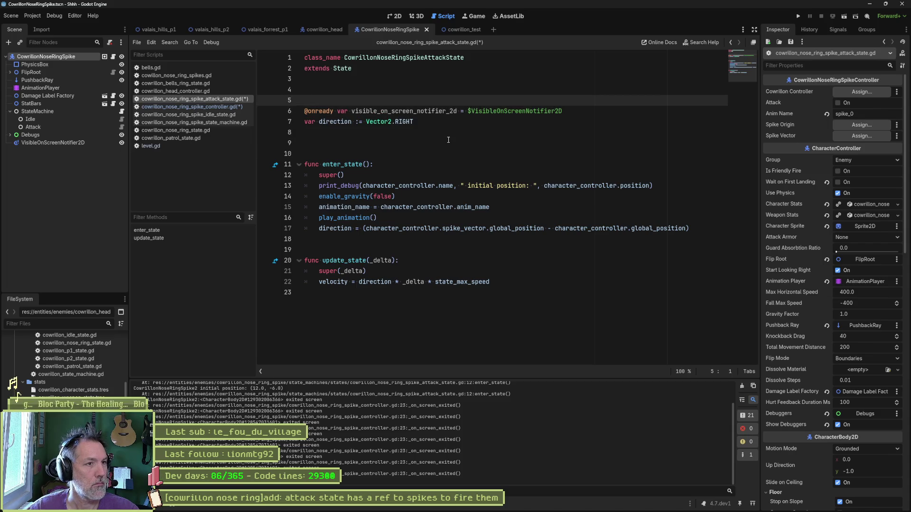
key(Down)
key(Down)
key(Down)
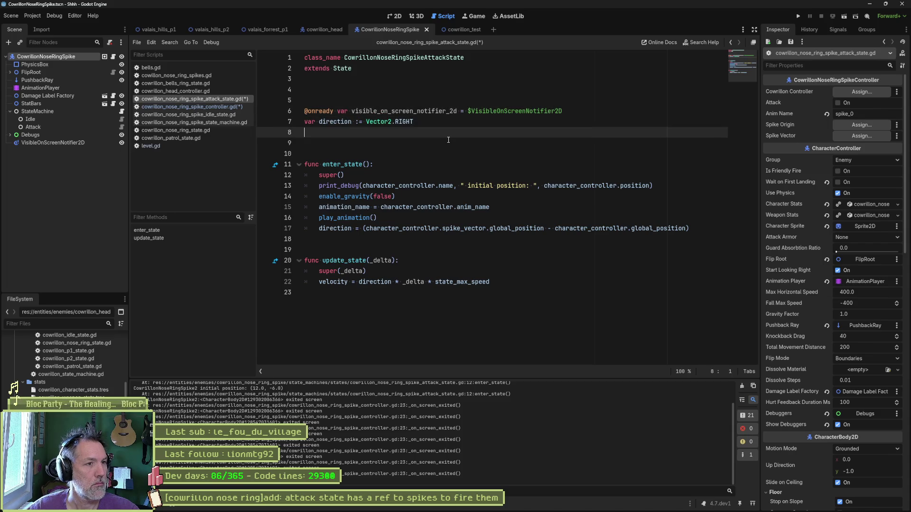
key(Left)
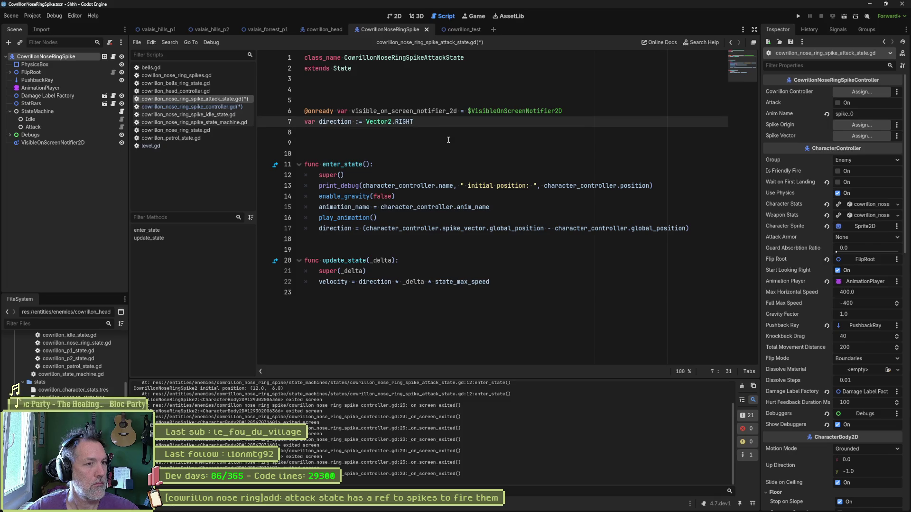
key(ctrl+shift+Return)
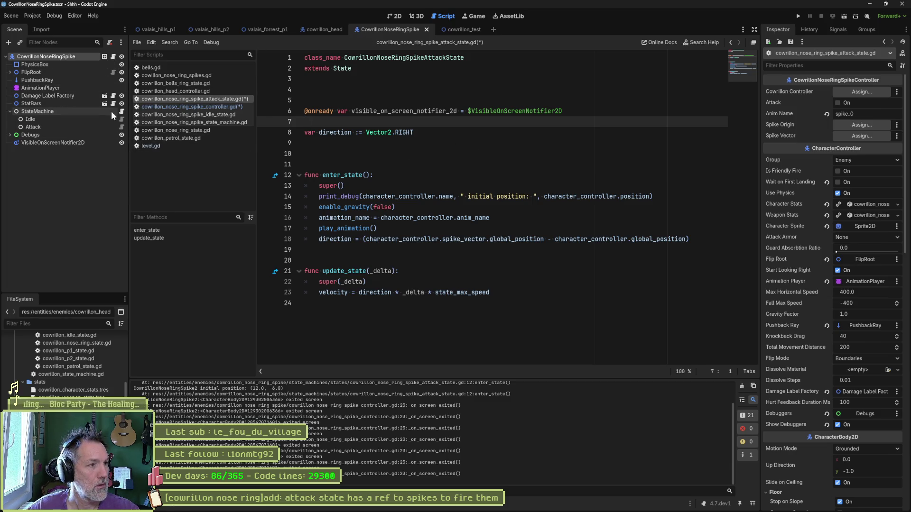
click(113, 57)
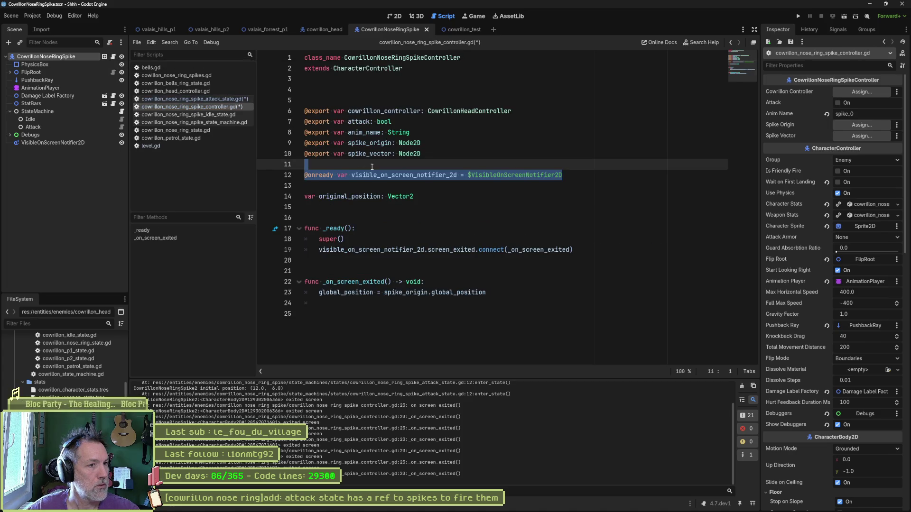
Move the notifier, _ready and exit-screen code from the controller to the attack state script's end
key(Delete)
key(Delete)
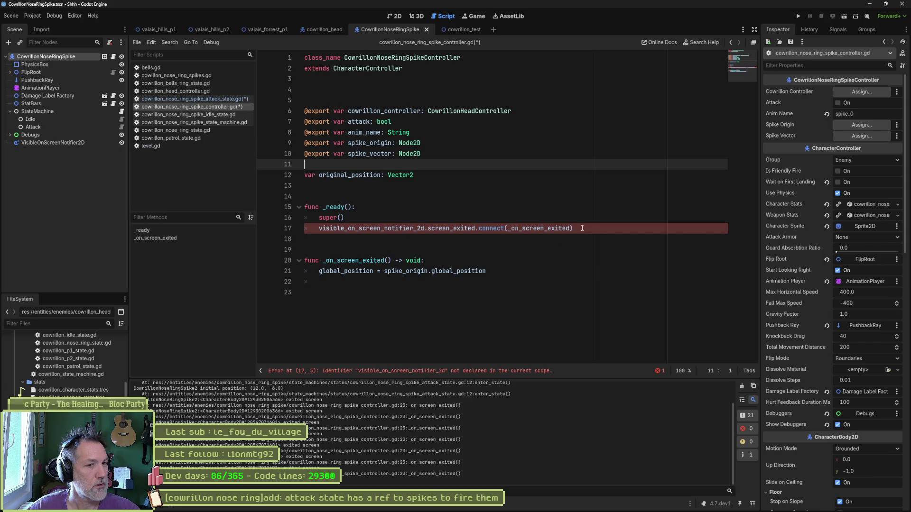
mouse_move(525, 274)
mouse_down()
mouse_move(306, 186)
mouse_move(415, 175)
mouse_up()
key(Delete)
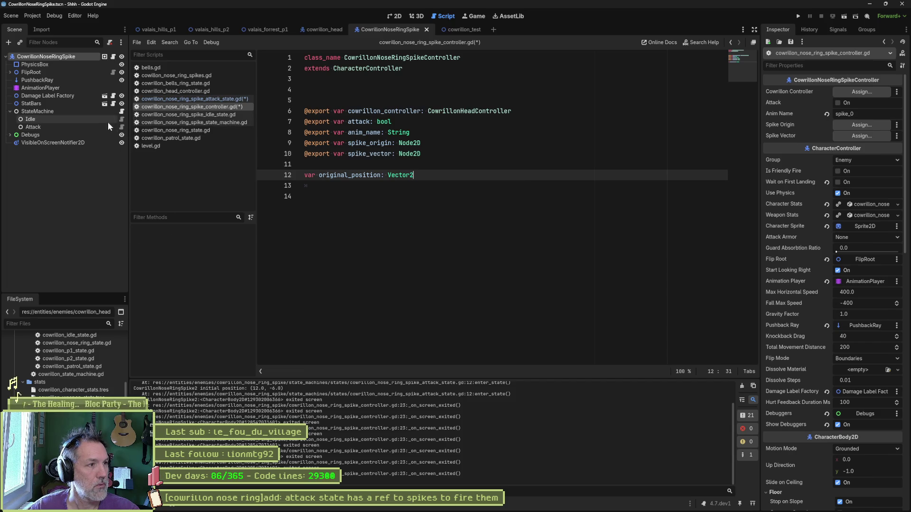
mouse_move(107, 143)
mouse_down()
mouse_move(121, 124)
mouse_move(306, 111)
mouse_up()
click(383, 308)
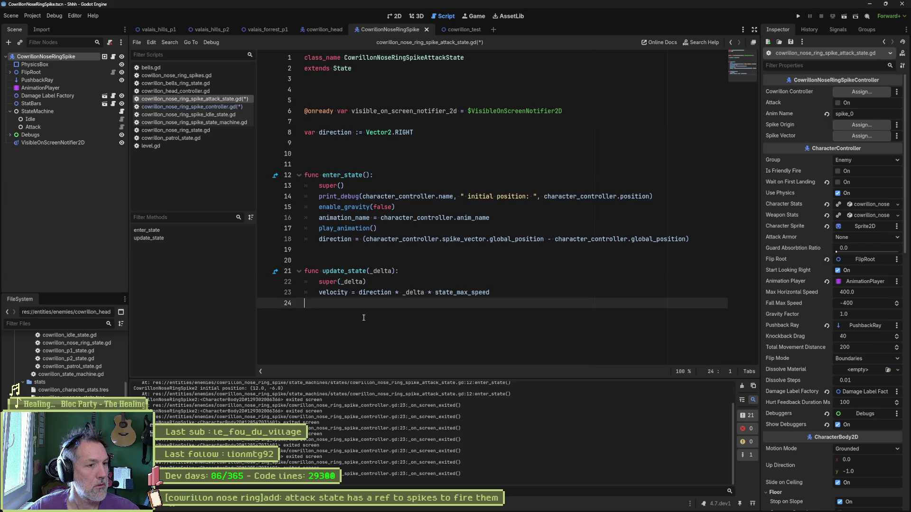
key(ctrl+v)
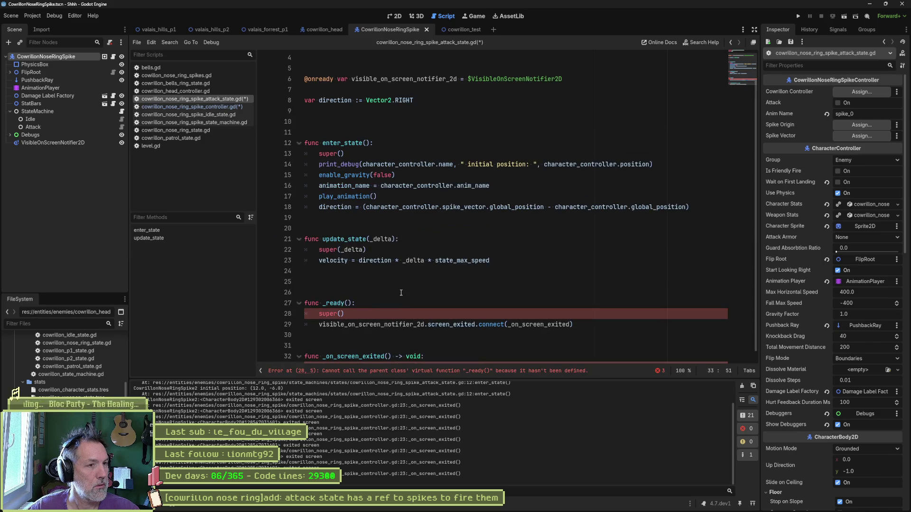
Write an 'if not ...is_connected(_on_screen_exited):' guard under super() in enter_state
drag(579, 325, 577, 317)
key(ctrl+c)
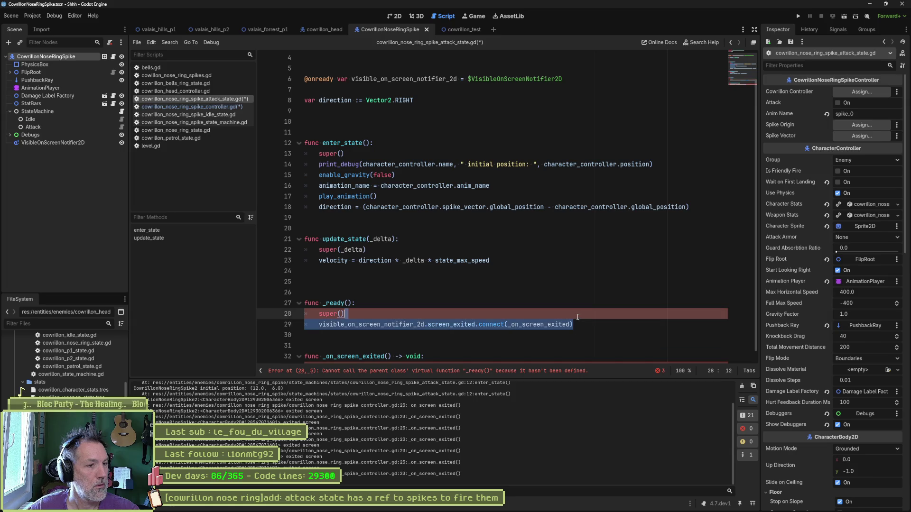
click(384, 155)
key(Return)
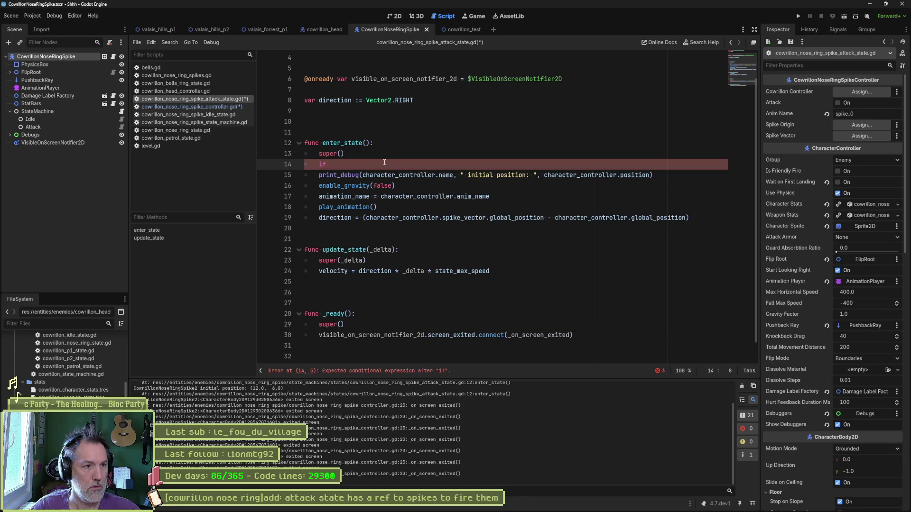
key(ctrl+v)
key(Home)
key(BackSpace)
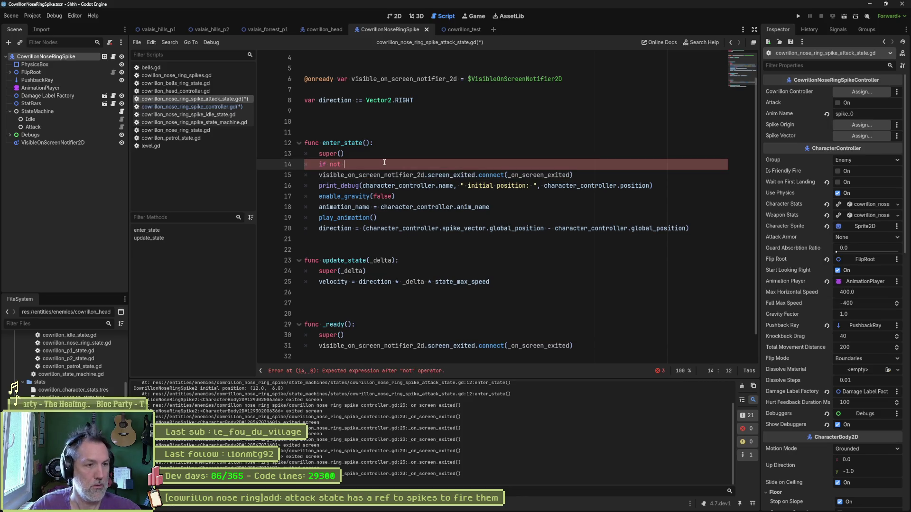
key(Delete)
key(ctrl+Left)
key(ctrl+Left)
key(ctrl+Left)
text(is_)
key(ctrl+Right)
text(ed)
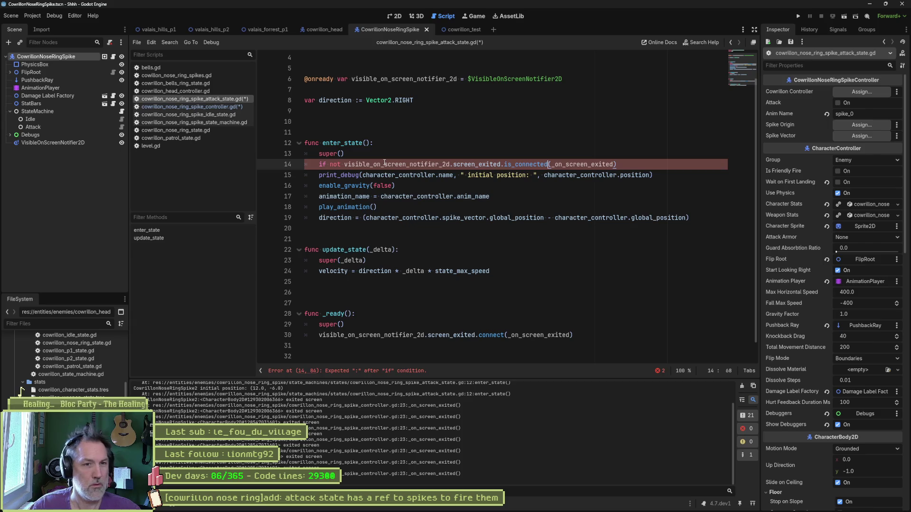
Indent the screen_exited connect call inside the guard and delete the _ready function
key(Return)
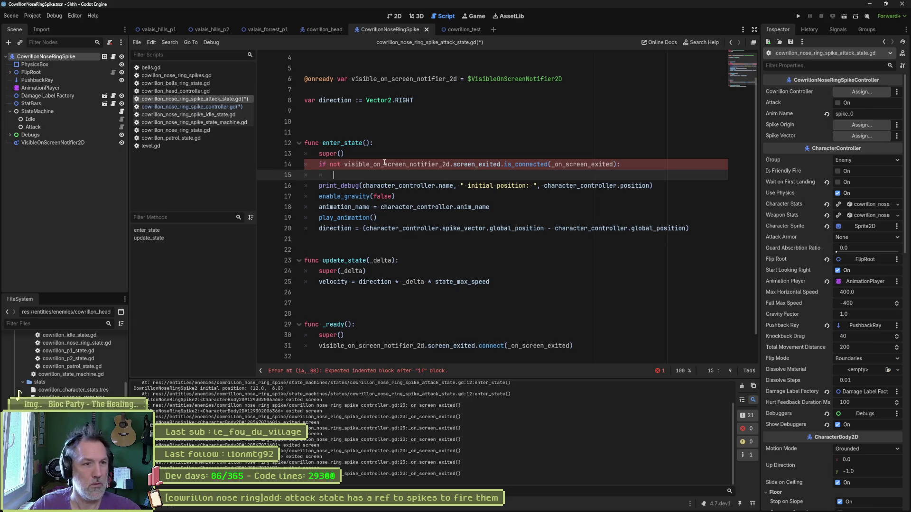
key(ctrl+v)
key(Home)
key(BackSpace)
key(BackSpace)
key(Tab)
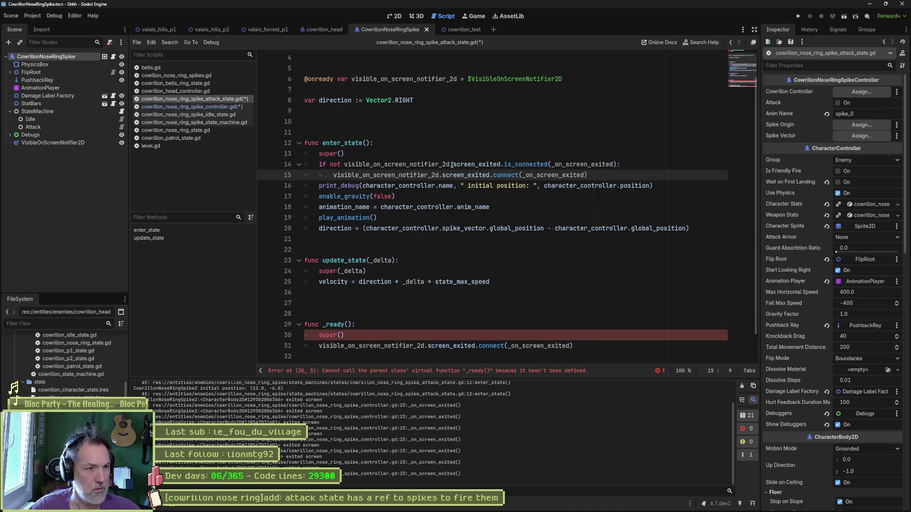
key(Return)
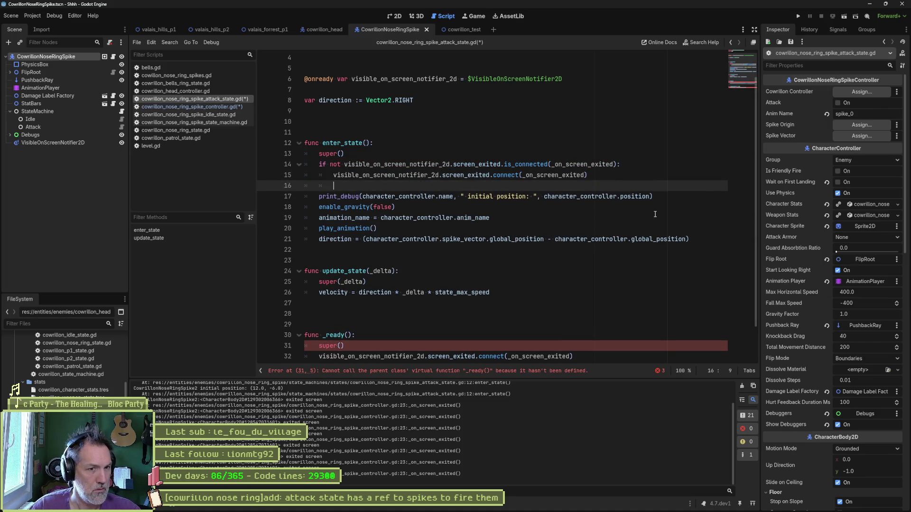
scroll(480, 269, down, 2)
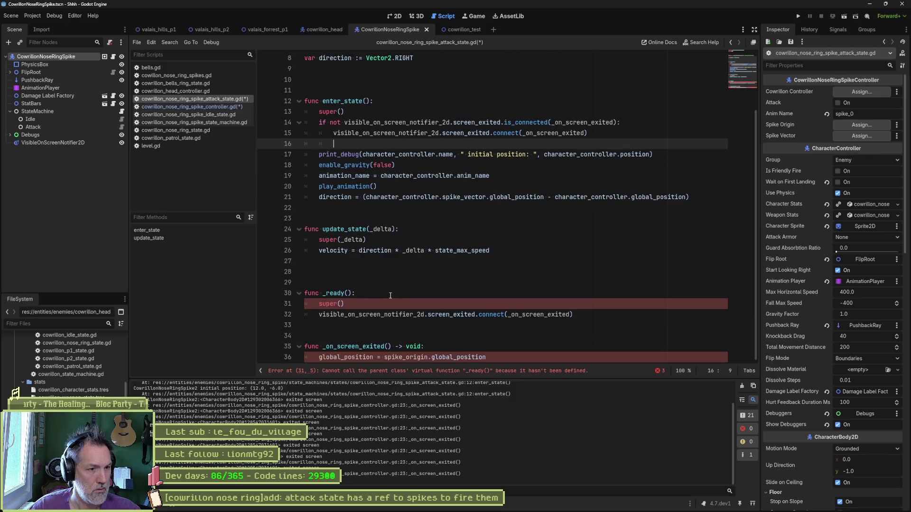
drag(588, 316, 588, 252)
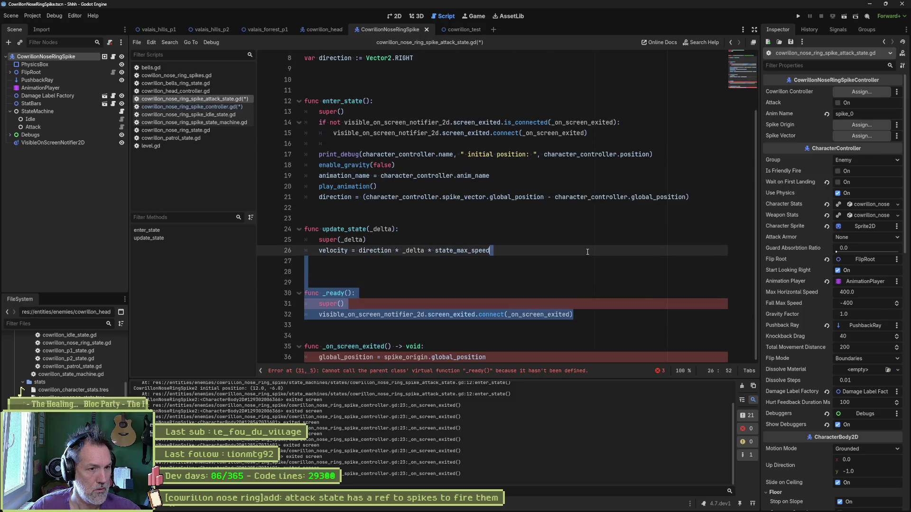
key(Delete)
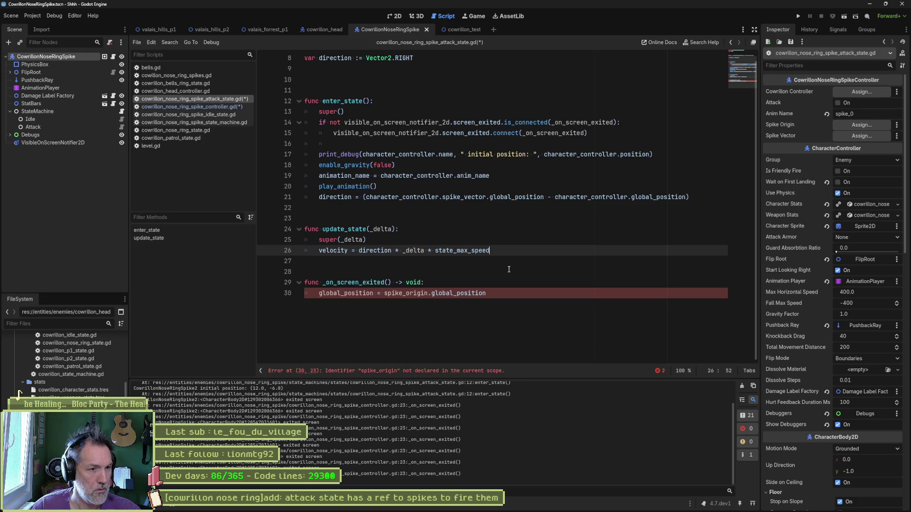
Delete the print_debug line and prefix spike_origin with character_controller. on line 29
click(393, 160)
key(ctrl+shift+k)
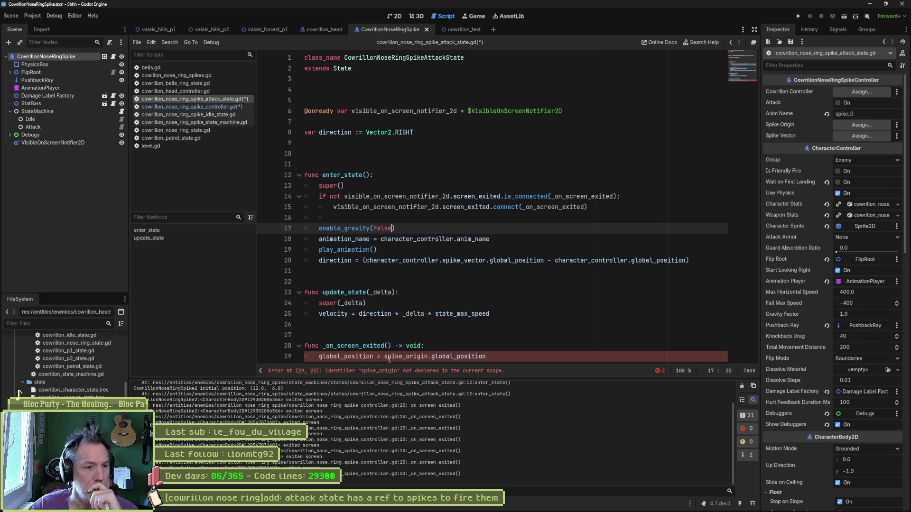
click(385, 357)
text(c)
key(Return)
text(.)
key(ctrl+s)
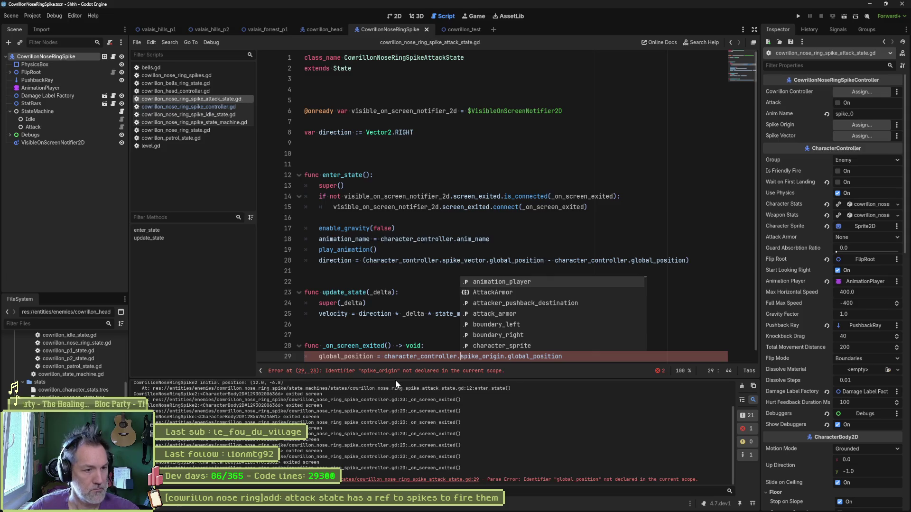
Prefix global_position with character_controller. on line 29 and save the attack state script
click(317, 357)
text(character_controller.)
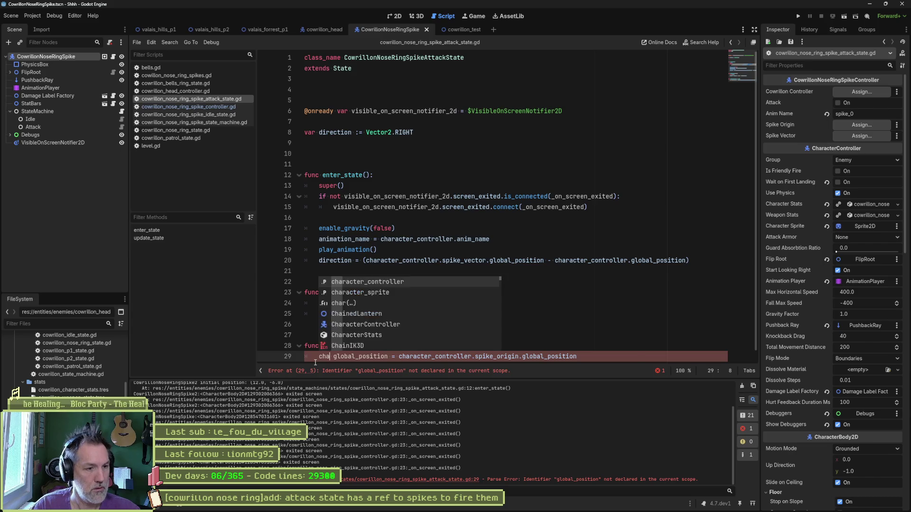
key(Delete)
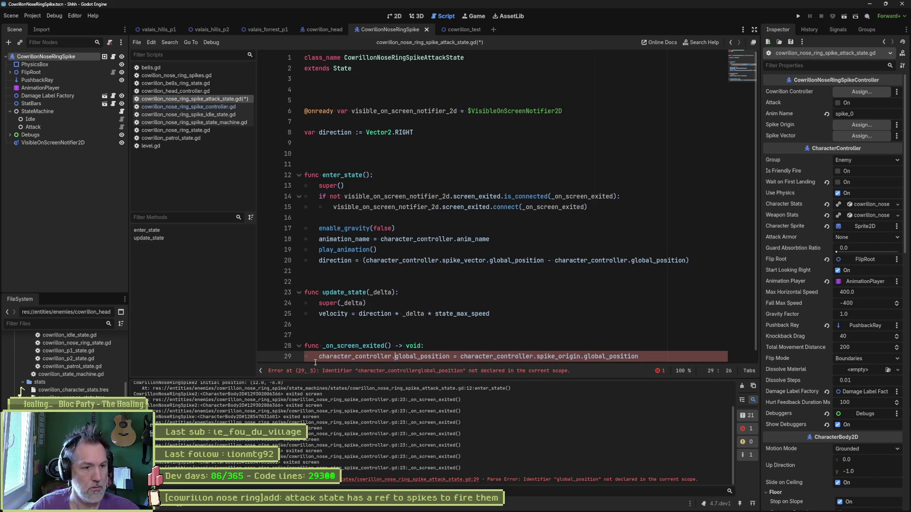
click(637, 301)
key(ctrl+s)
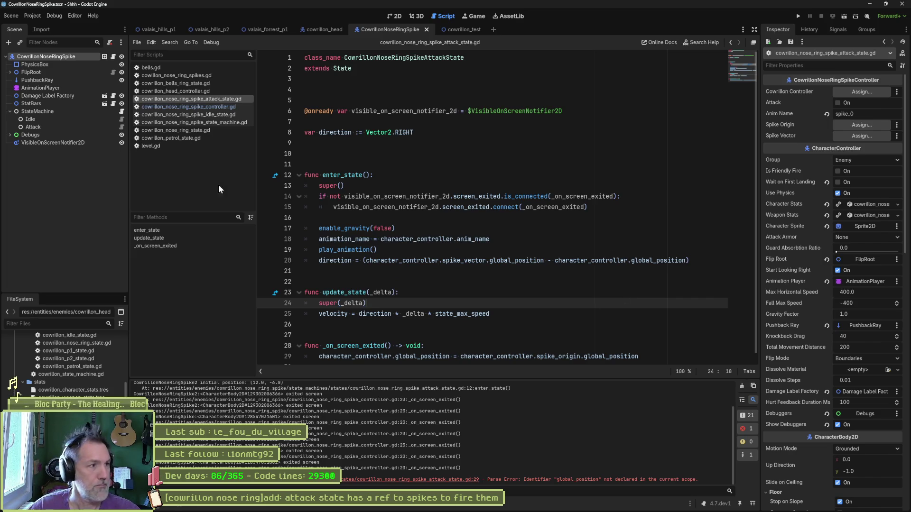
Inspect NoseRingSpikes' Spikes array and the spike under Spike1Origin in cowrillon_head
click(322, 30)
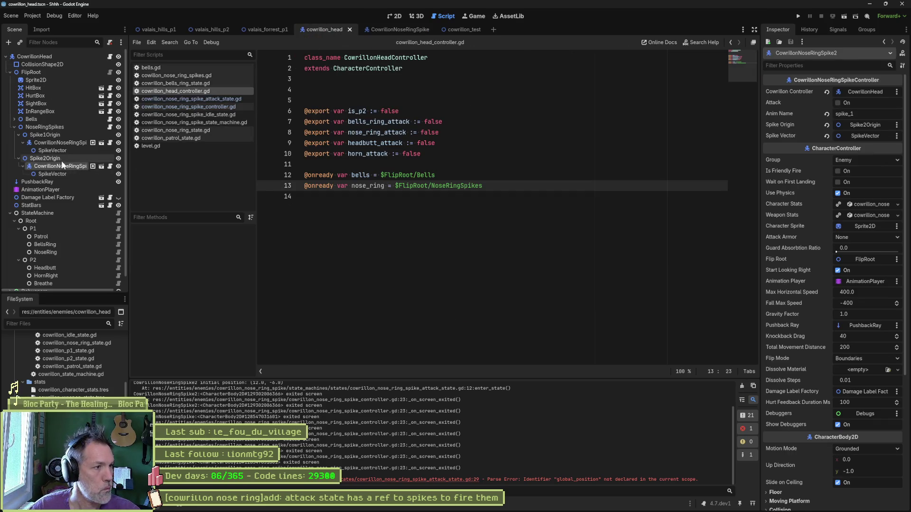
click(55, 127)
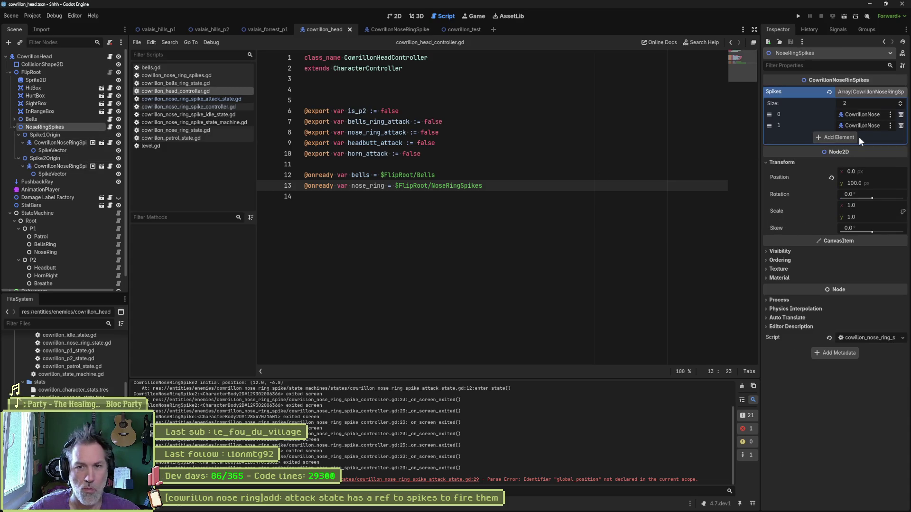
click(57, 143)
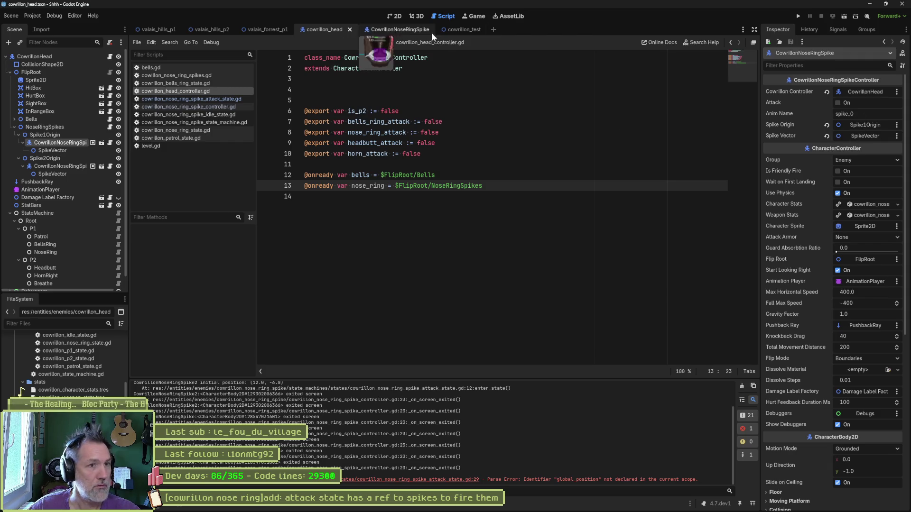
Test-run cowrillon_test, stop it, and reopen the Attack state script in CowrillonNoseRingSpike
click(448, 29)
key(F6)
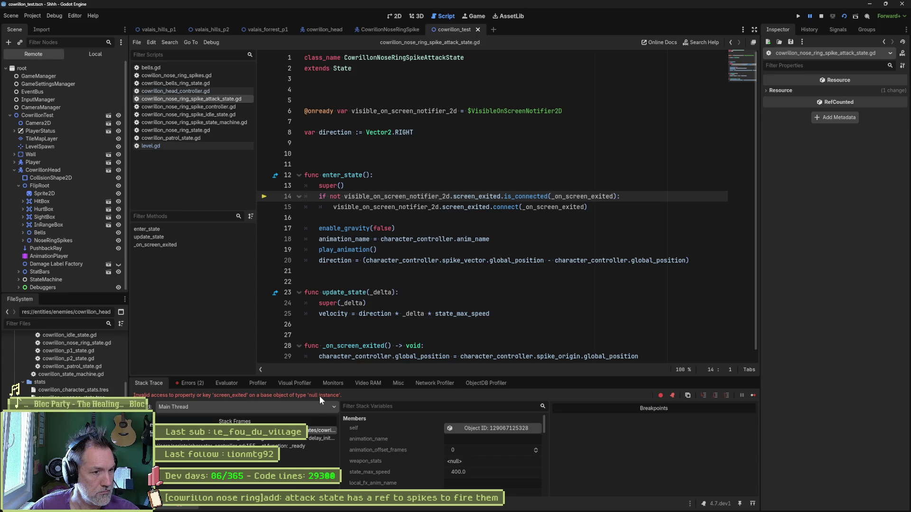
key(F8)
double_click(403, 111)
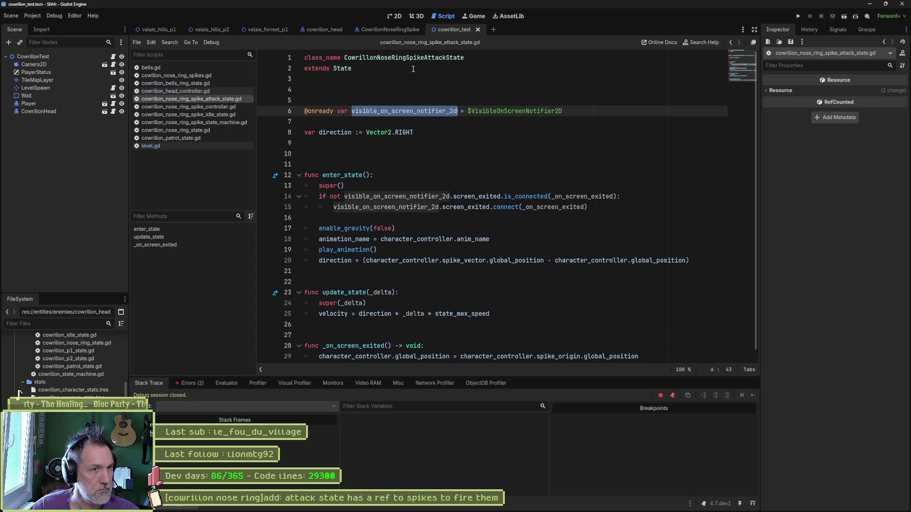
mouse_move(388, 32)
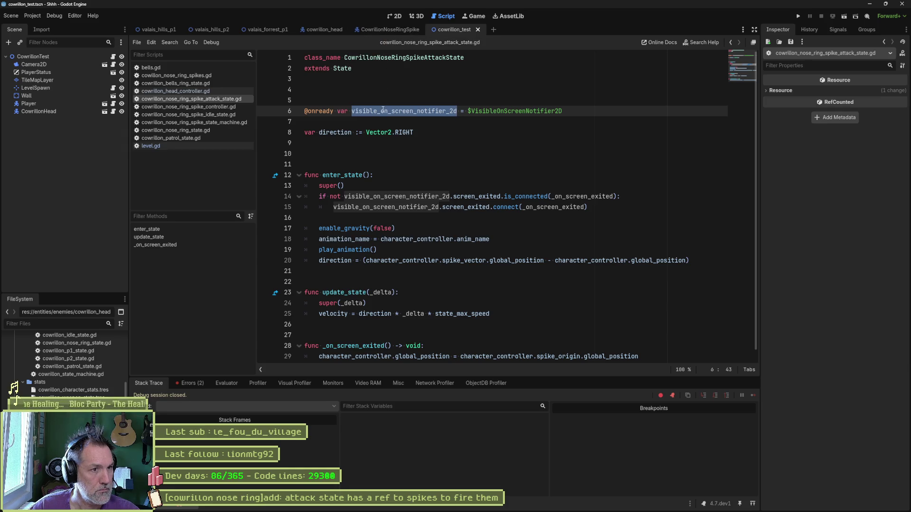
click(388, 30)
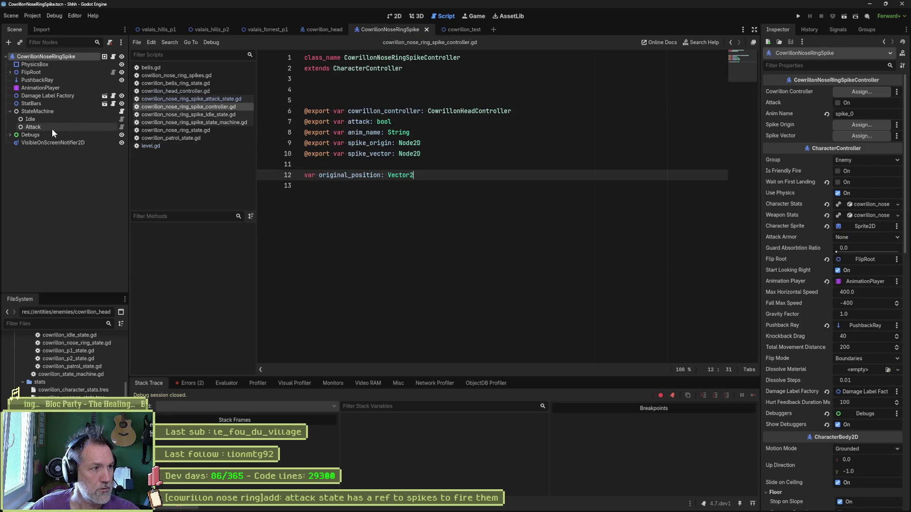
click(121, 126)
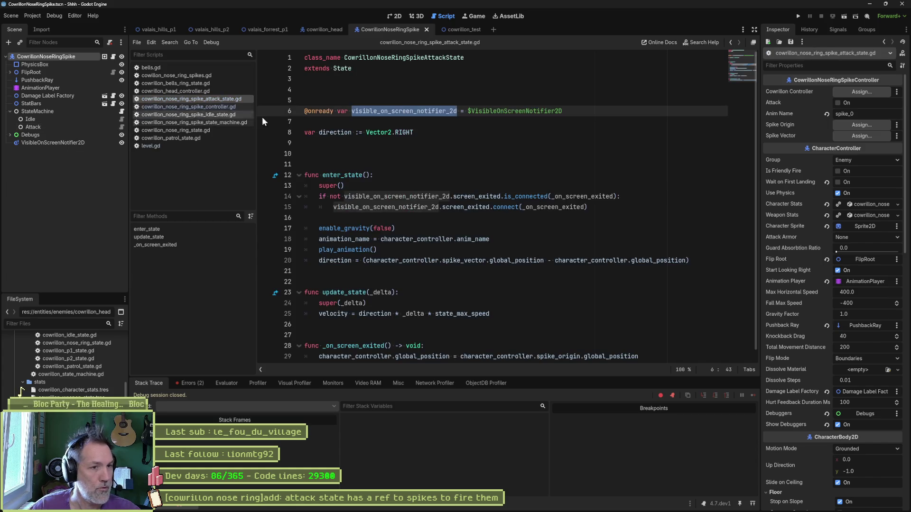
click(405, 111)
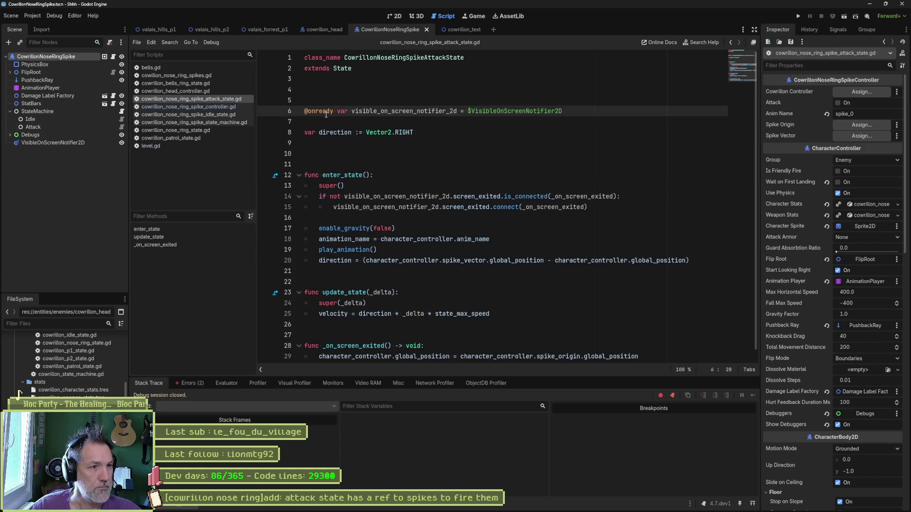
drag(305, 111, 563, 113)
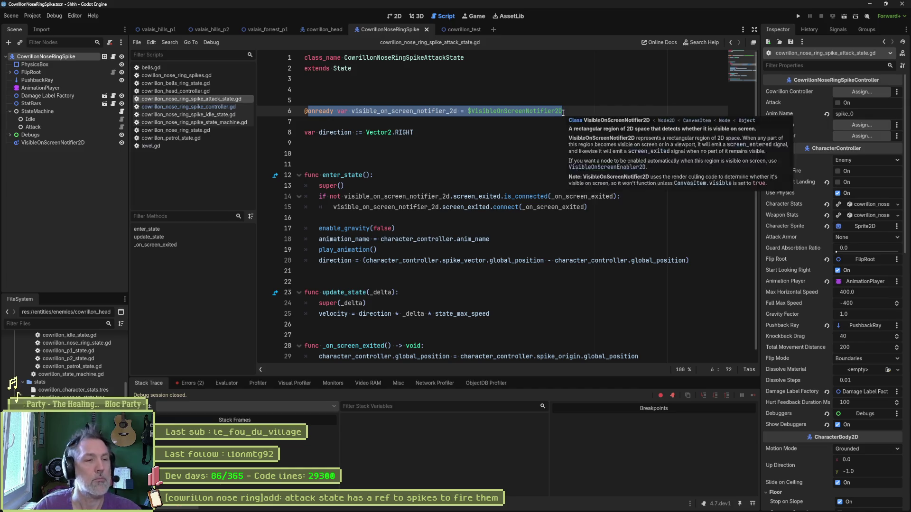
text(@export)
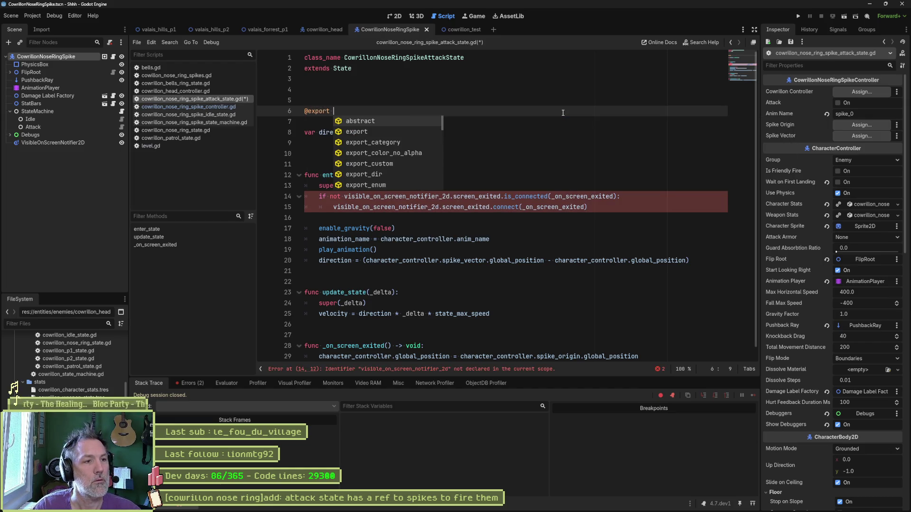
double_click(418, 207)
key(ctrl+c)
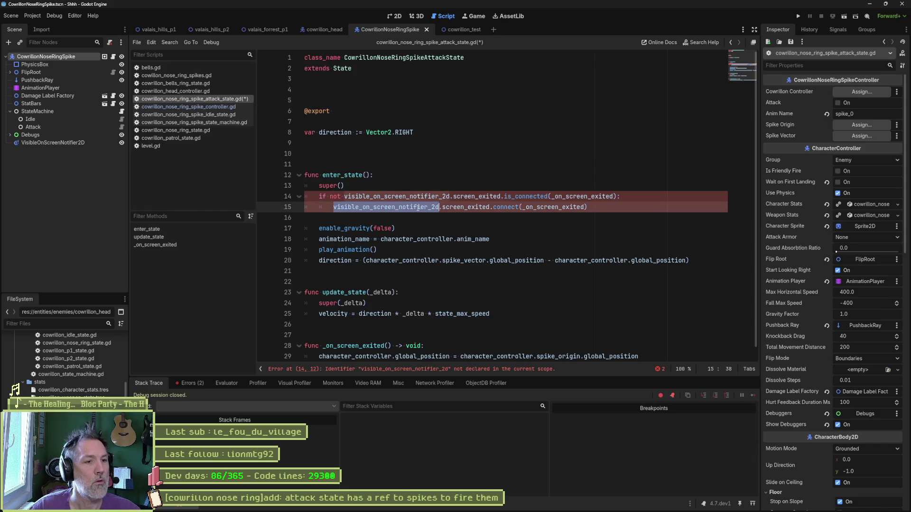
click(383, 113)
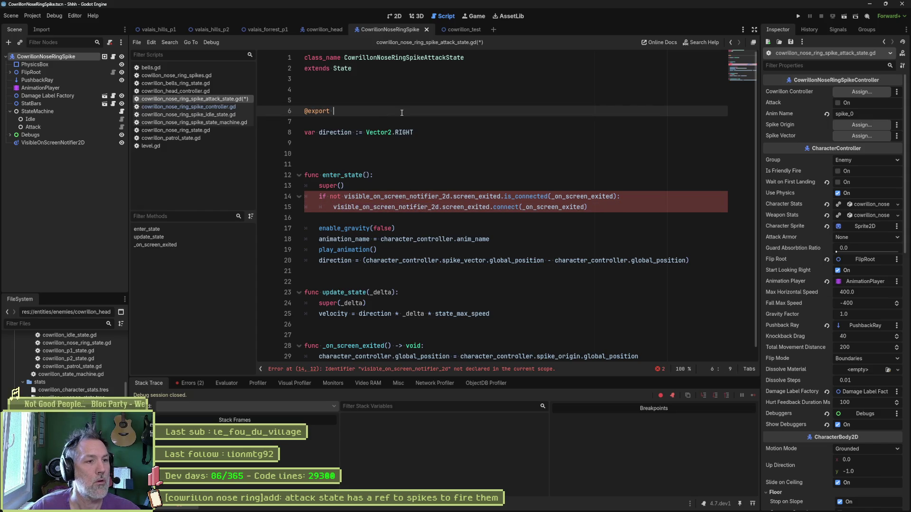
text(r)
key(ctrl+v)
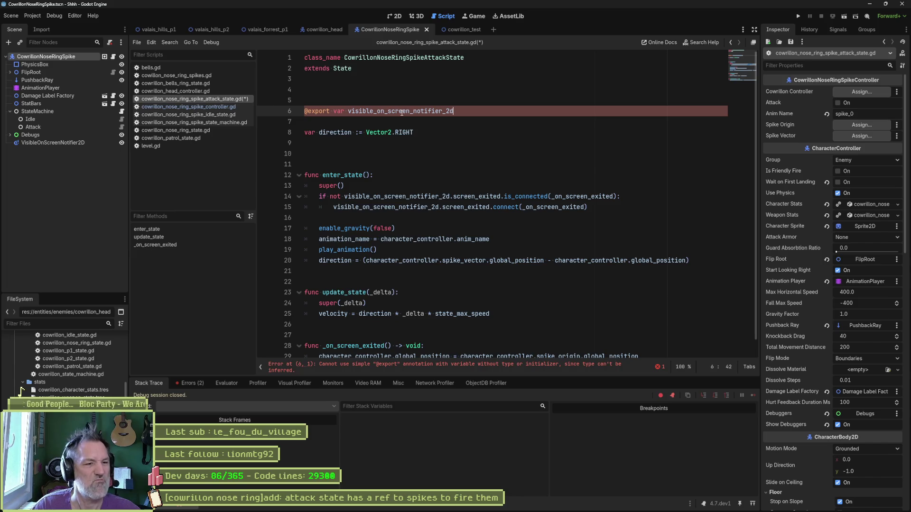
text(Screen)
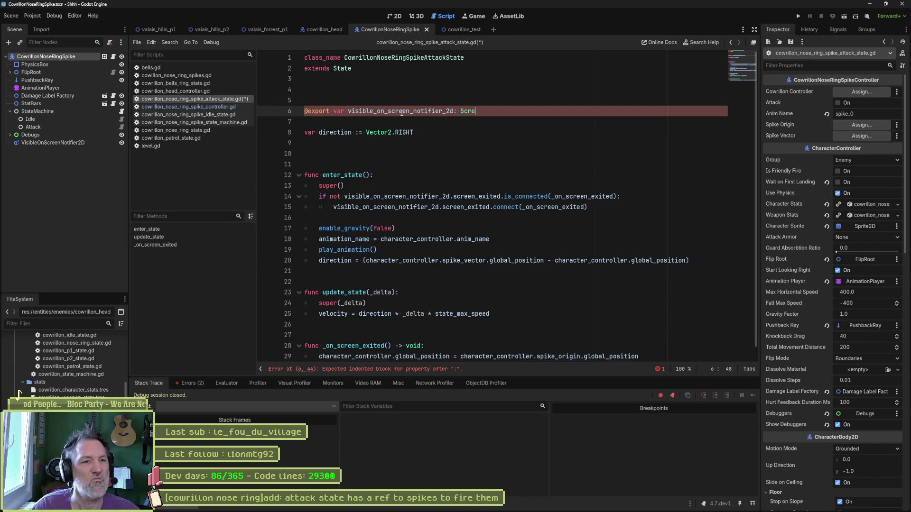
text(Noti)
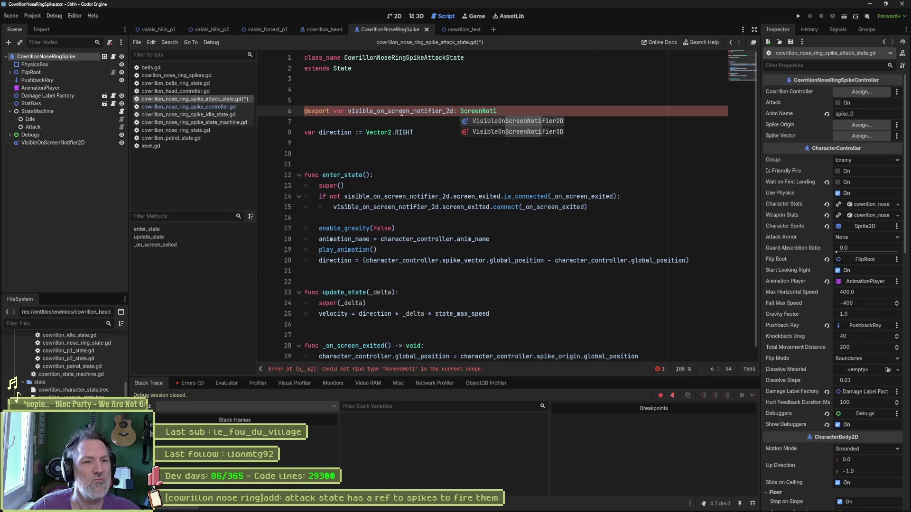
key(Return)
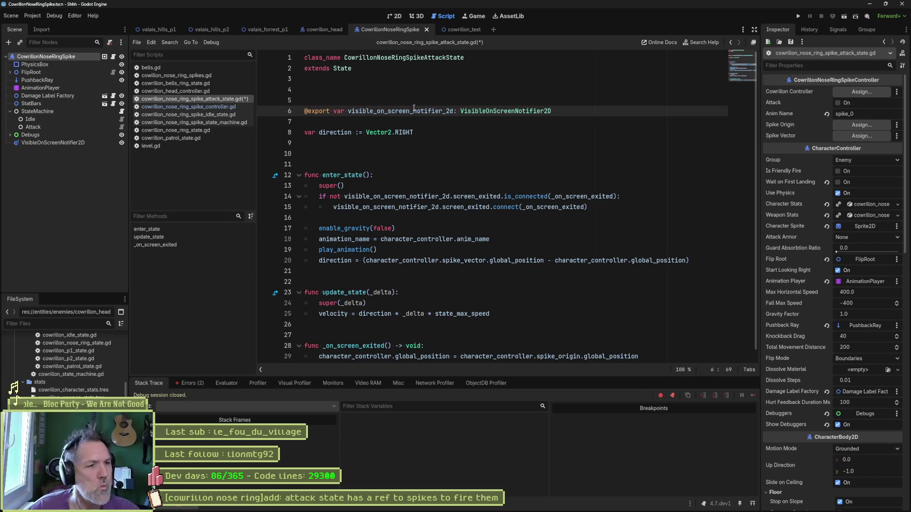
Save and assign the VisibleOnScreenNotifier2D node to the Attack state's notifier slot
mouse_move(71, 142)
mouse_down()
mouse_move(828, 97)
mouse_move(818, 110)
mouse_up()
key(ctrl+s)
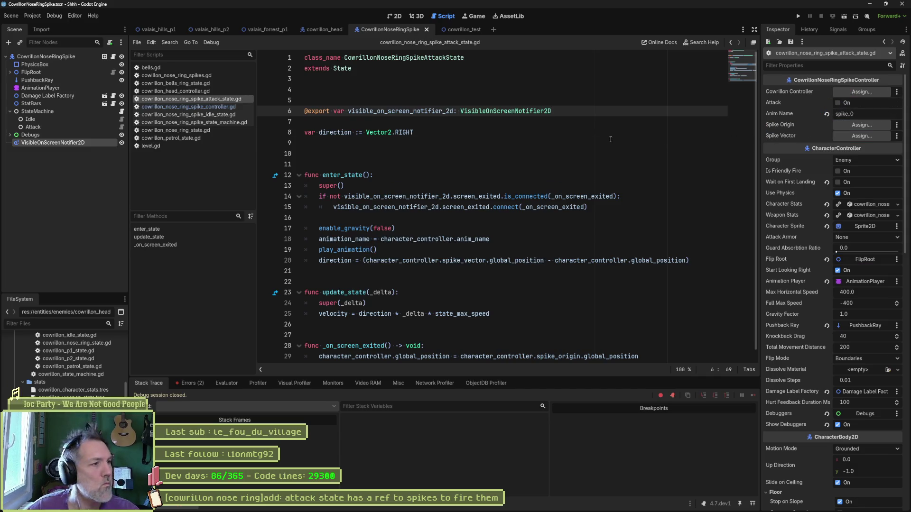
click(92, 128)
mouse_move(79, 140)
mouse_down()
mouse_move(721, 133)
mouse_move(866, 93)
mouse_up()
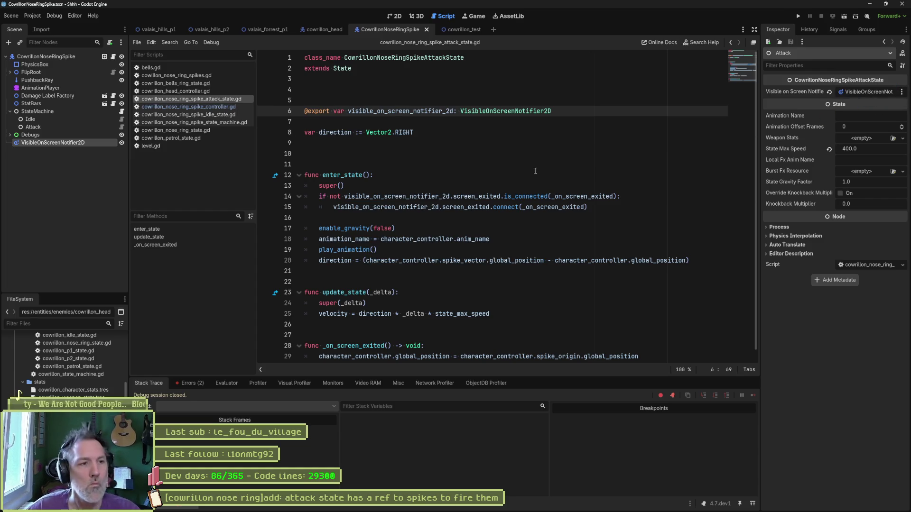
click(459, 29)
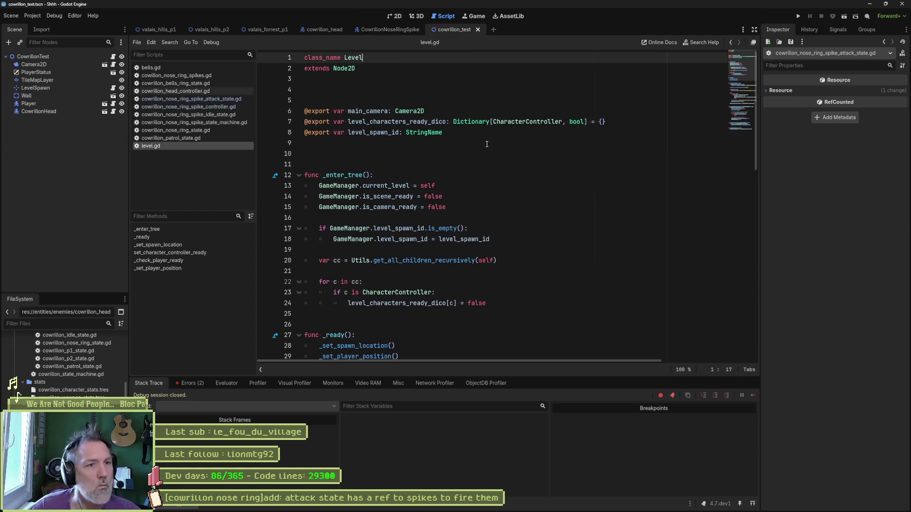
After a test run, add switch_state(state_machine.idle) to _on_screen_exited and save
key(F6)
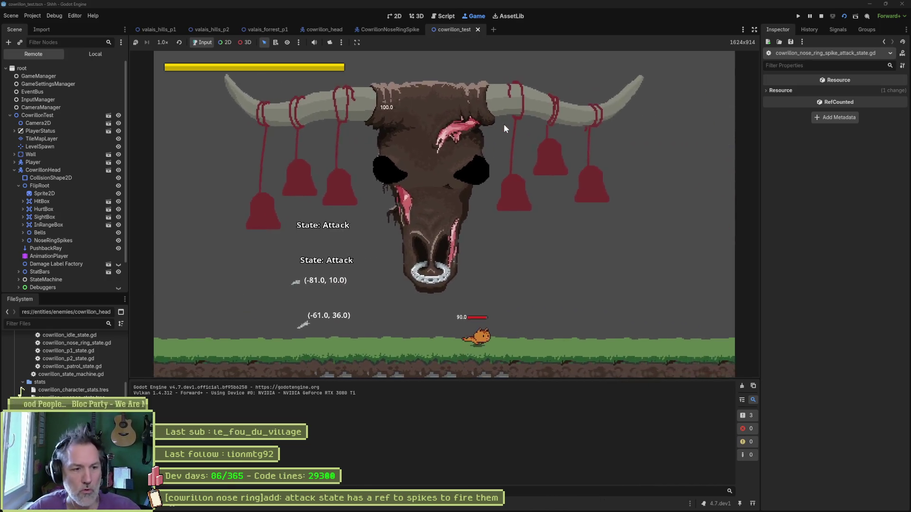
key(F8)
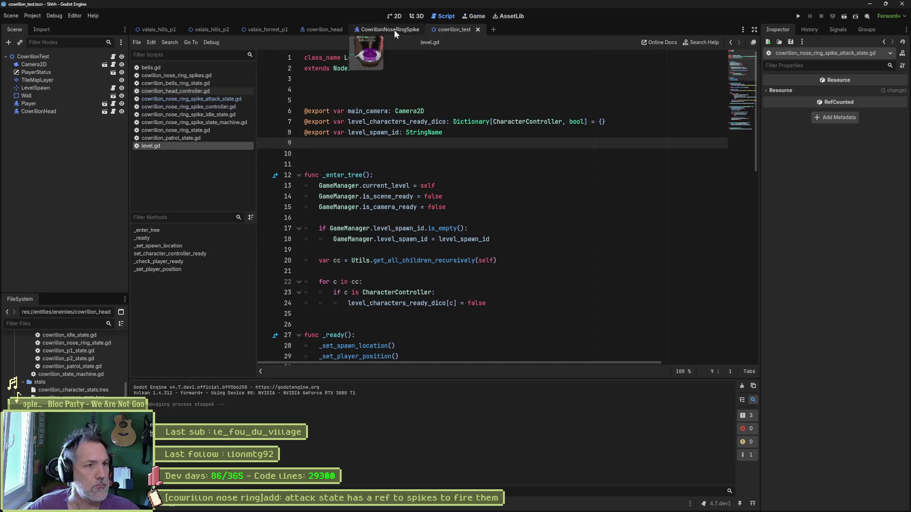
click(226, 100)
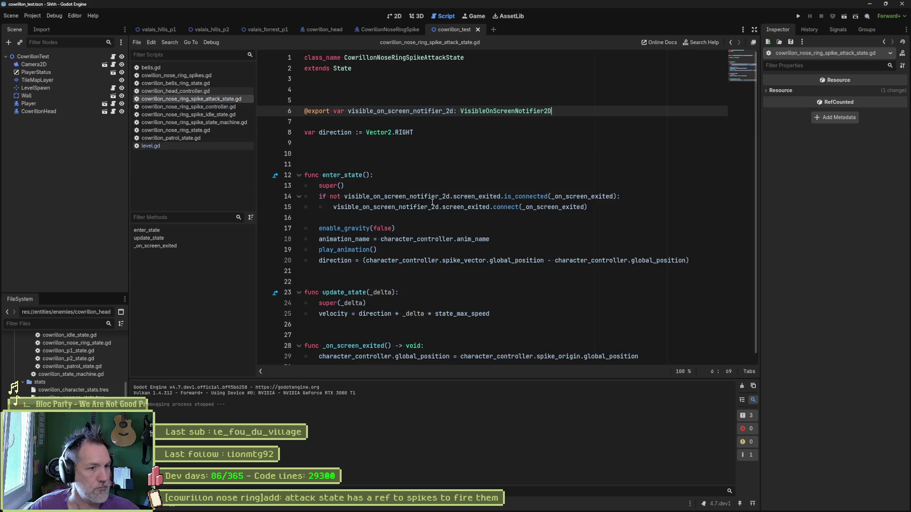
click(658, 349)
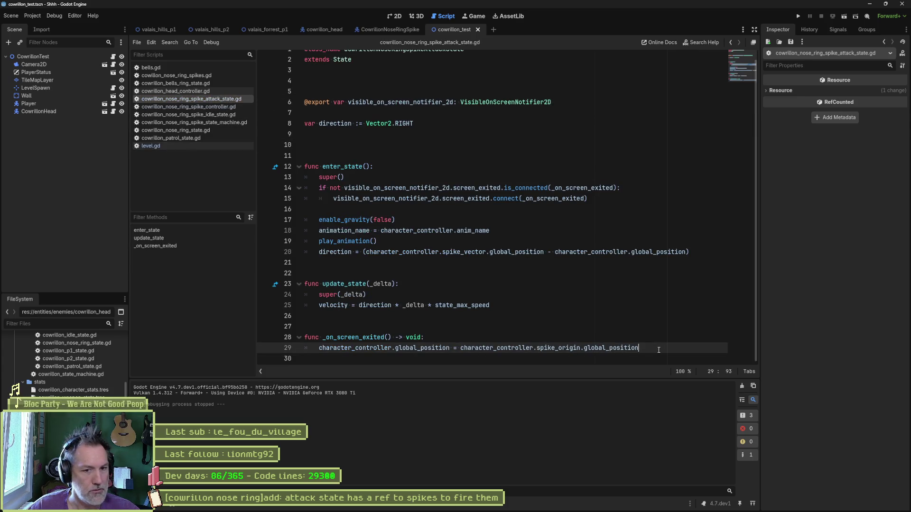
key(Return)
text(swi)
key(Return)
key(BackSpace)
key(BackSpace)
key(BackSpace)
text(state(state)
text(_machine.idle)
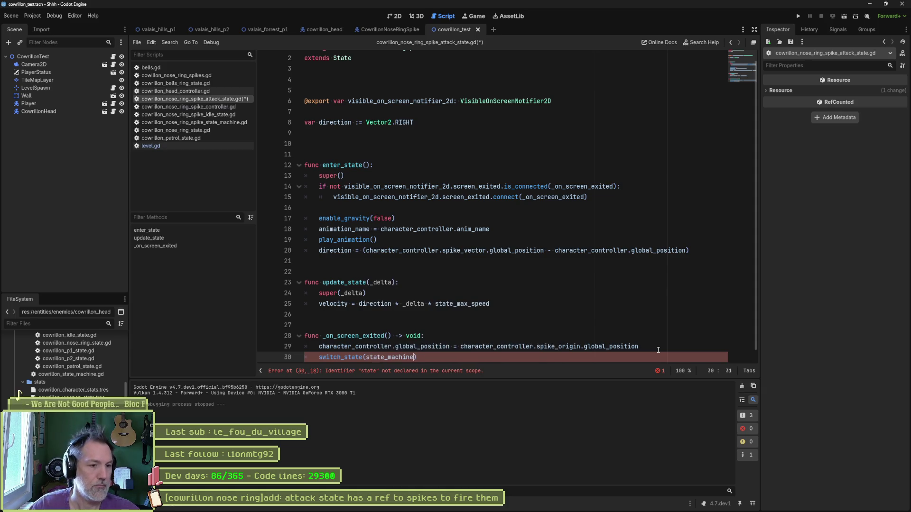
key(ctrl+s)
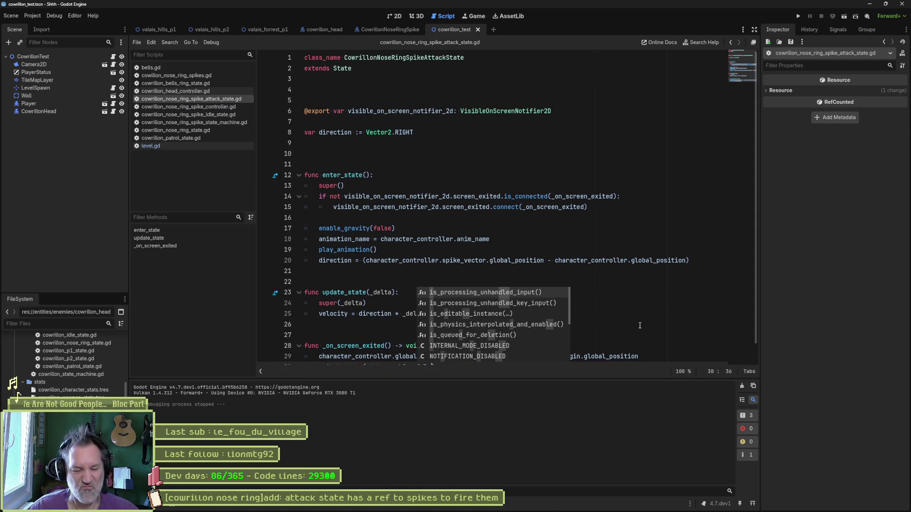
Run the scene again to check that spikes reset and go idle
key(F6)
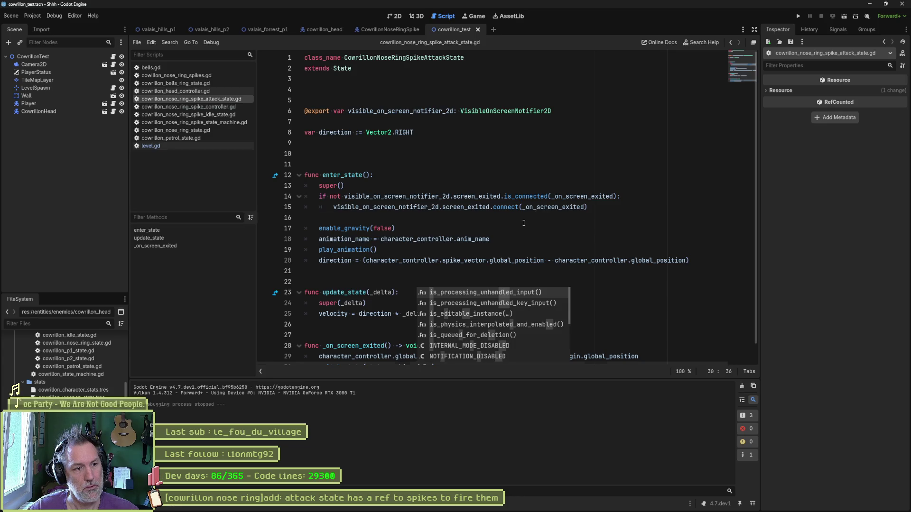
click(524, 223)
scroll(446, 286, down, 1)
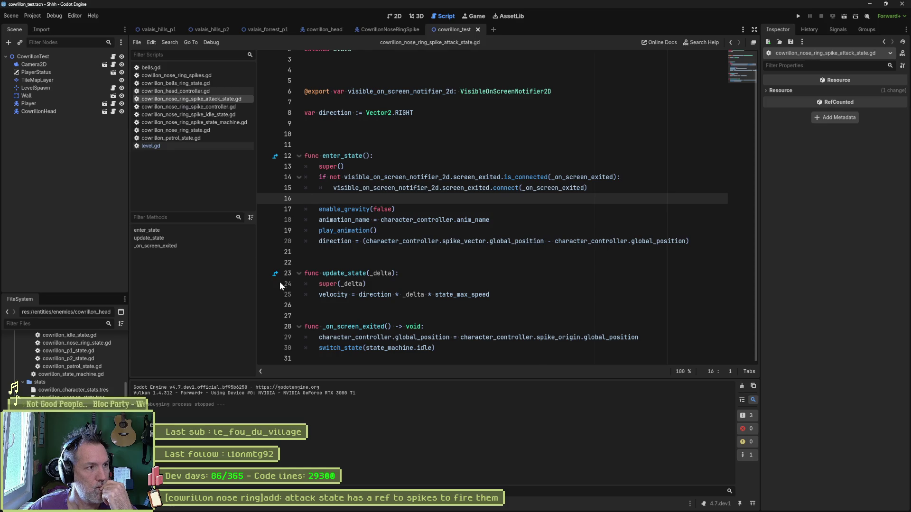
Add velocity = Vector2.ZERO after super() in the idle state's enter_state and save
click(390, 29)
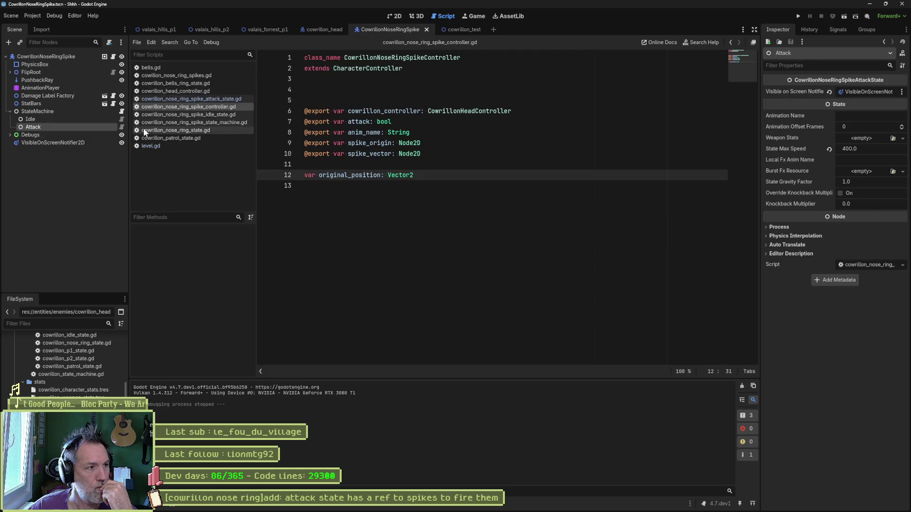
click(122, 118)
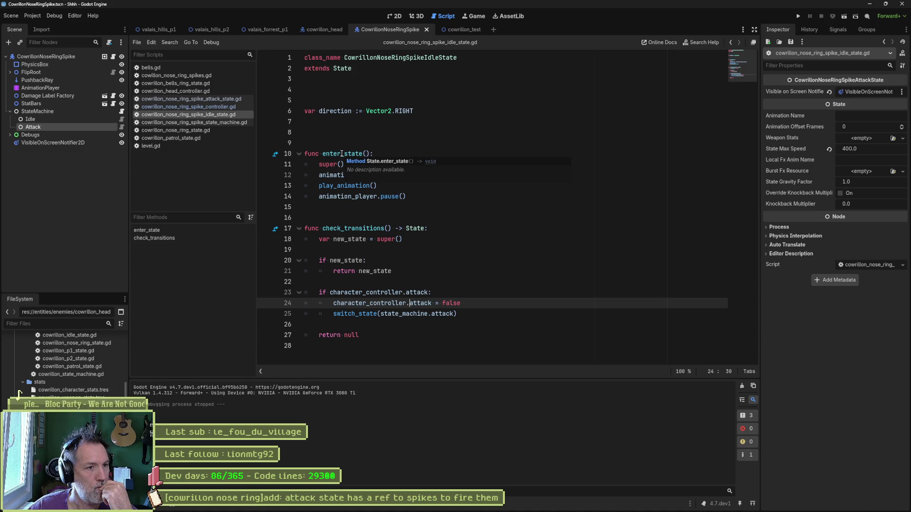
click(374, 165)
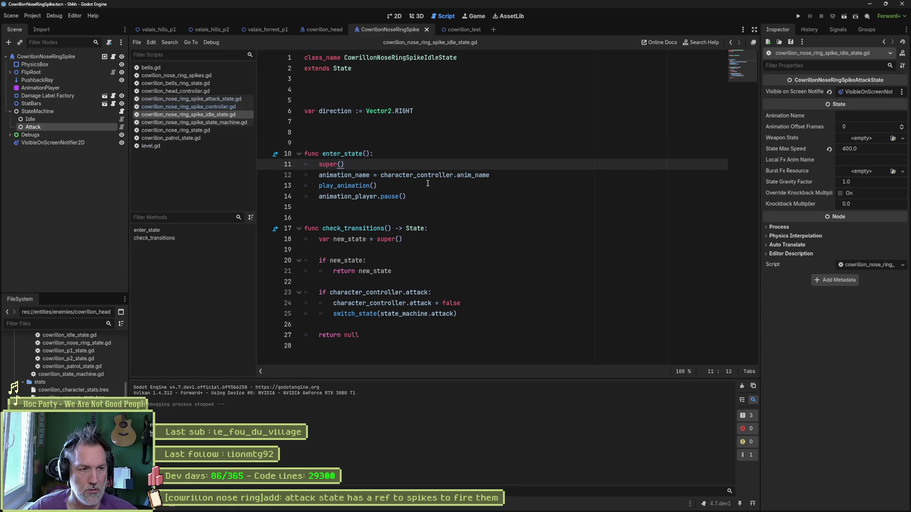
key(Return)
text(velocity = VE)
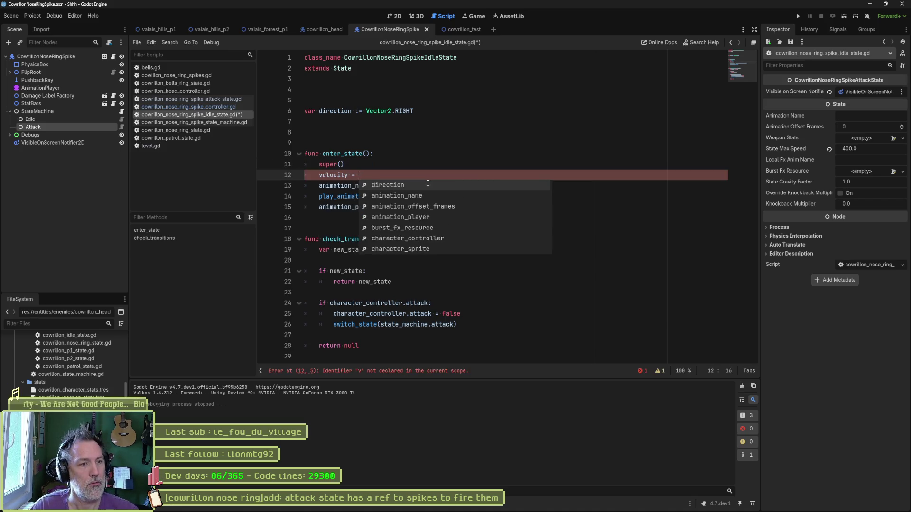
text(c)
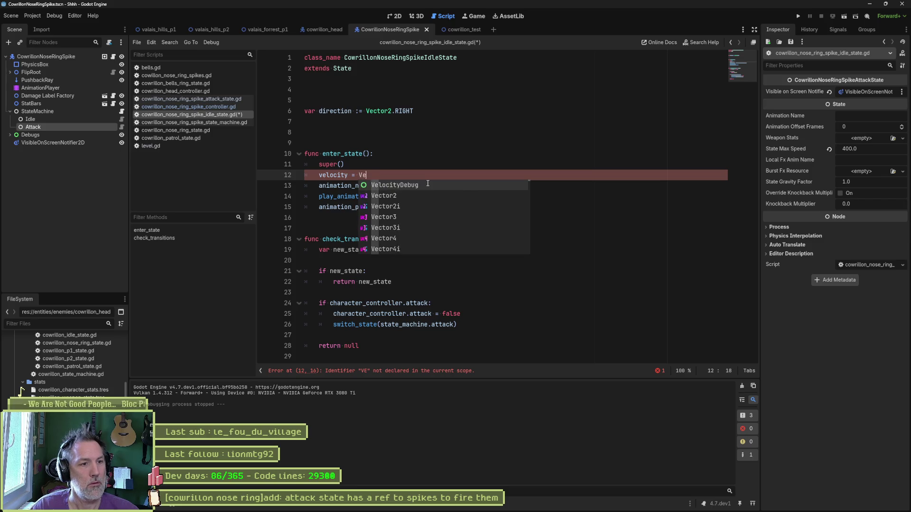
key(Return)
text(.z)
key(Return)
key(ctrl+s)
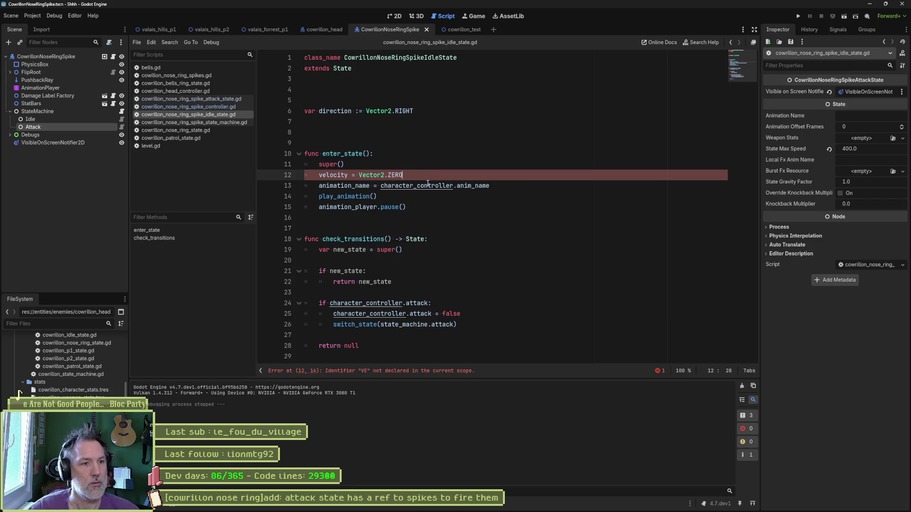
Run the cowrillon_test scene to check the idle spikes, then stop it
click(458, 31)
key(F6)
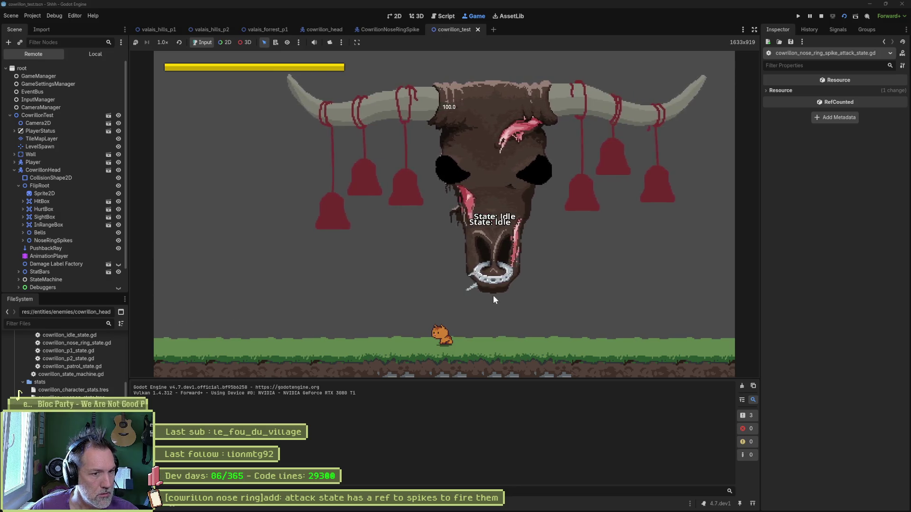
key(F8)
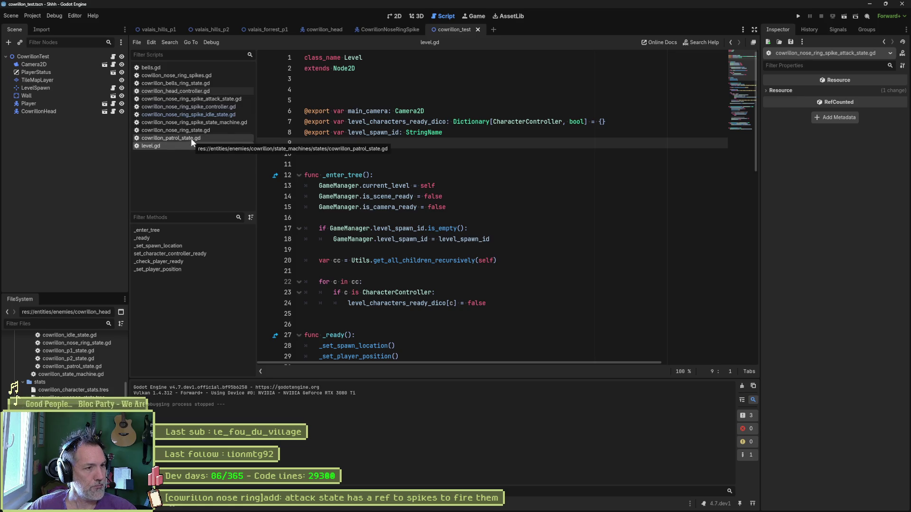
In the CowrillonNoseRingSpike scene, review the spike attack state script
click(389, 26)
click(121, 126)
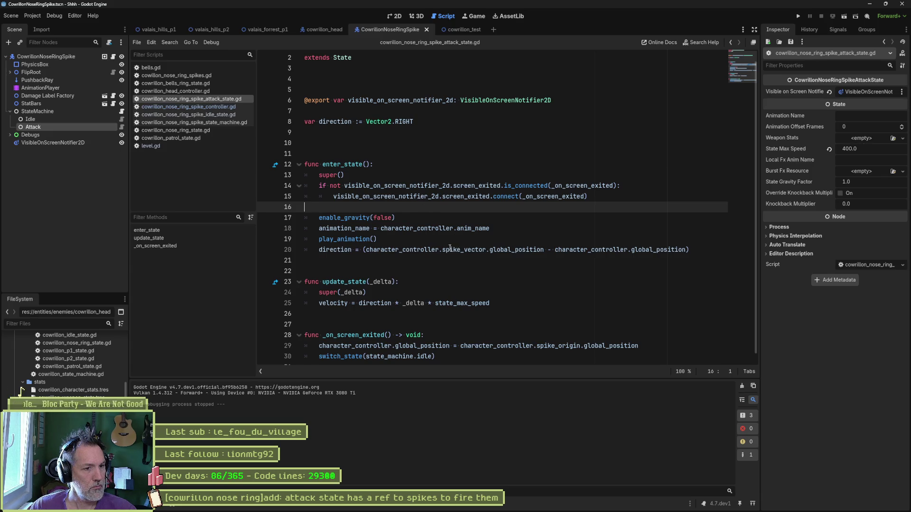
scroll(448, 248, down, 1)
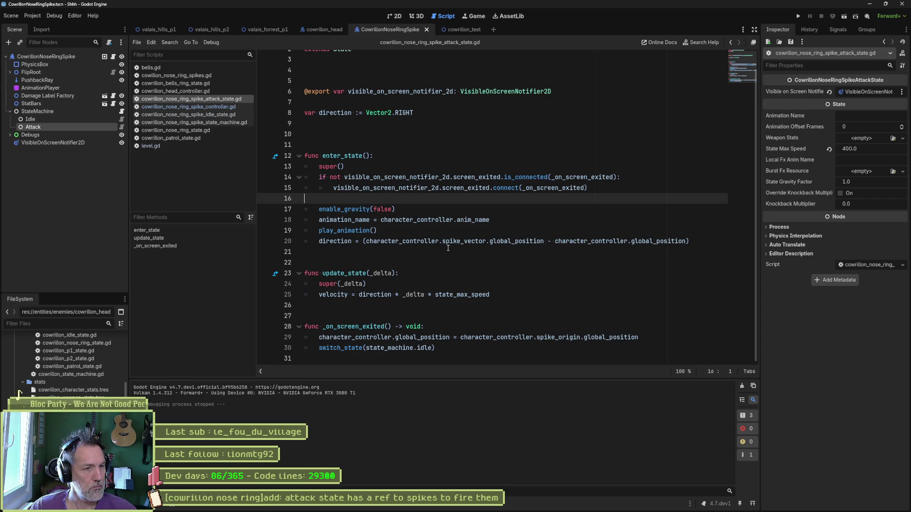
scroll(443, 245, up, 1)
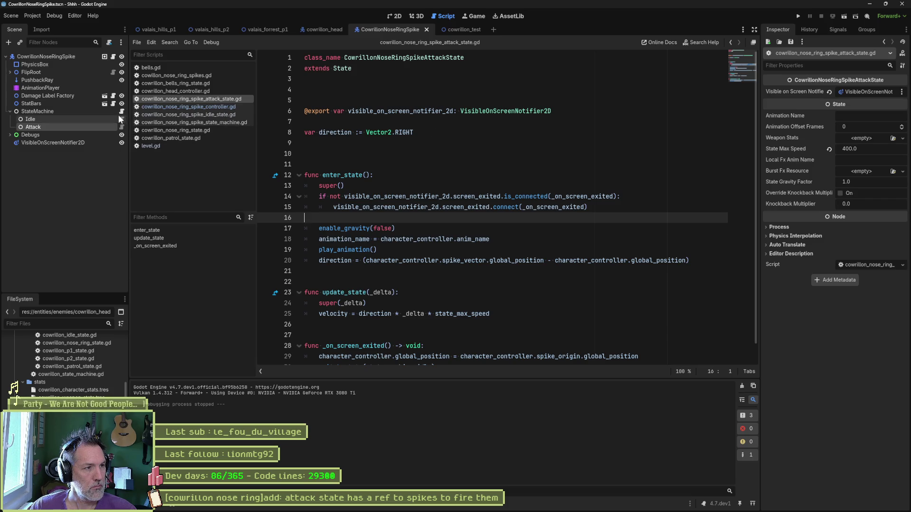
Check the controller and Attack state scripts, then select line 15's reparent call in cowrillon_nose_ring_spikes.gd
click(113, 57)
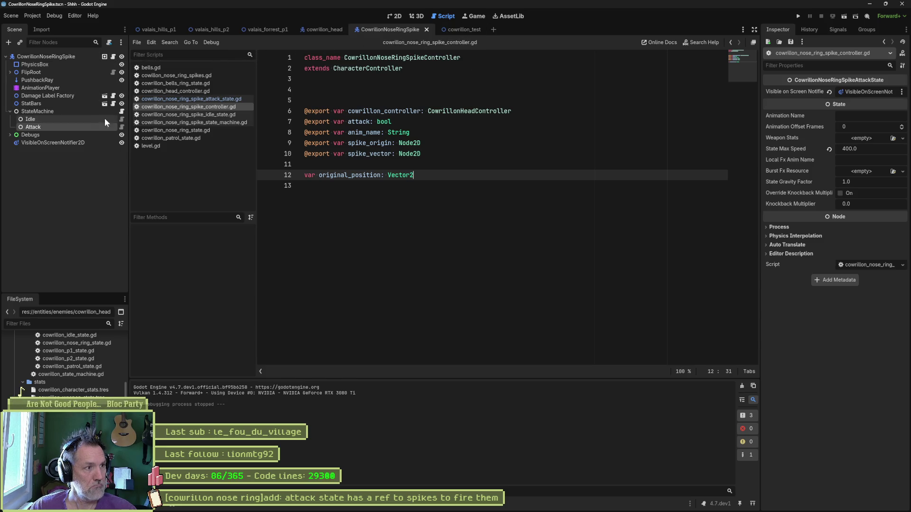
click(122, 126)
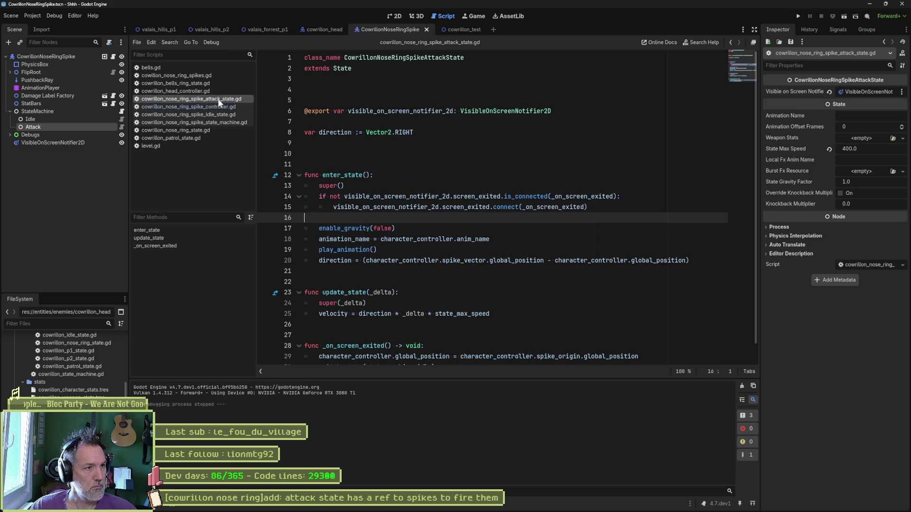
click(208, 75)
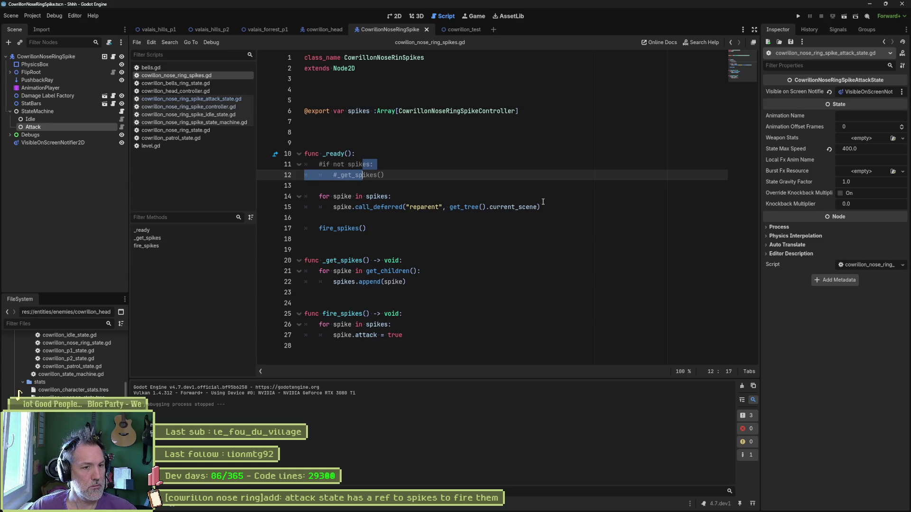
drag(540, 207, 333, 207)
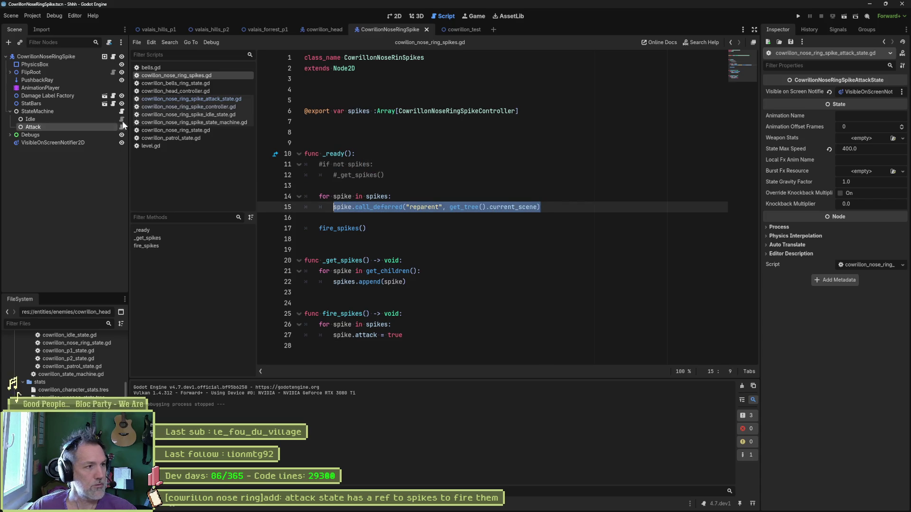